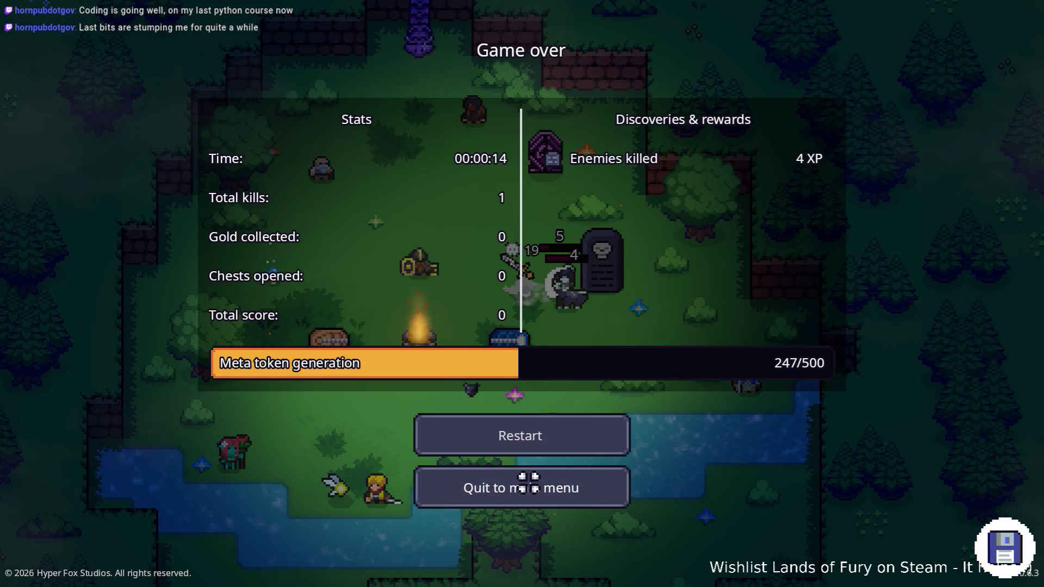
Leave the Lands of Fury game-over screen for the main menu and quit the game.
{"action": "left_click", "coordinate": [529, 486]}
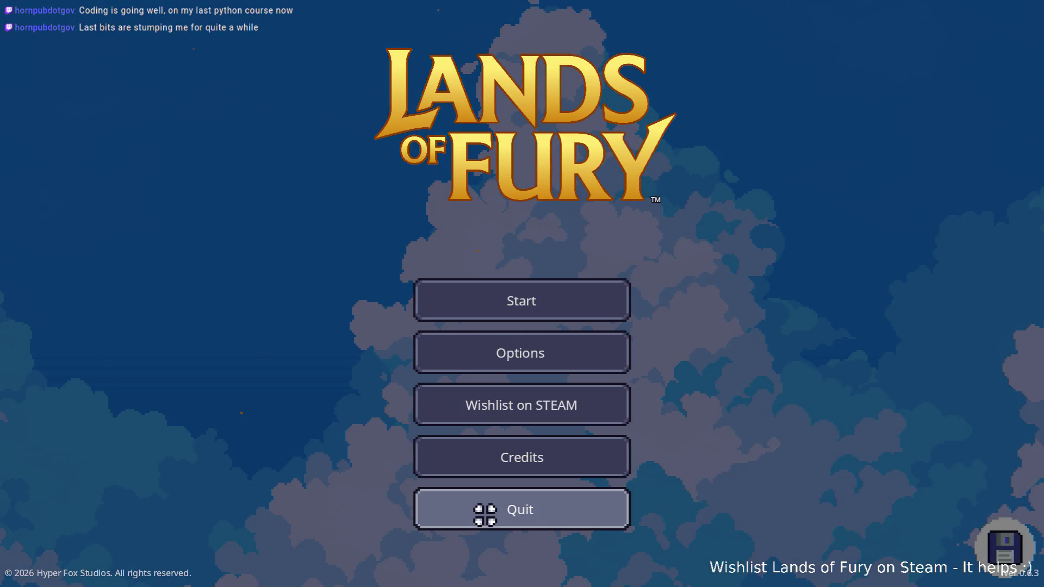
{"action": "left_click", "coordinate": [485, 516]}
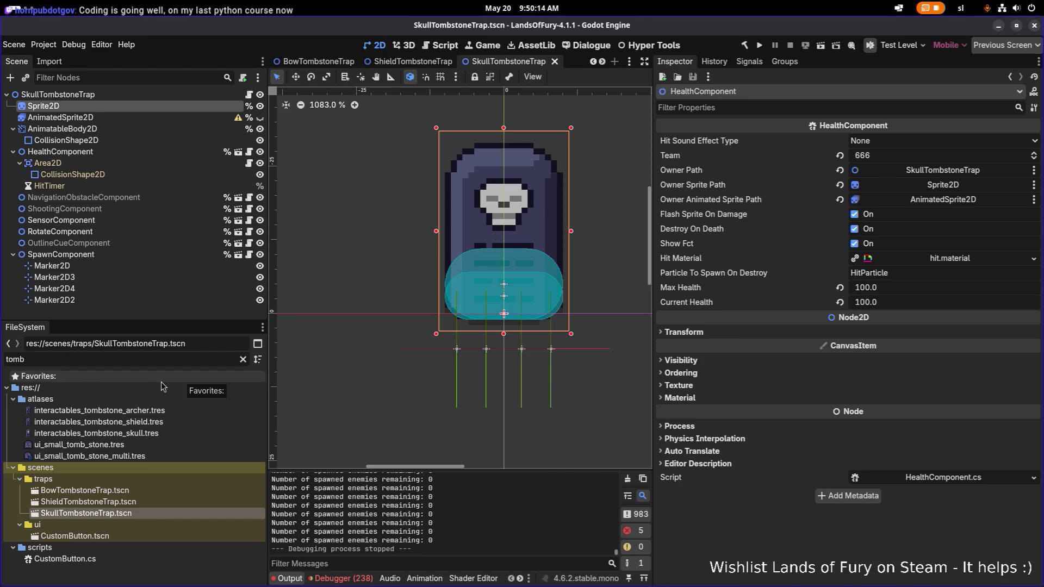
Open and compare the ShieldTombstoneTrap and BowTombstoneTrap scenes.
{"action": "double_click", "coordinate": [87, 502]}
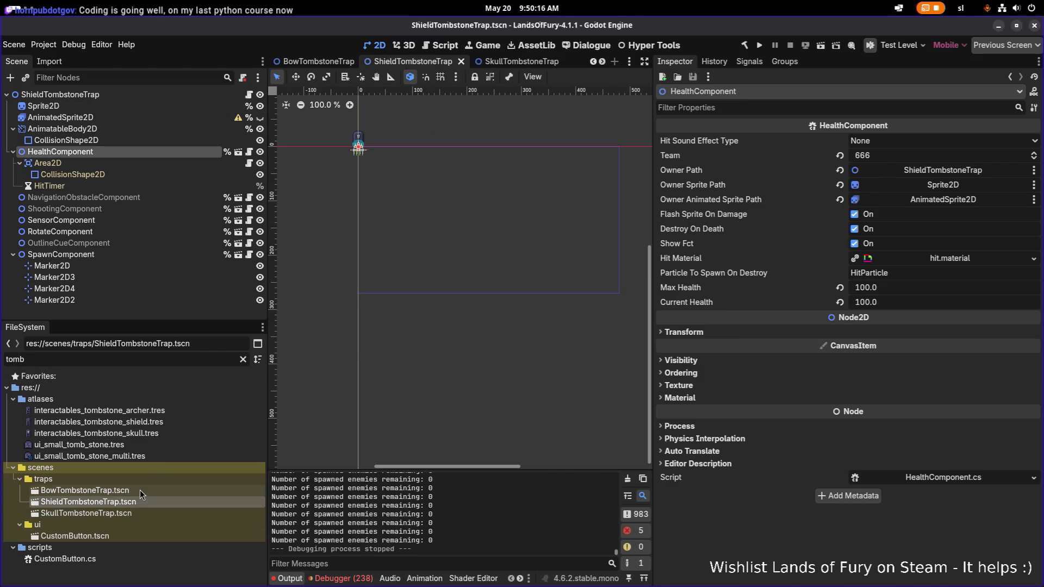
{"action": "double_click", "coordinate": [139, 491]}
{"action": "left_click", "coordinate": [136, 502]}
{"action": "double_click", "coordinate": [137, 503]}
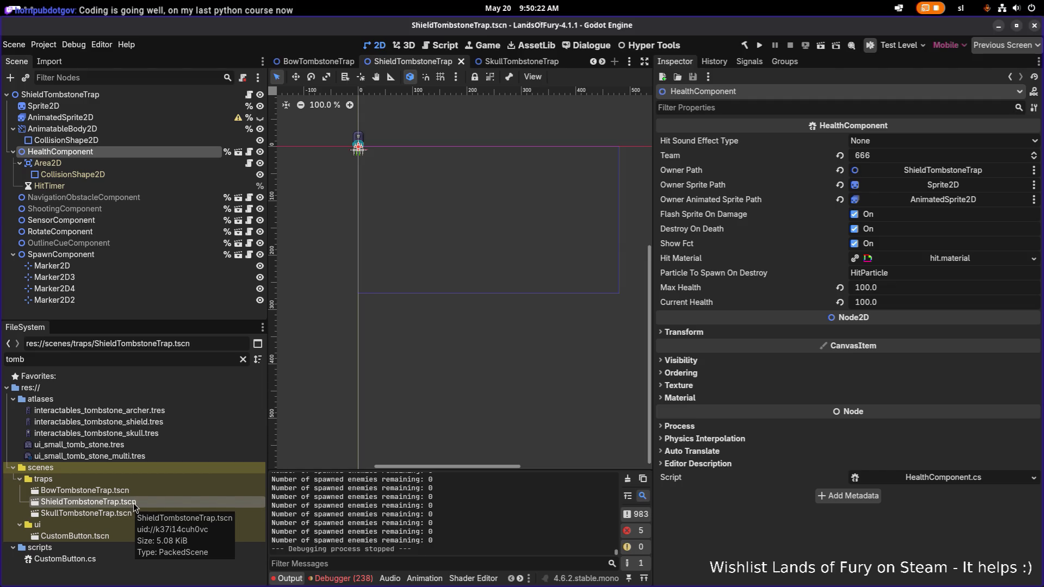
{"action": "double_click", "coordinate": [130, 491]}
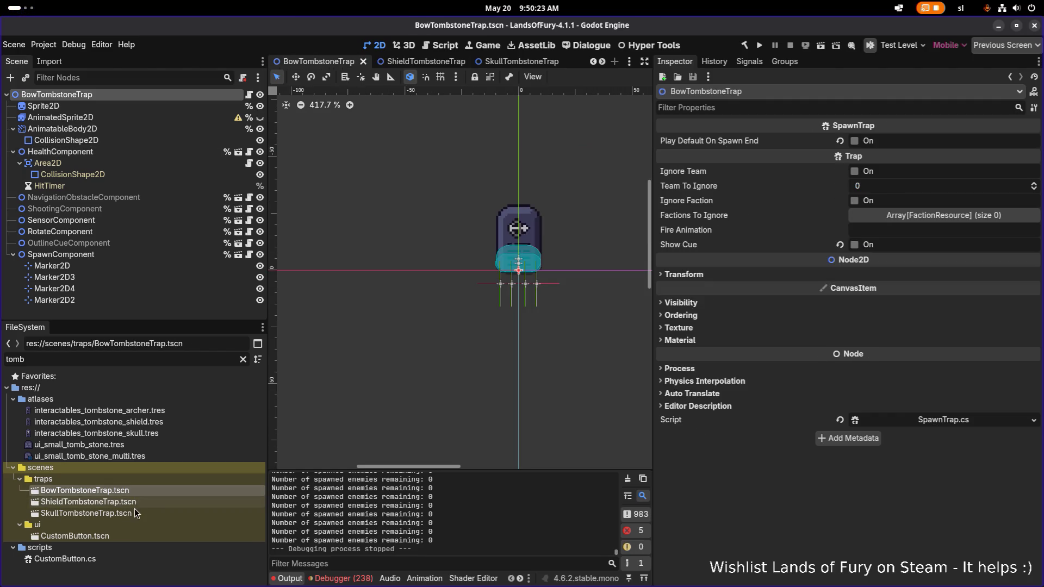
Open the SkullTombstoneTrap scene and clear the 'tomb' file filter.
{"action": "left_click", "coordinate": [136, 514]}
{"action": "double_click", "coordinate": [135, 514]}
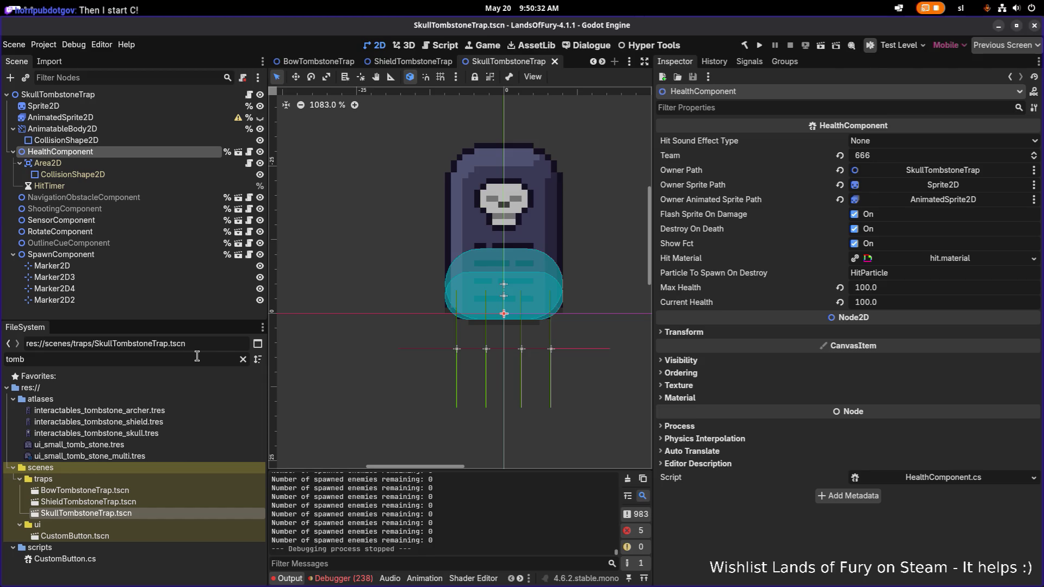
{"action": "left_click", "coordinate": [242, 359]}
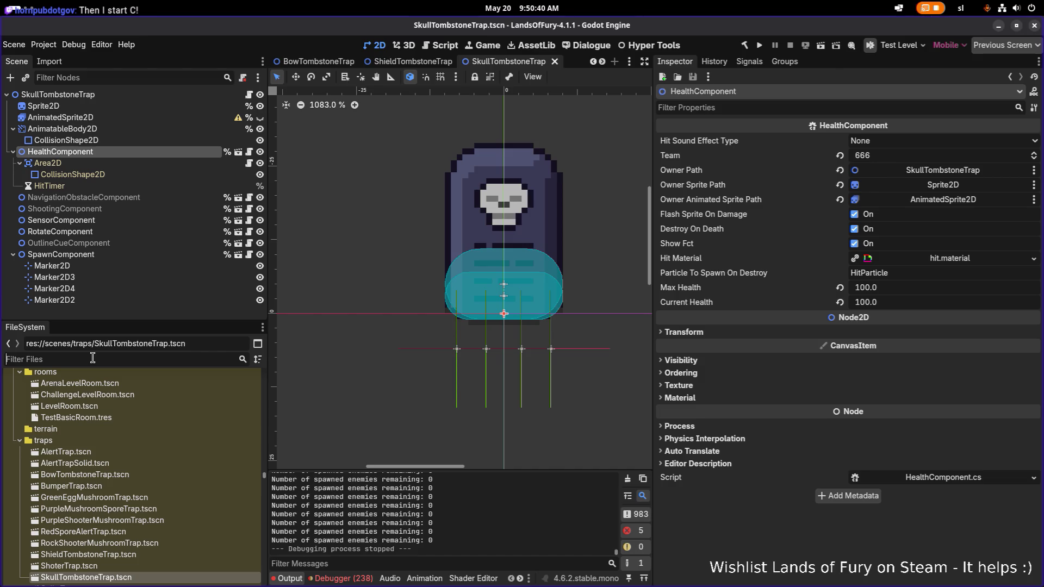
{"action": "key", "text": "ctrl+shift+o"}
Open TestLevel.tscn, set the Spawn node's Max Active Entities to 0, and save.
{"action": "type", "text": "teste"}
{"action": "key", "text": "Down"}
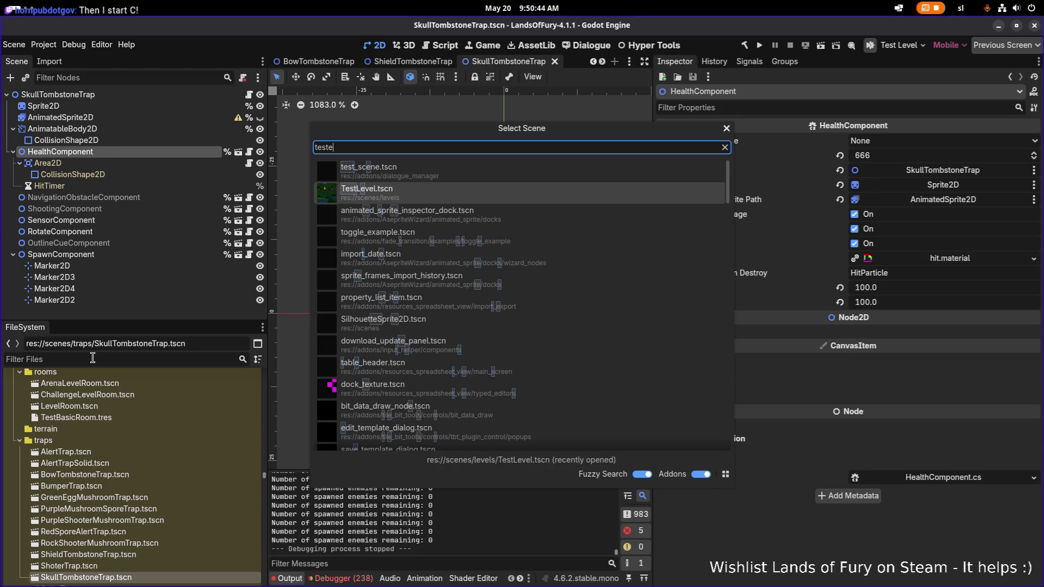
{"action": "key", "text": "Return"}
{"action": "left_click", "coordinate": [81, 132]}
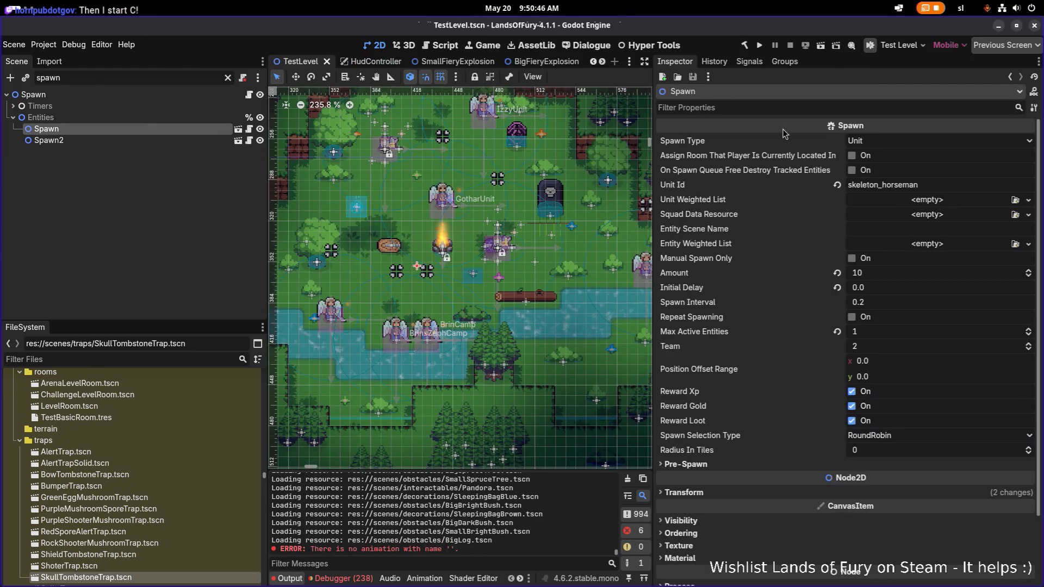
{"action": "left_click", "coordinate": [885, 334]}
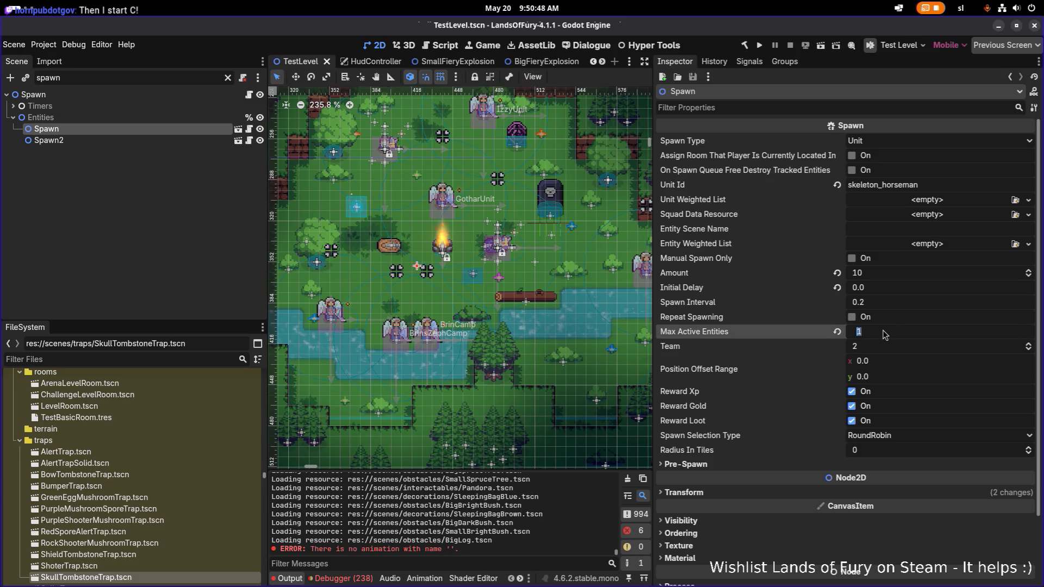
{"action": "type", "text": "0"}
{"action": "key", "text": "Return"}
{"action": "key", "text": "ctrl+s"}
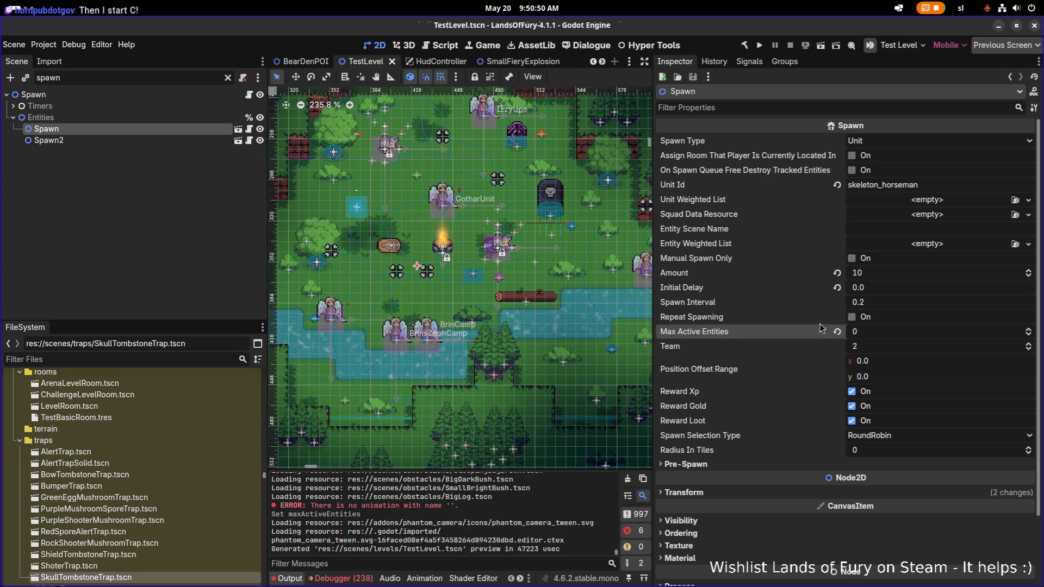
Select the Spawn2 node and clear the spawn node filter.
{"action": "left_click", "coordinate": [176, 359]}
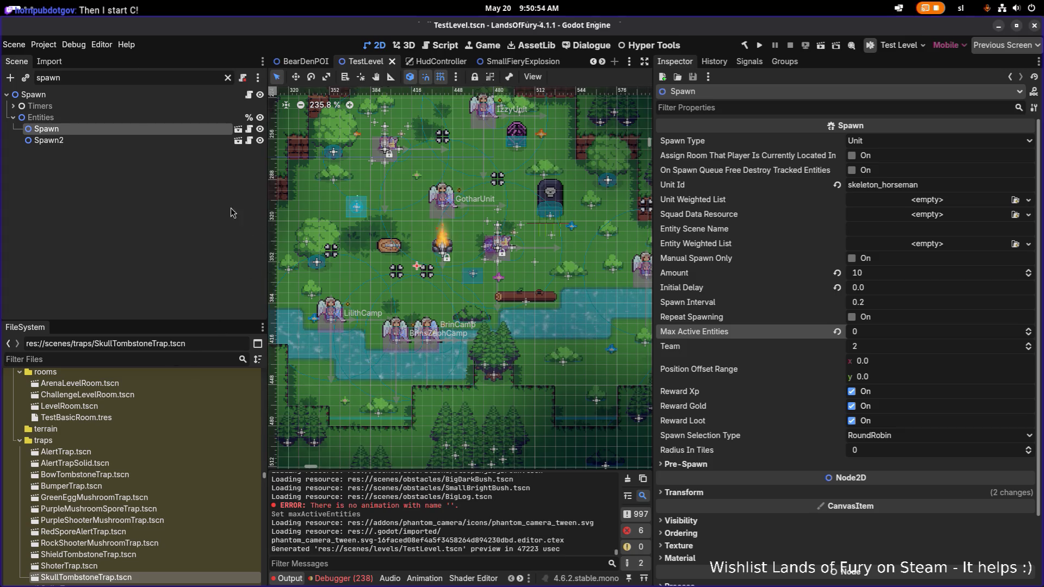
{"action": "left_click", "coordinate": [163, 140]}
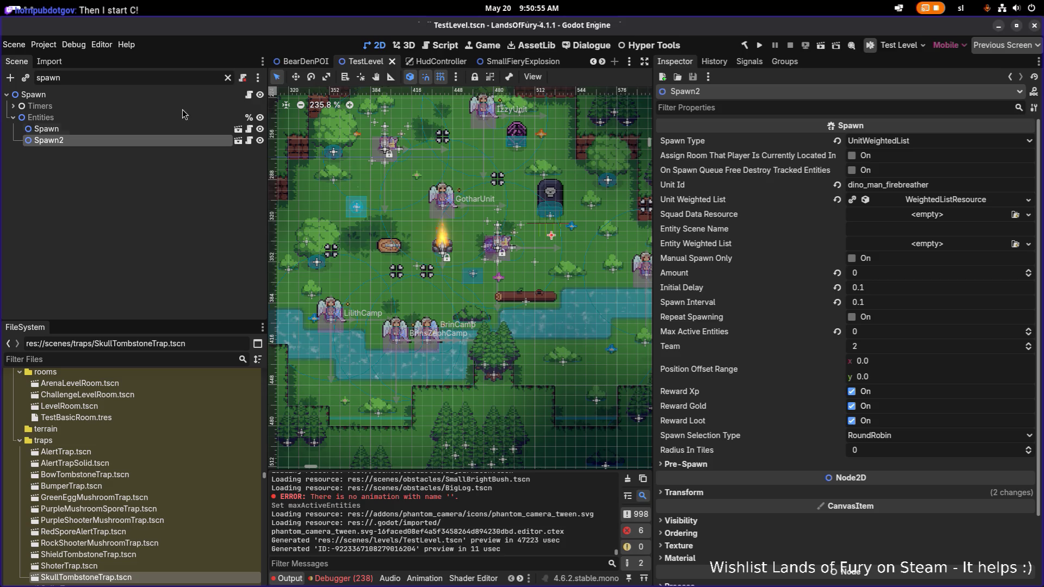
{"action": "left_click", "coordinate": [227, 78]}
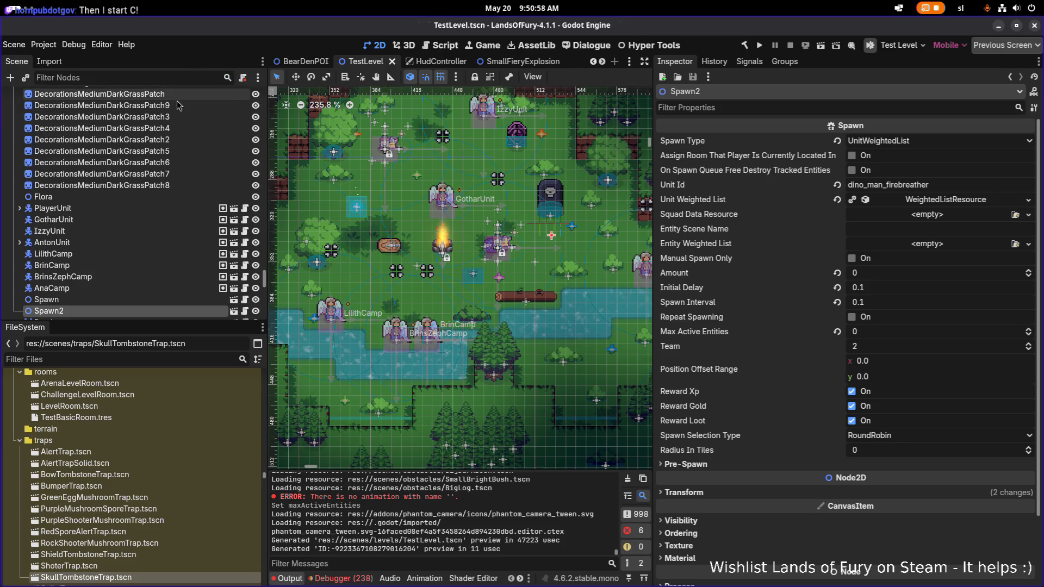
Filter the Scene tree for 'levelcha' and select LevelChangerToRecording.
{"action": "type", "text": "levelcha"}
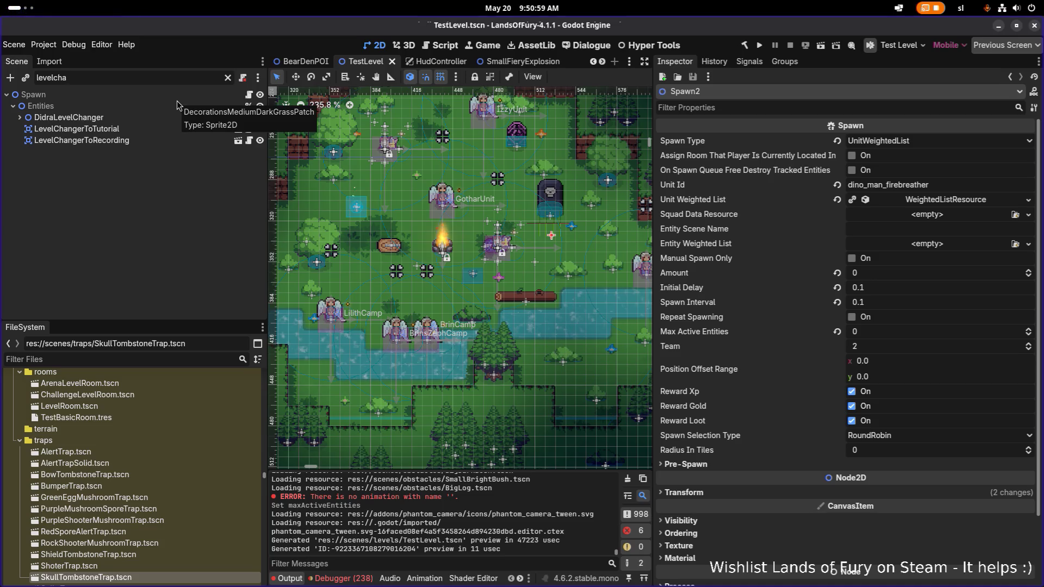
{"action": "left_click", "coordinate": [129, 129]}
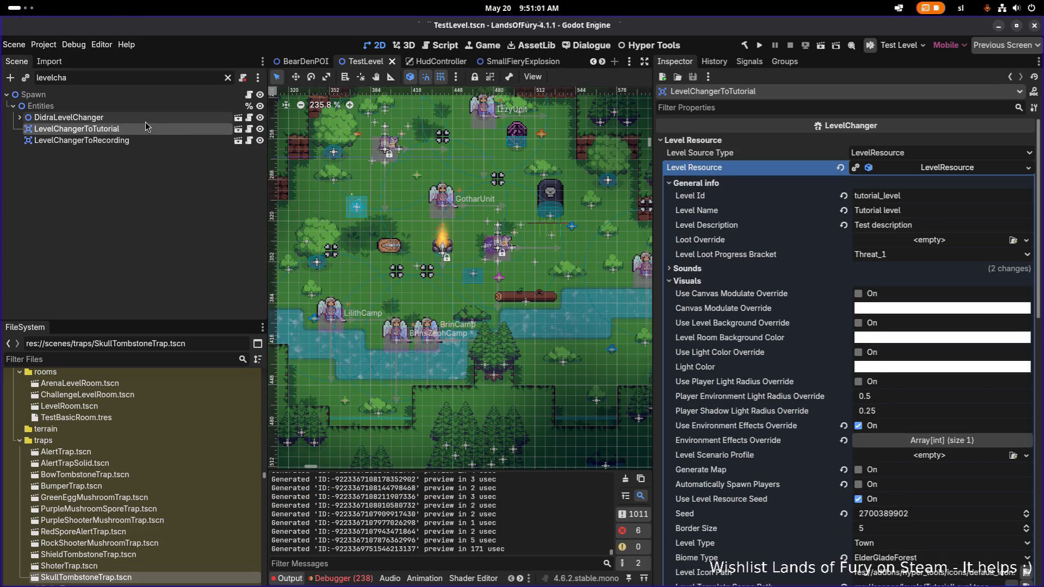
{"action": "left_click", "coordinate": [156, 118]}
{"action": "left_click", "coordinate": [150, 129]}
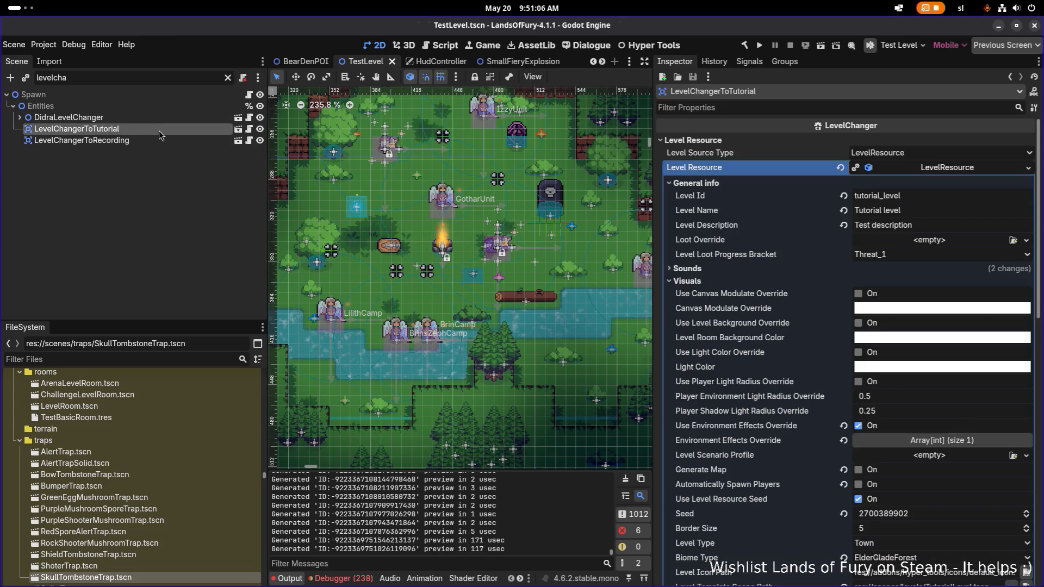
{"action": "left_click", "coordinate": [154, 141]}
Drag LevelChangerToRecording down and right to (653, 614) and save the scene.
{"action": "scroll", "coordinate": [403, 253], "scroll_direction": "down", "scroll_amount": 6}
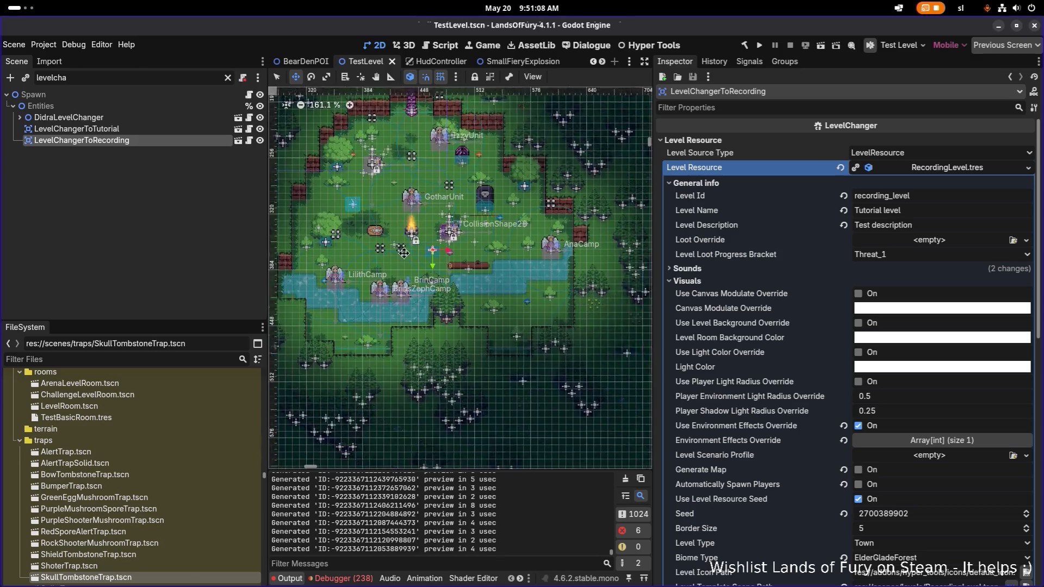
{"action": "mouse_move", "coordinate": [390, 233]}
{"action": "left_mouse_down"}
{"action": "mouse_move", "coordinate": [512, 360]}
{"action": "mouse_move", "coordinate": [519, 377]}
{"action": "mouse_move", "coordinate": [501, 382]}
{"action": "left_mouse_up"}
{"action": "scroll", "coordinate": [382, 222], "scroll_direction": "up", "scroll_amount": 10}
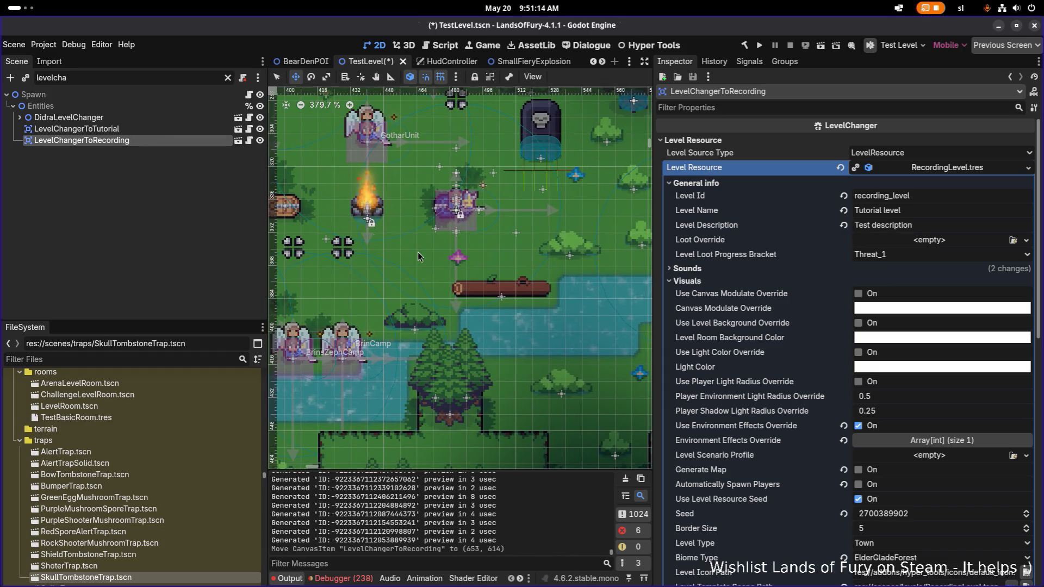
{"action": "scroll", "coordinate": [371, 233], "scroll_direction": "down", "scroll_amount": 4}
{"action": "key", "text": "ctrl+s"}
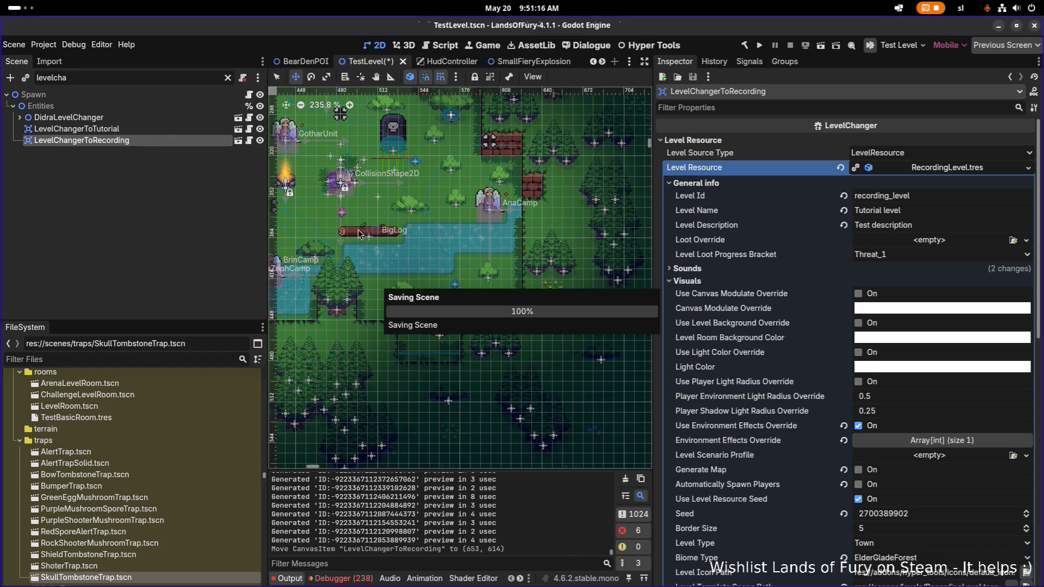
{"action": "left_click", "coordinate": [162, 131]}
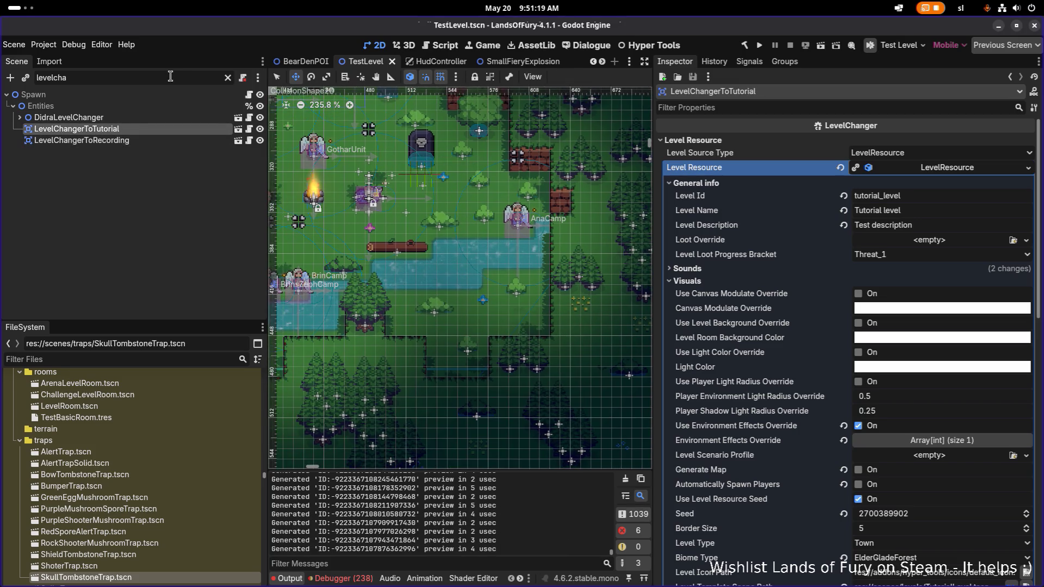
{"action": "double_click", "coordinate": [169, 77]}
Filter the Scene tree for 'tomb' and delete the TombstoneTrap node.
{"action": "type", "text": "tomb"}
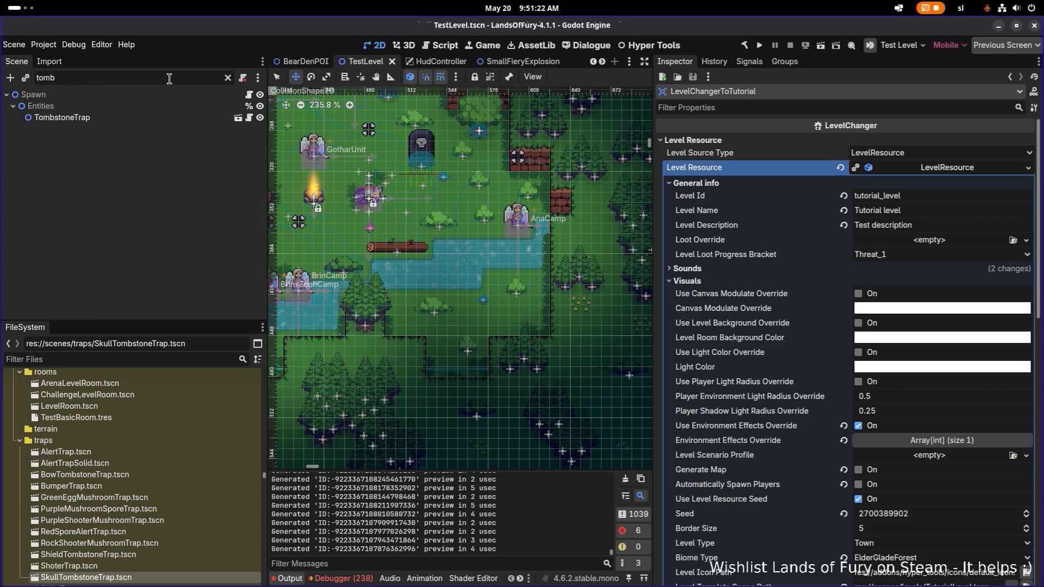
{"action": "left_click", "coordinate": [120, 117]}
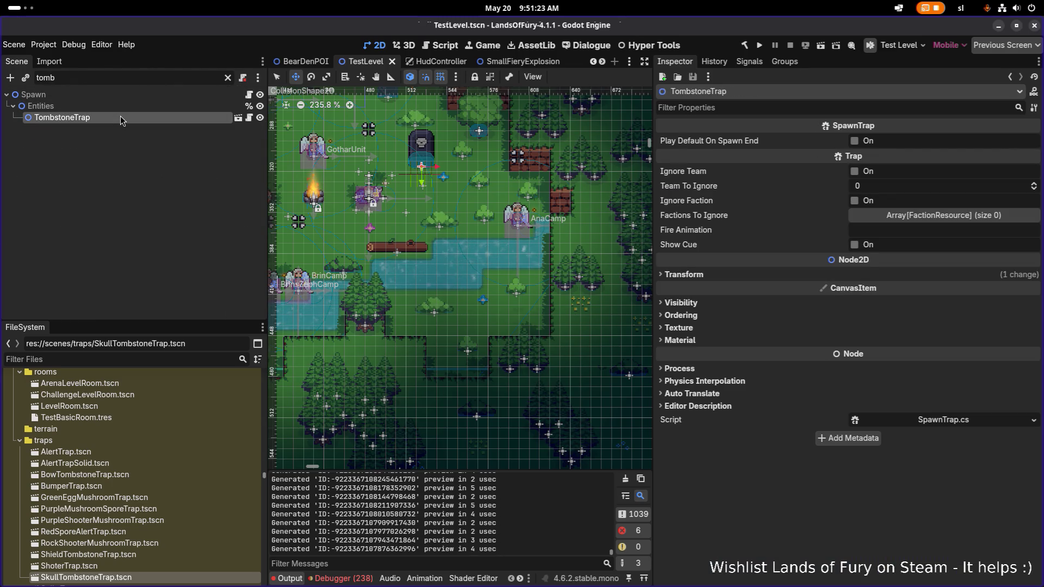
{"action": "key", "text": "Delete"}
{"action": "key", "text": "Return"}
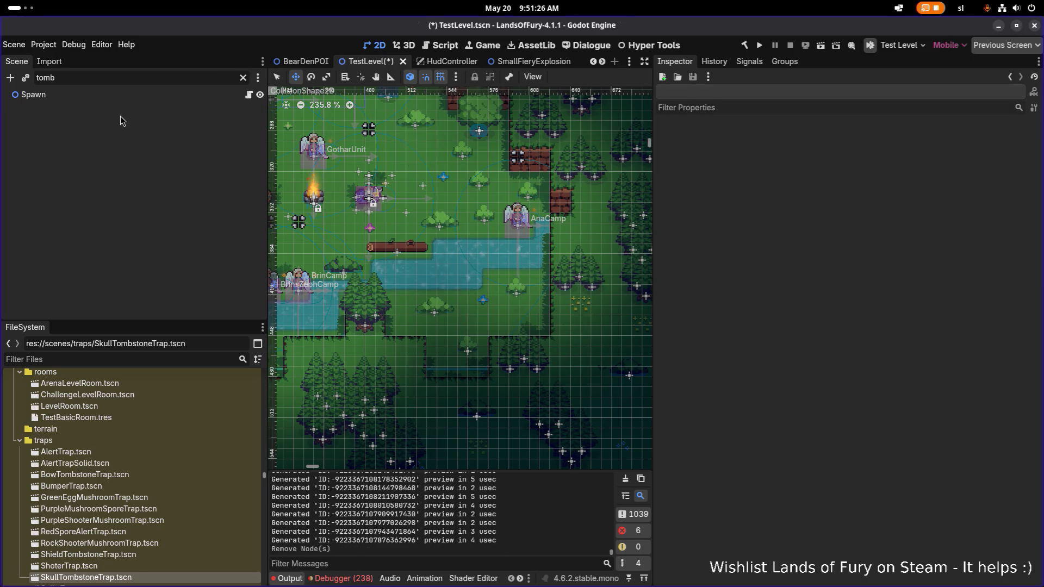
Rename the root node from Spawn to Level and save TestLevel.tscn.
{"action": "left_click", "coordinate": [243, 78]}
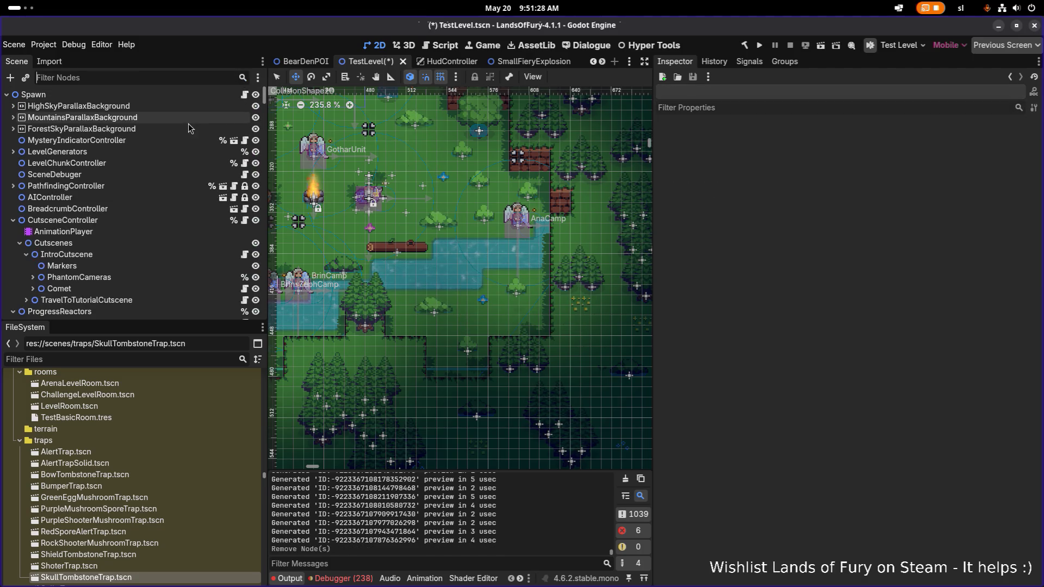
{"action": "left_click", "coordinate": [122, 98]}
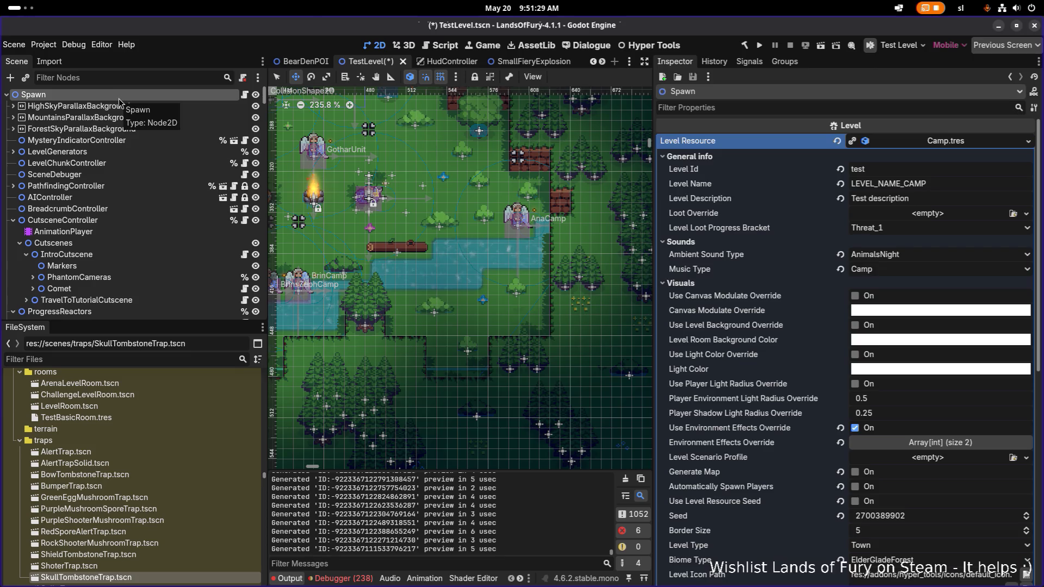
{"action": "left_click", "coordinate": [9, 96]}
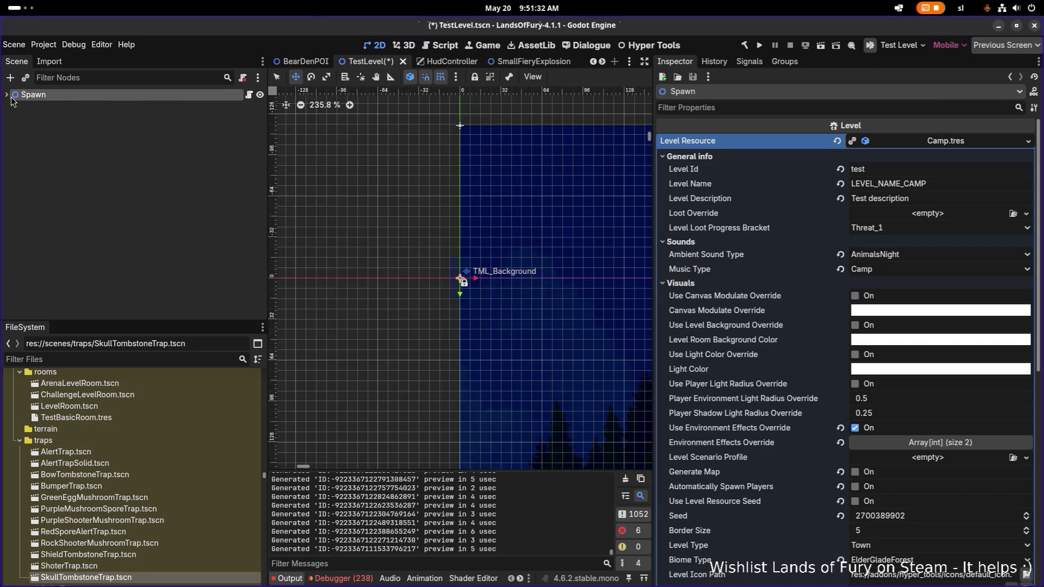
{"action": "left_click", "coordinate": [7, 96]}
{"action": "left_click", "coordinate": [32, 97]}
{"action": "type", "text": "Level"}
{"action": "key", "text": "Return"}
{"action": "key", "text": "ctrl+s"}
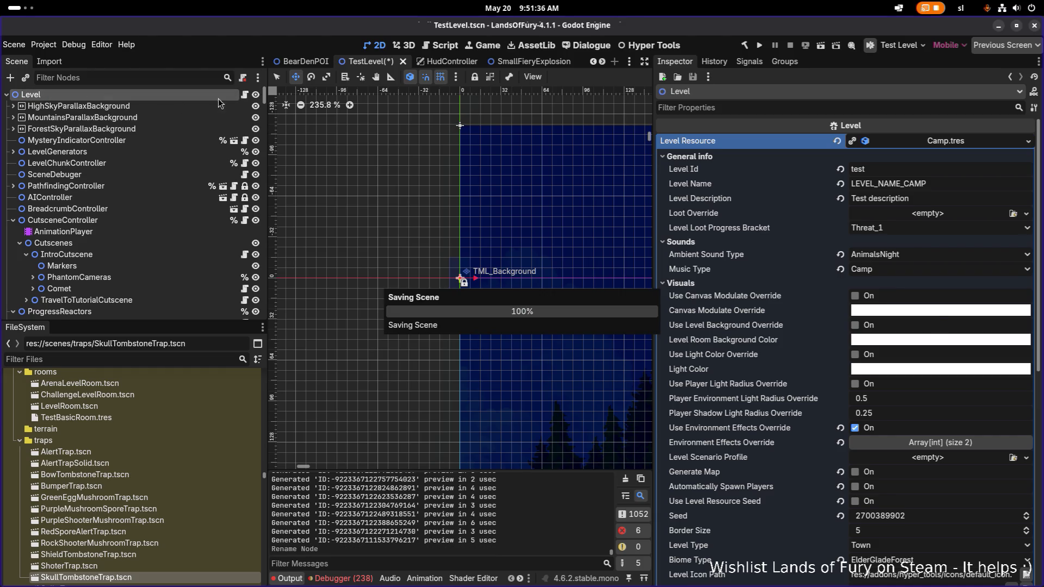
{"action": "key", "text": "alt+Tab"}
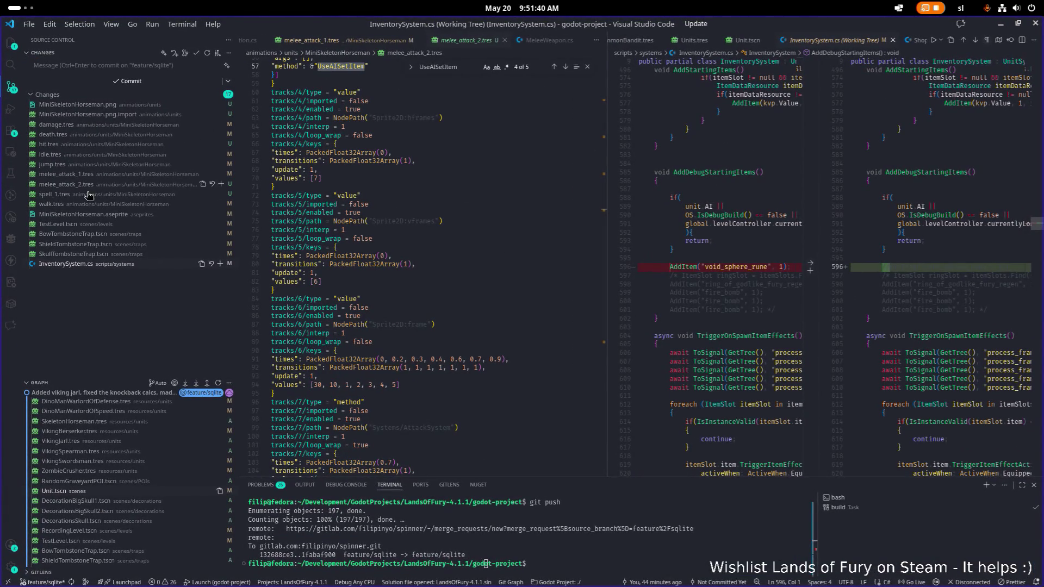
Review the changes made to TestLevel.tscn in the diff view.
{"action": "left_click", "coordinate": [76, 224]}
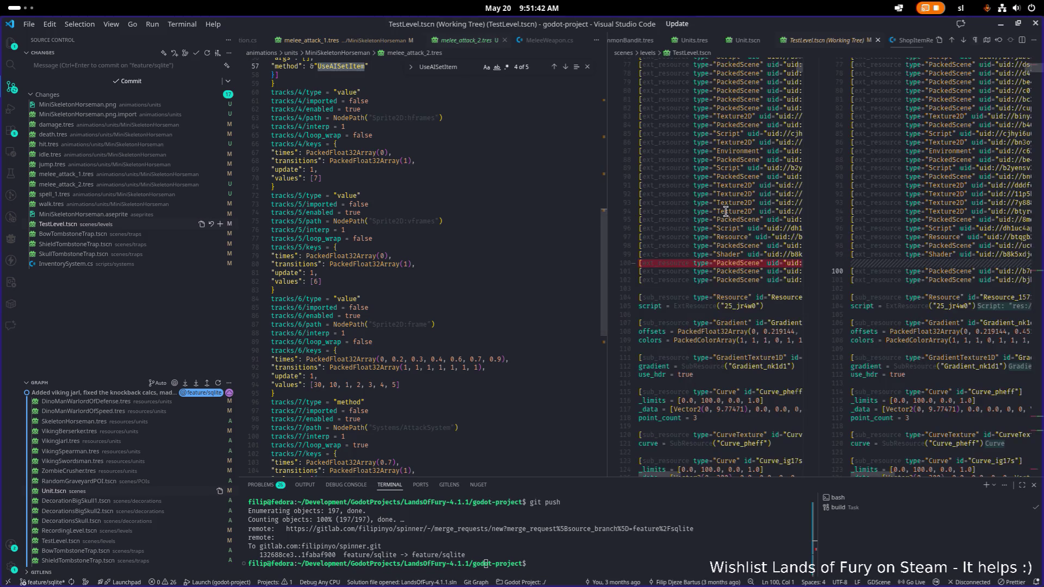
{"action": "scroll", "coordinate": [726, 212], "scroll_direction": "down", "scroll_amount": 20}
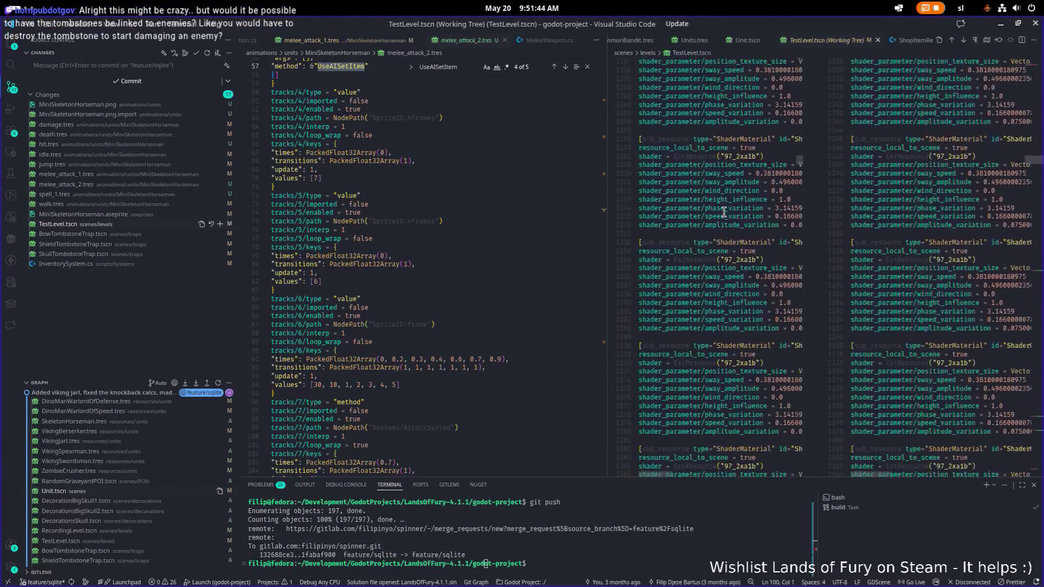
{"action": "scroll", "coordinate": [724, 212], "scroll_direction": "down", "scroll_amount": 20}
{"action": "scroll", "coordinate": [725, 204], "scroll_direction": "down", "scroll_amount": 10}
{"action": "scroll", "coordinate": [724, 204], "scroll_direction": "up", "scroll_amount": 5}
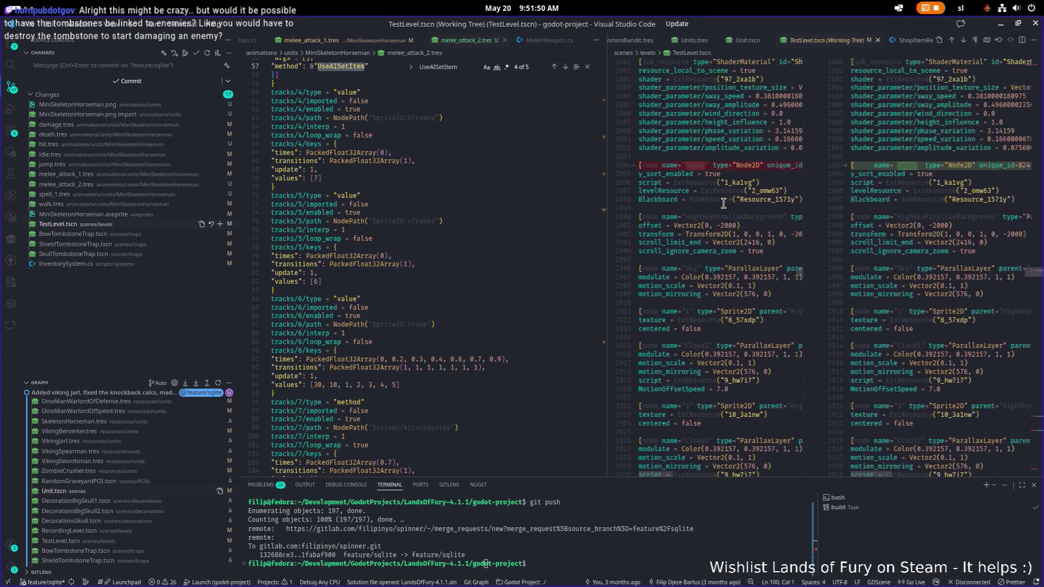
{"action": "scroll", "coordinate": [724, 204], "scroll_direction": "down", "scroll_amount": 1}
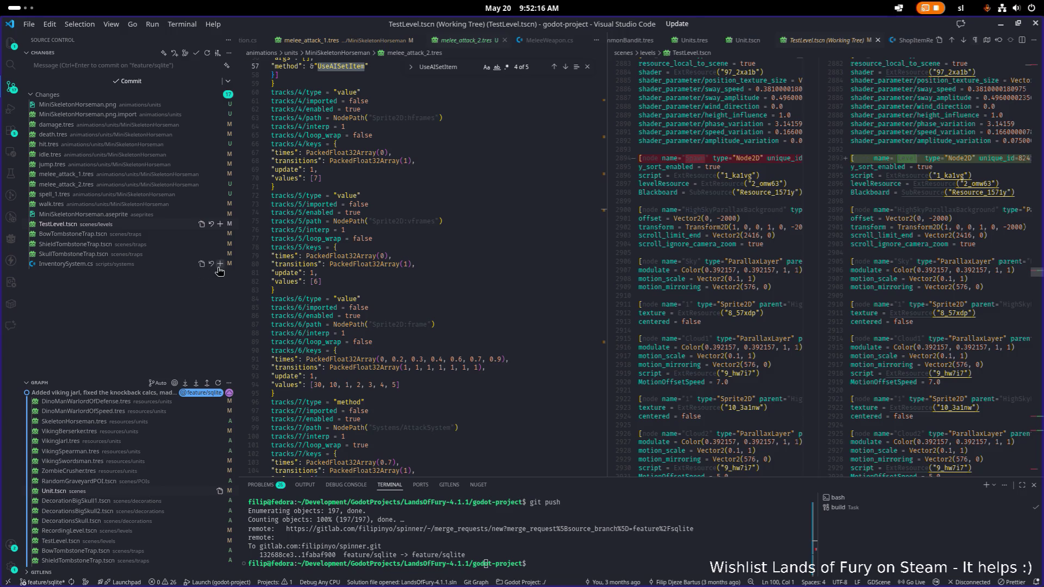
Inspect line 73 of melee_attack_2.tres, then minimize VS Code to return to Godot.
{"action": "left_click", "coordinate": [373, 207]}
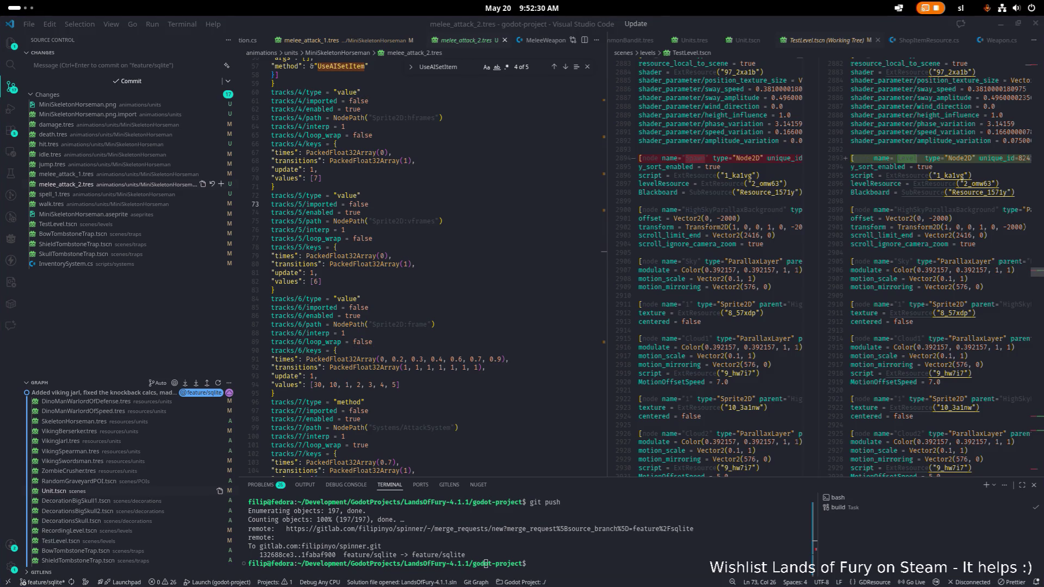
{"action": "scroll", "coordinate": [348, 424], "scroll_direction": "down", "scroll_amount": 1}
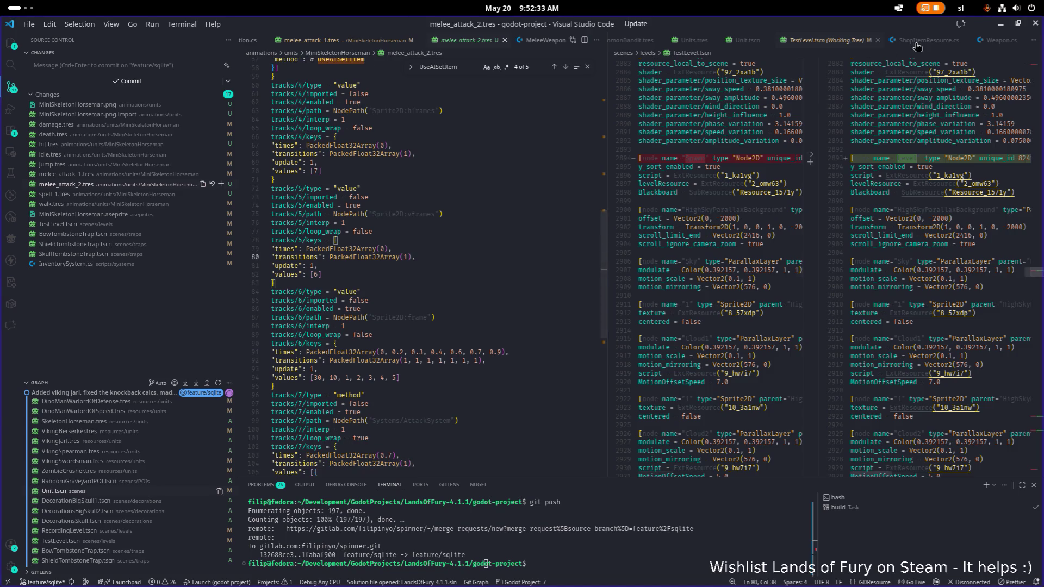
{"action": "left_click", "coordinate": [1001, 24]}
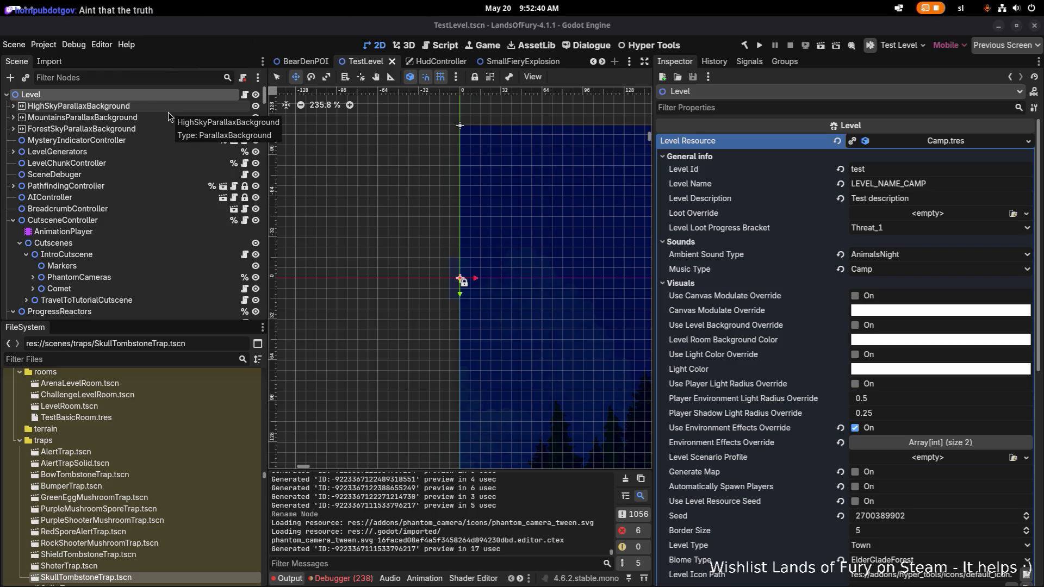
Fold the CutsceneController branch in the Scene dock and switch to Aseprite.
{"action": "left_click", "coordinate": [13, 220]}
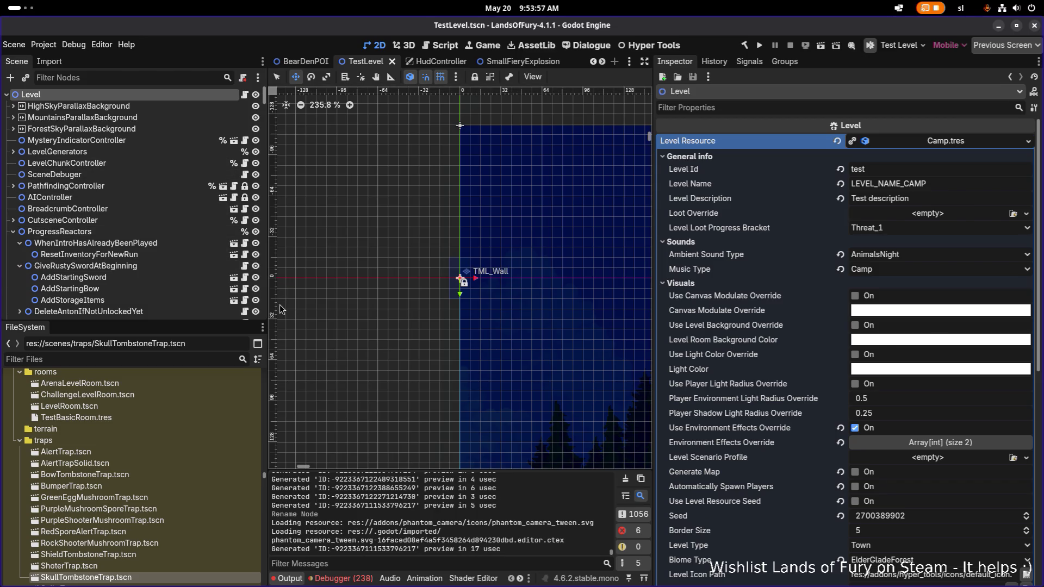
{"action": "key", "text": "alt+Tab"}
{"action": "key", "text": "alt+Tab"}
{"action": "key", "text": "alt+Tab"}
{"action": "key", "text": "alt+Tab"}
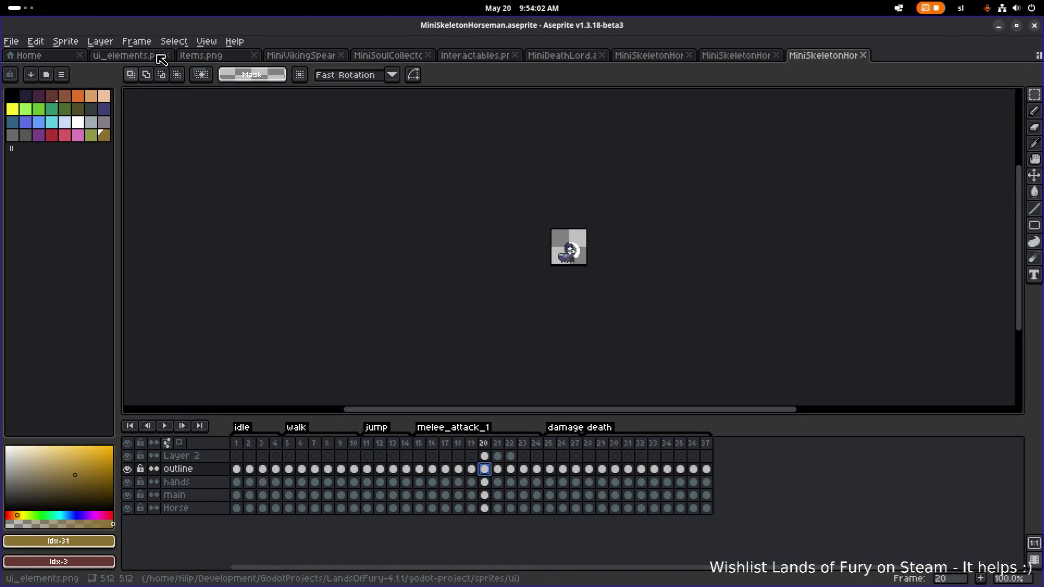
Show the Items.png sheet and reopen decorations.png from the recent files.
{"action": "left_click", "coordinate": [199, 56]}
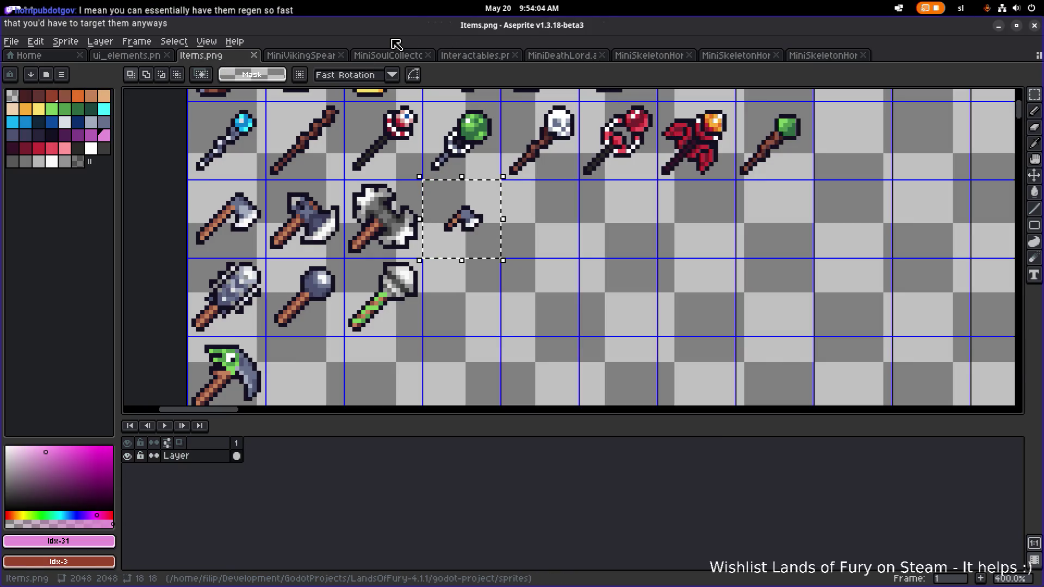
{"action": "left_click", "coordinate": [11, 41]}
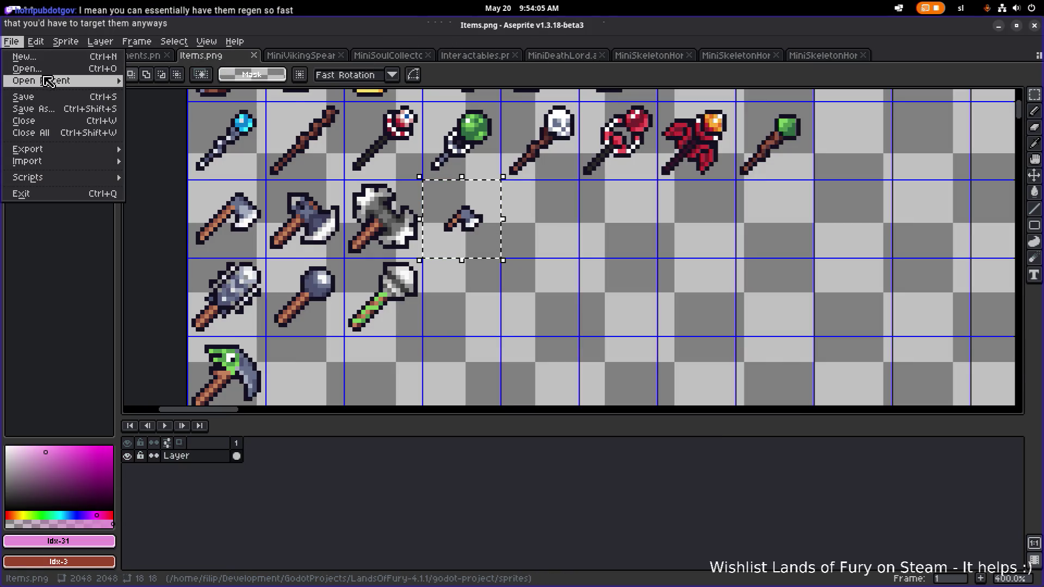
{"action": "mouse_move", "coordinate": [49, 82]}
{"action": "left_click", "coordinate": [169, 110]}
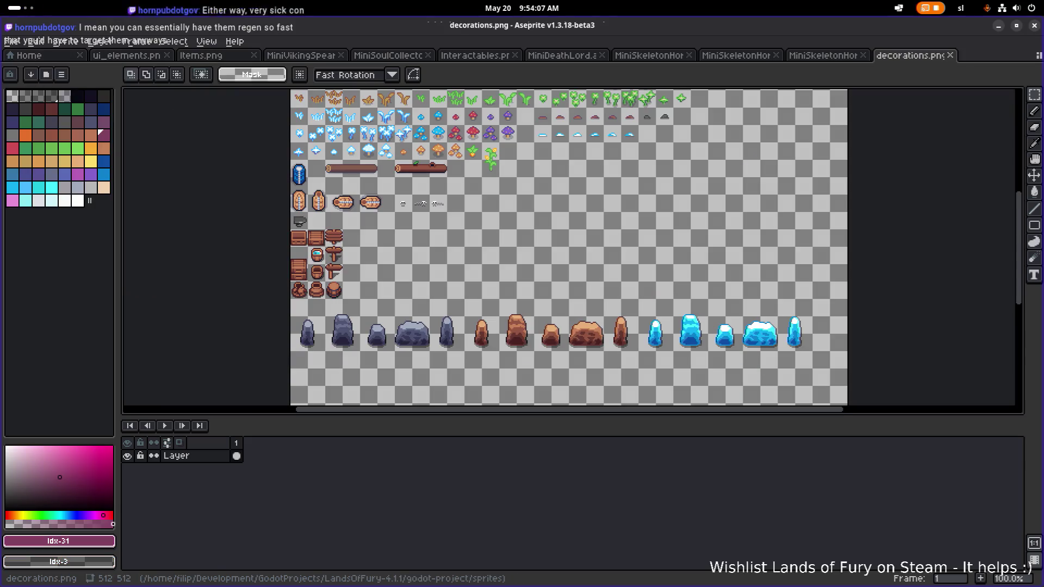
{"action": "left_click", "coordinate": [11, 41]}
{"action": "left_click", "coordinate": [24, 68]}
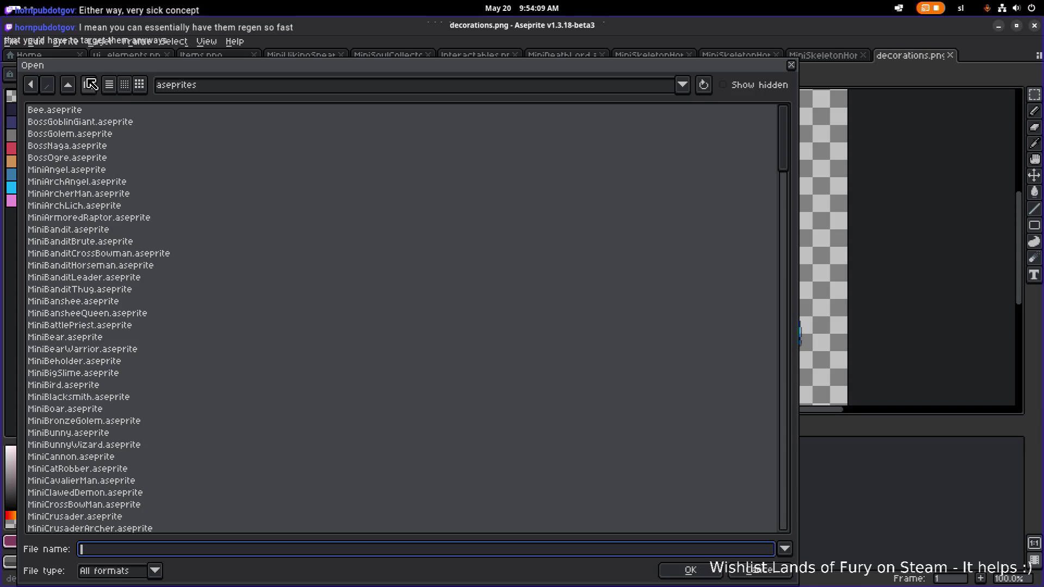
{"action": "key", "text": "Escape"}
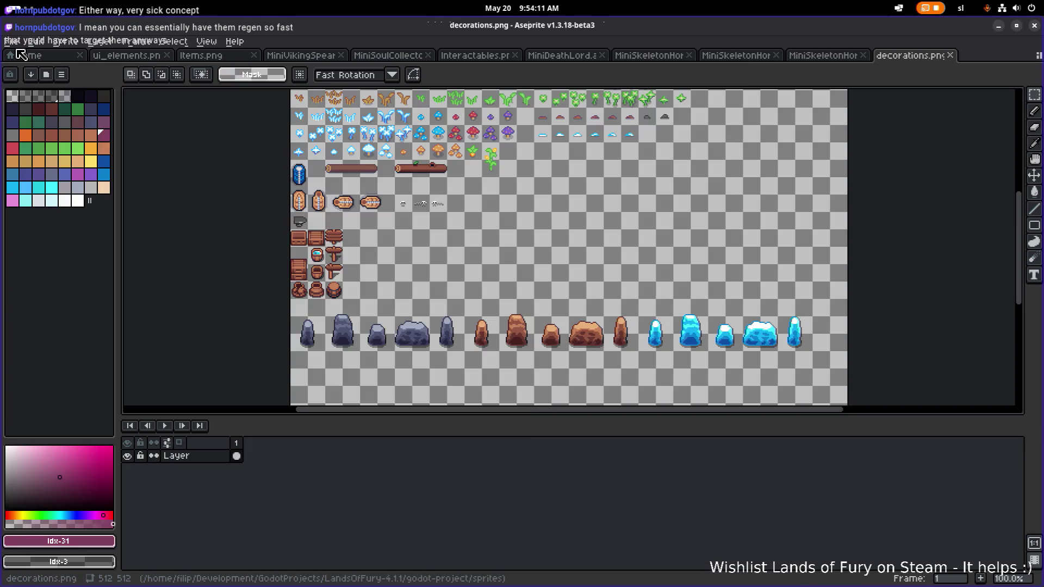
Reopen Interactables.png from Open Recent and bring the tombstones into view.
{"action": "left_click", "coordinate": [21, 55]}
{"action": "left_click", "coordinate": [11, 42]}
{"action": "mouse_move", "coordinate": [49, 80]}
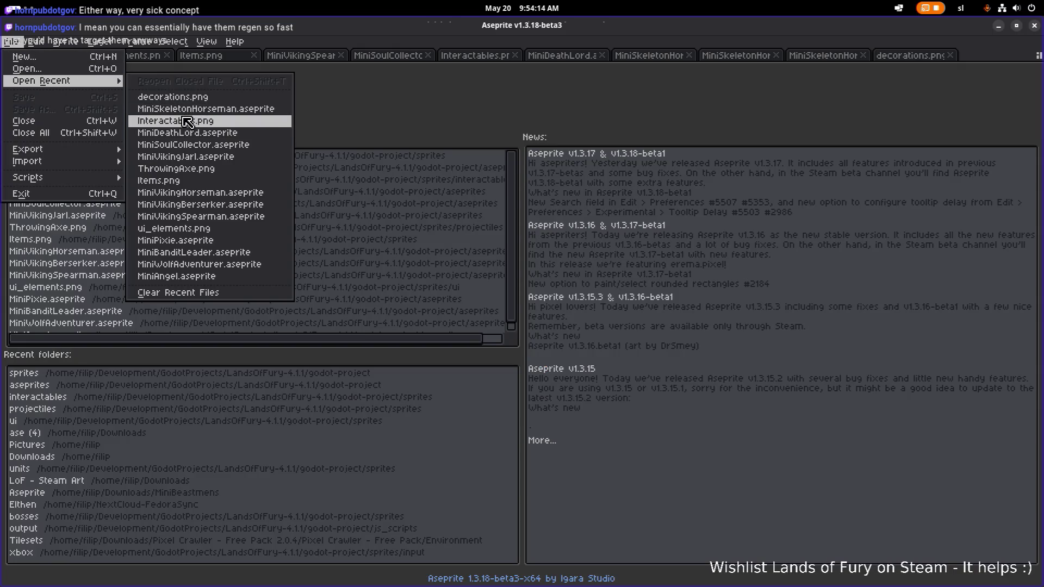
{"action": "left_click", "coordinate": [187, 122]}
{"action": "scroll", "coordinate": [646, 273], "scroll_direction": "up", "scroll_amount": 2}
{"action": "left_click_drag", "start_coordinate": [587, 275], "coordinate": [494, 284]}
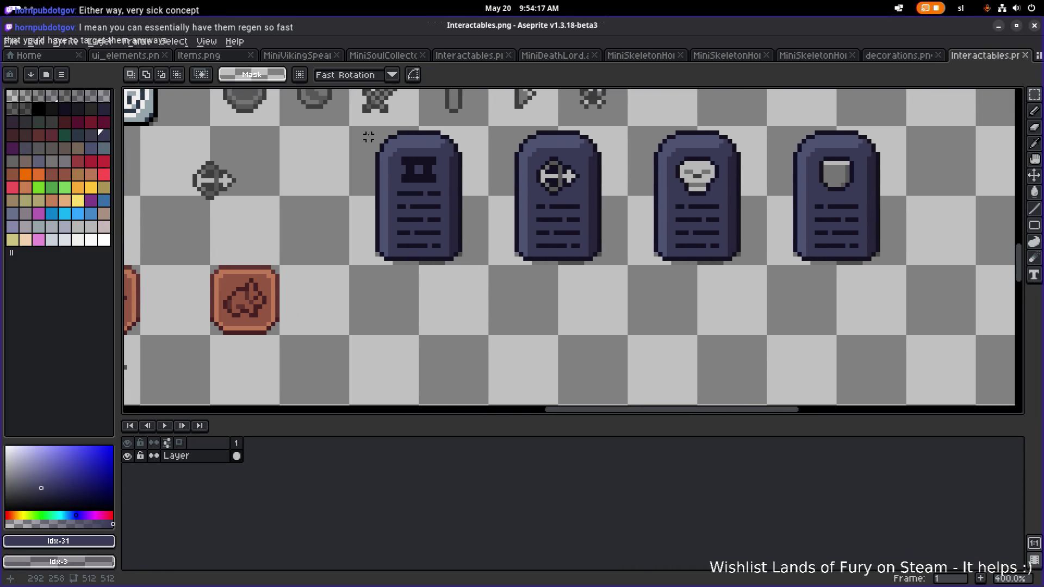
Select the first tombstone, pan across the row, then drop the selection.
{"action": "mouse_move", "coordinate": [350, 129]}
{"action": "left_mouse_down"}
{"action": "mouse_move", "coordinate": [473, 233]}
{"action": "mouse_move", "coordinate": [489, 263]}
{"action": "mouse_move", "coordinate": [492, 235]}
{"action": "mouse_move", "coordinate": [543, 264]}
{"action": "mouse_move", "coordinate": [476, 206]}
{"action": "left_mouse_up"}
{"action": "scroll", "coordinate": [478, 263], "scroll_direction": "down", "scroll_amount": 3}
{"action": "scroll", "coordinate": [477, 263], "scroll_direction": "up", "scroll_amount": 1}
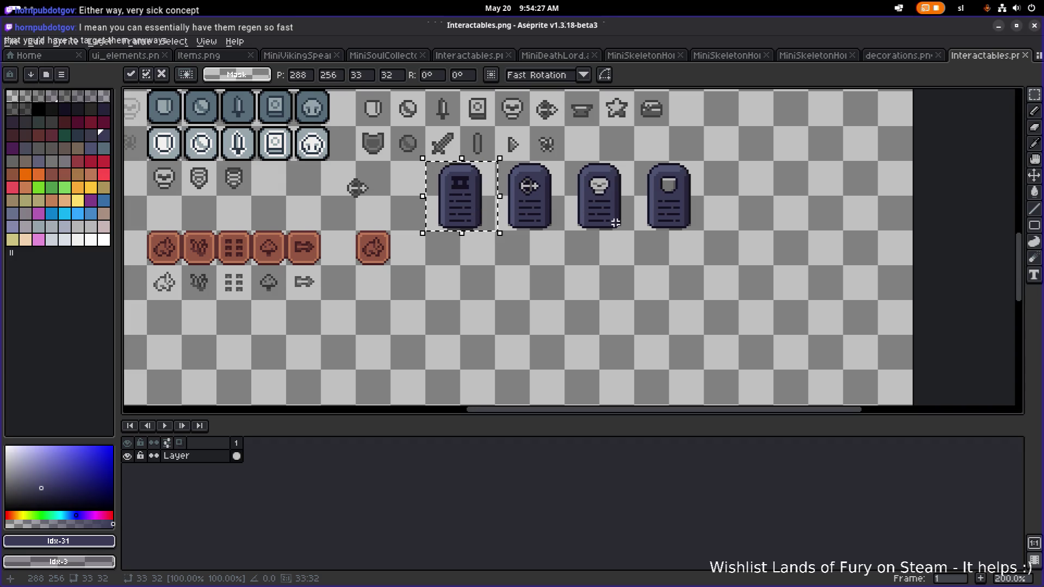
{"action": "left_click_drag", "start_coordinate": [615, 222], "coordinate": [576, 228]}
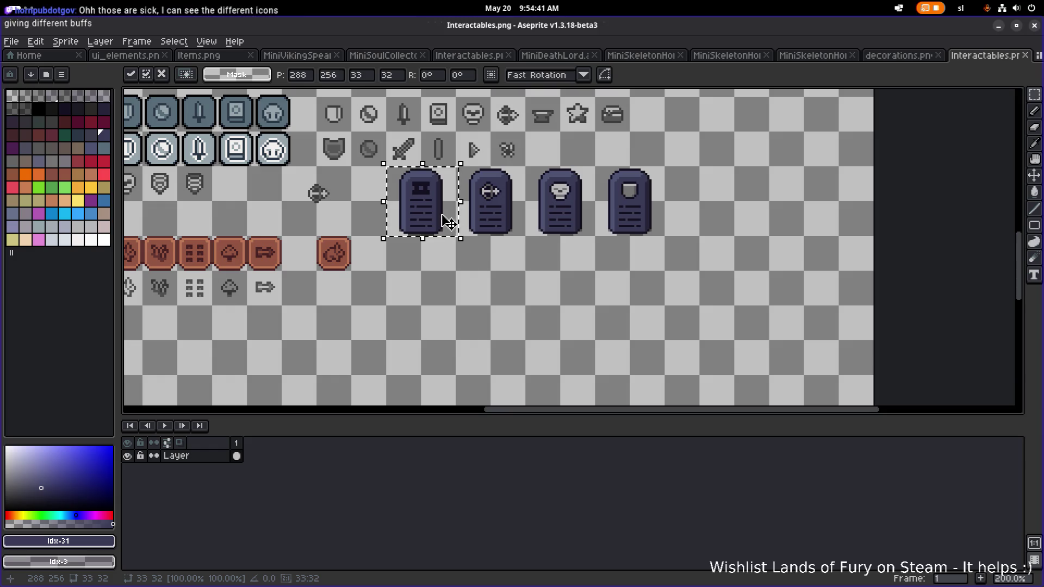
{"action": "left_click_drag", "start_coordinate": [474, 217], "coordinate": [448, 221]}
{"action": "scroll", "coordinate": [448, 218], "scroll_direction": "up", "scroll_amount": 2}
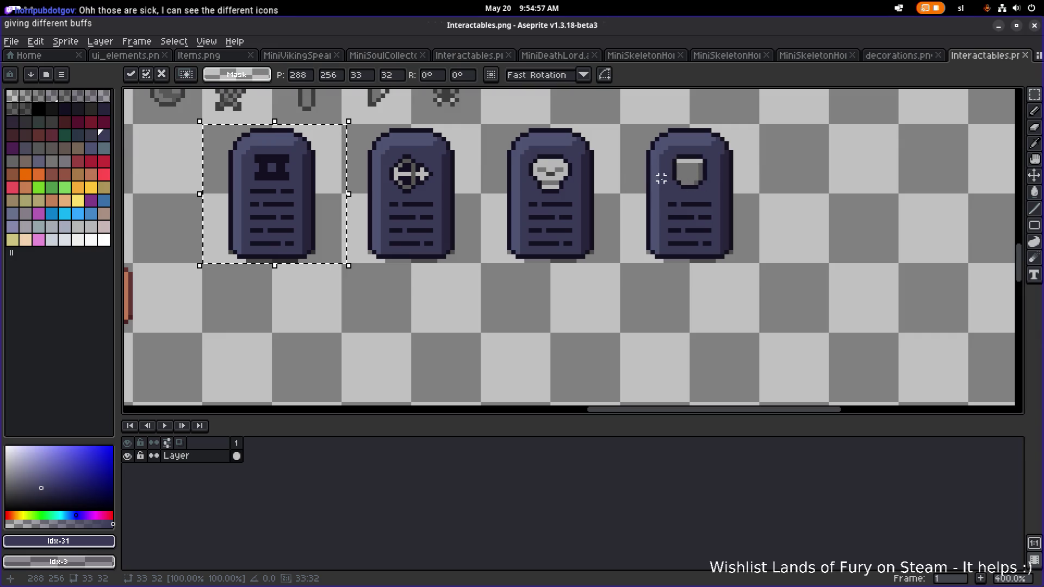
{"action": "scroll", "coordinate": [666, 170], "scroll_direction": "down", "scroll_amount": 1}
{"action": "scroll", "coordinate": [576, 185], "scroll_direction": "right", "scroll_amount": 1}
{"action": "left_click", "coordinate": [432, 229]}
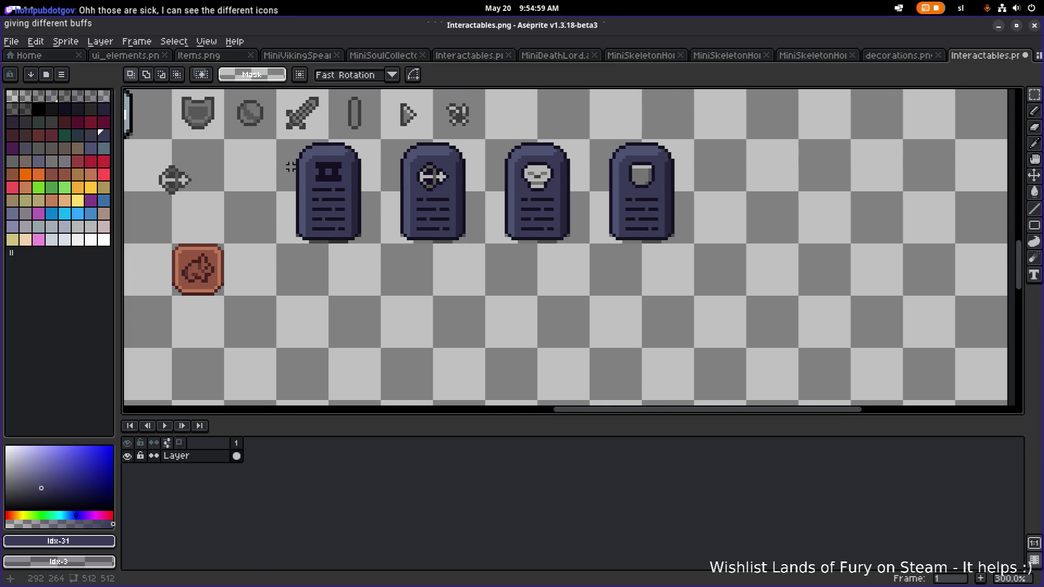
Reselect the first tombstone and place a copy after the row of four.
{"action": "scroll", "coordinate": [295, 154], "scroll_direction": "up", "scroll_amount": 2}
{"action": "scroll", "coordinate": [273, 138], "scroll_direction": "down", "scroll_amount": 2}
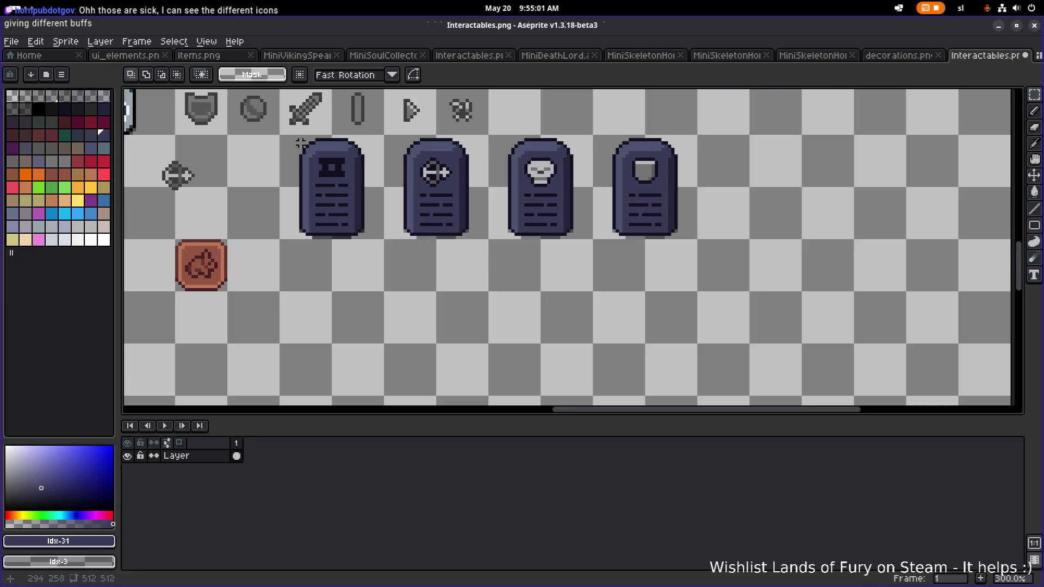
{"action": "scroll", "coordinate": [307, 169], "scroll_direction": "up", "scroll_amount": 1}
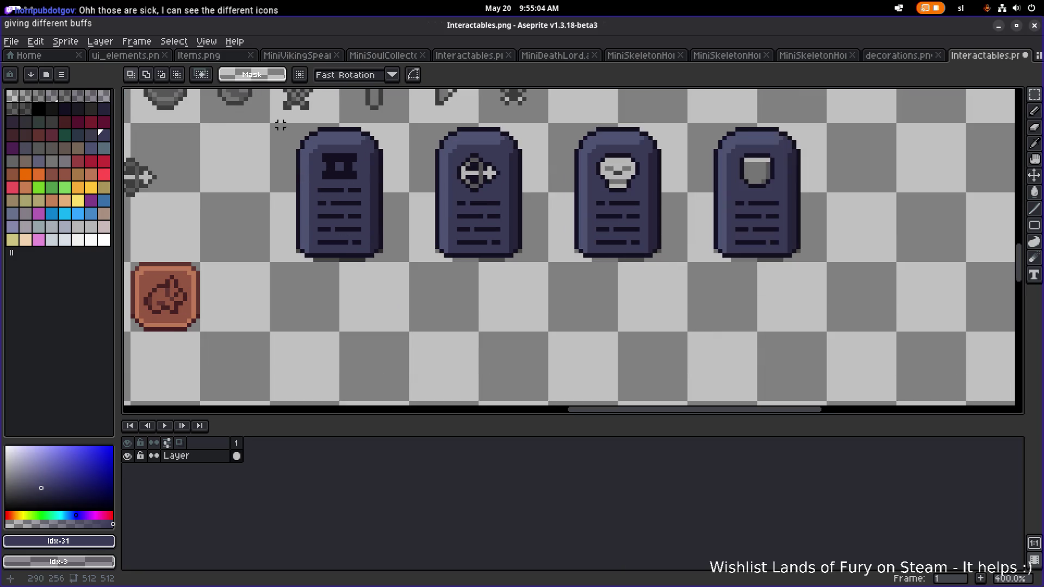
{"action": "mouse_move", "coordinate": [271, 125]}
{"action": "left_mouse_down"}
{"action": "mouse_move", "coordinate": [326, 160]}
{"action": "mouse_move", "coordinate": [409, 262]}
{"action": "mouse_move", "coordinate": [420, 256]}
{"action": "left_mouse_up"}
{"action": "mouse_move", "coordinate": [342, 198]}
{"action": "left_mouse_down"}
{"action": "mouse_move", "coordinate": [461, 327]}
{"action": "mouse_move", "coordinate": [473, 284]}
{"action": "mouse_move", "coordinate": [736, 191]}
{"action": "mouse_move", "coordinate": [575, 258]}
{"action": "mouse_move", "coordinate": [587, 238]}
{"action": "mouse_move", "coordinate": [582, 200]}
{"action": "left_mouse_up"}
{"action": "scroll", "coordinate": [417, 223], "scroll_direction": "down", "scroll_amount": 1}
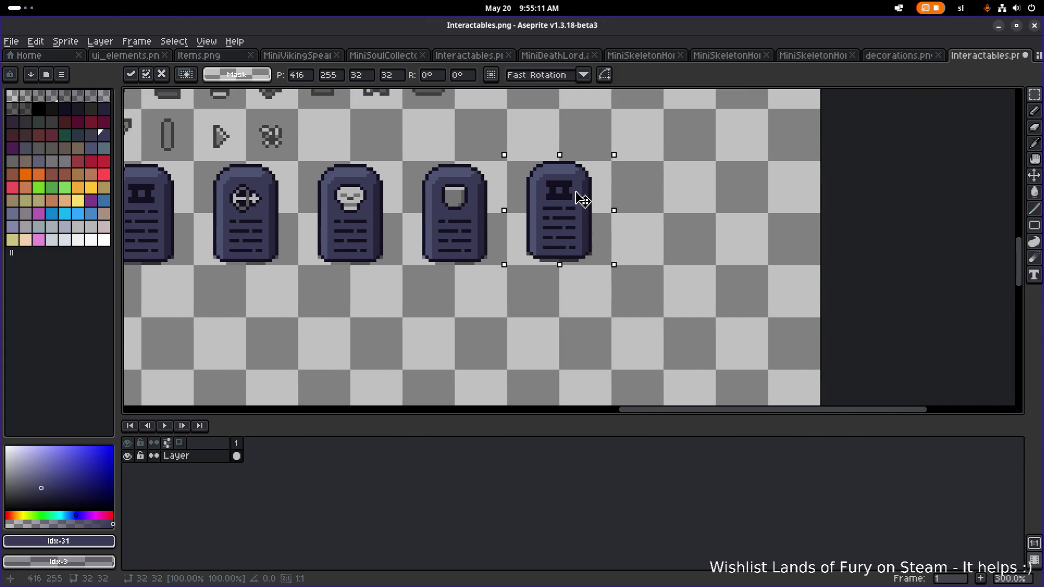
{"action": "left_click", "coordinate": [657, 187]}
{"action": "scroll", "coordinate": [574, 190], "scroll_direction": "up", "scroll_amount": 3}
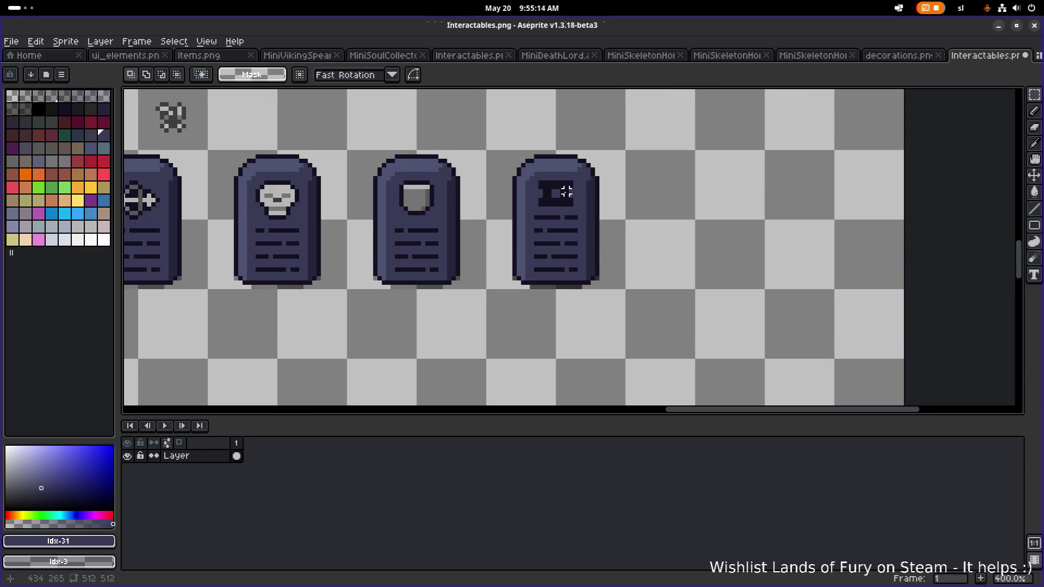
{"action": "scroll", "coordinate": [560, 180], "scroll_direction": "down", "scroll_amount": 1}
{"action": "scroll", "coordinate": [527, 169], "scroll_direction": "up", "scroll_amount": 2}
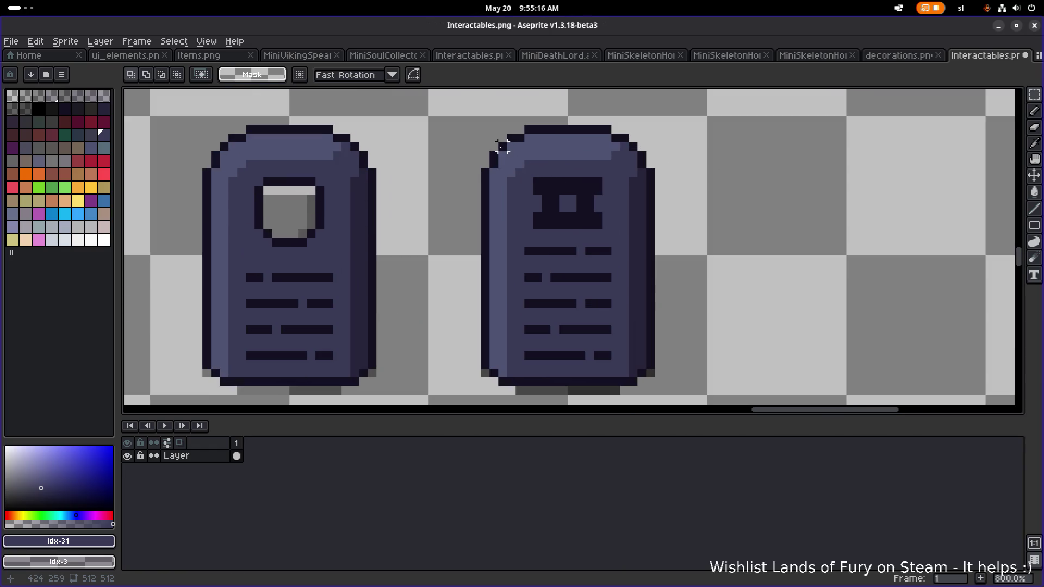
{"action": "scroll", "coordinate": [486, 190], "scroll_direction": "down", "scroll_amount": 4}
{"action": "scroll", "coordinate": [489, 195], "scroll_direction": "up", "scroll_amount": 3}
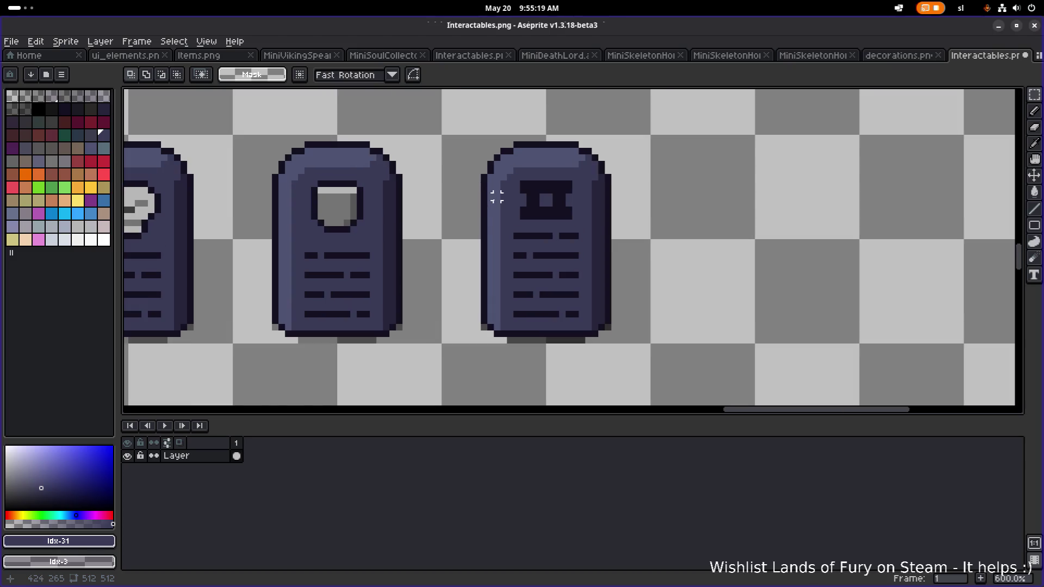
{"action": "left_click", "coordinate": [491, 203], "text": "alt"}
{"action": "key", "text": "b"}
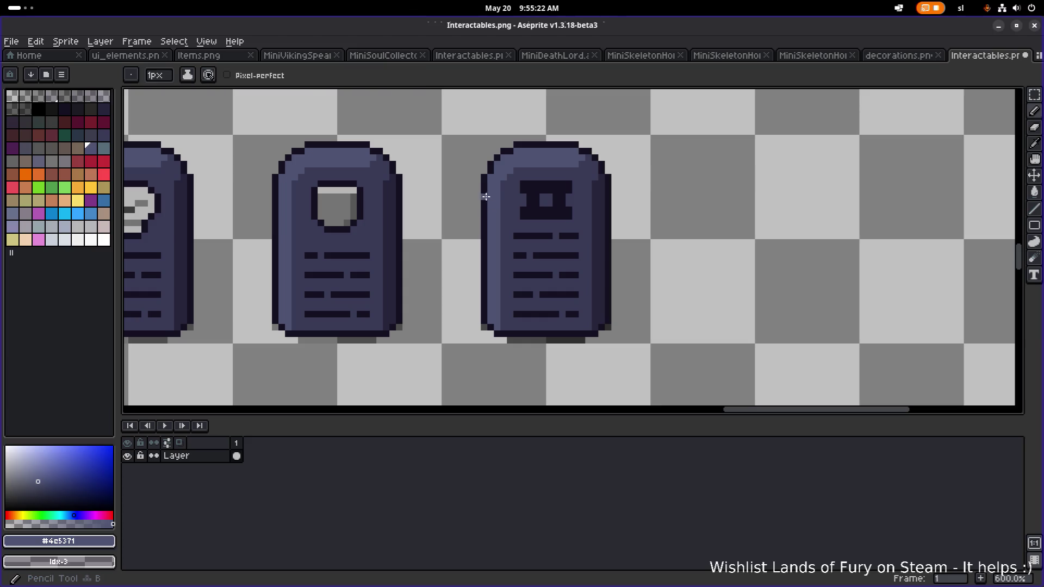
{"action": "scroll", "coordinate": [490, 197], "scroll_direction": "up", "scroll_amount": 4}
{"action": "left_click", "coordinate": [472, 202], "text": "alt"}
{"action": "left_click", "coordinate": [481, 202]}
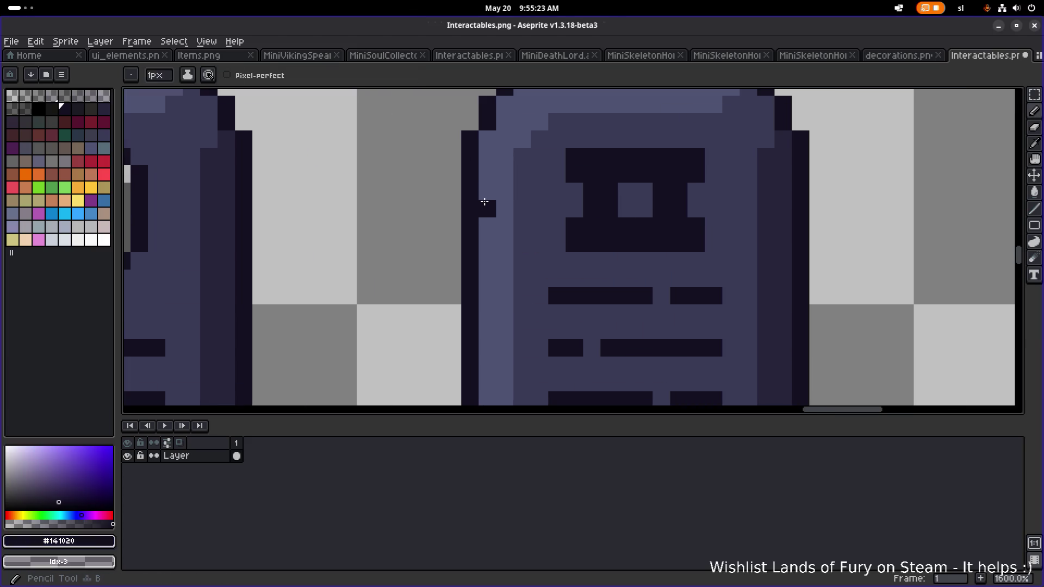
{"action": "scroll", "coordinate": [504, 194], "scroll_direction": "down", "scroll_amount": 4}
{"action": "scroll", "coordinate": [504, 194], "scroll_direction": "up", "scroll_amount": 3}
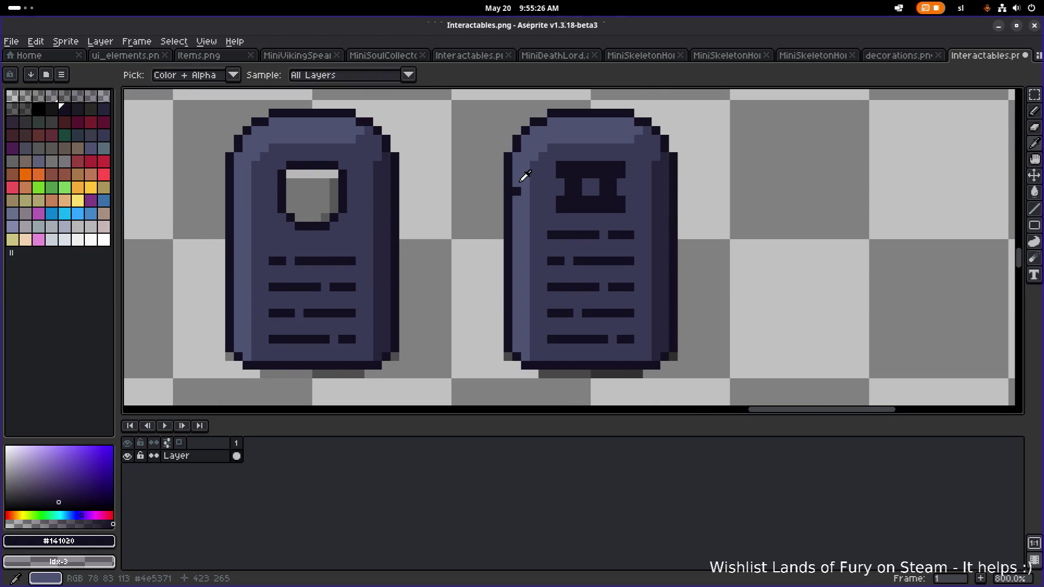
{"action": "left_click", "coordinate": [520, 175], "text": "alt"}
{"action": "scroll", "coordinate": [509, 189], "scroll_direction": "down", "scroll_amount": 1}
{"action": "key", "text": "m"}
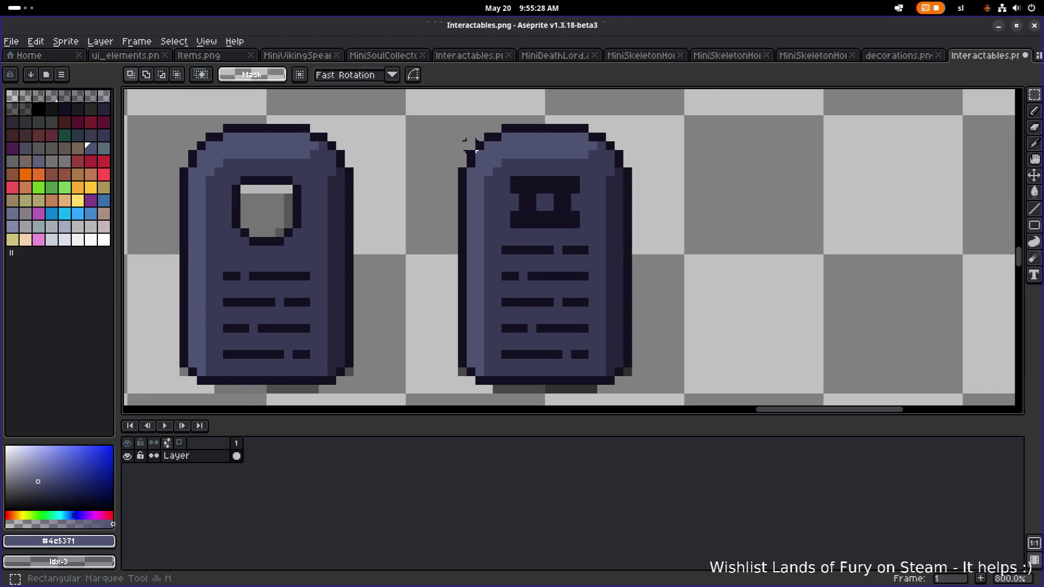
{"action": "left_click_drag", "start_coordinate": [447, 113], "coordinate": [696, 222]}
{"action": "key", "text": "ctrl+d"}
{"action": "key", "text": "u"}
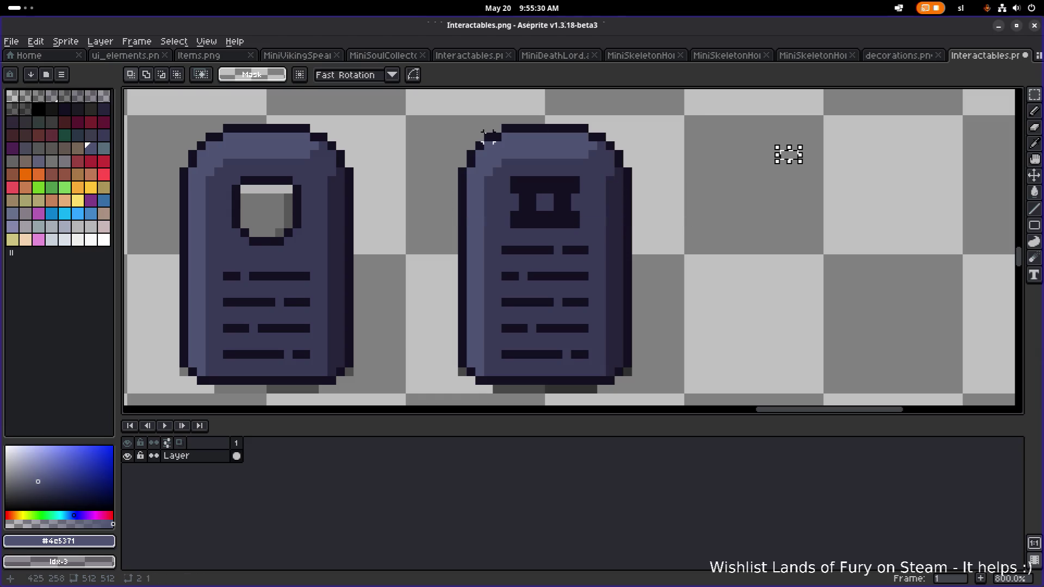
{"action": "mouse_move", "coordinate": [434, 115]}
{"action": "left_mouse_down"}
{"action": "mouse_move", "coordinate": [691, 243]}
{"action": "mouse_move", "coordinate": [688, 224]}
{"action": "left_mouse_up"}
{"action": "left_click_drag", "start_coordinate": [583, 173], "coordinate": [590, 232]}
{"action": "key", "text": "Return"}
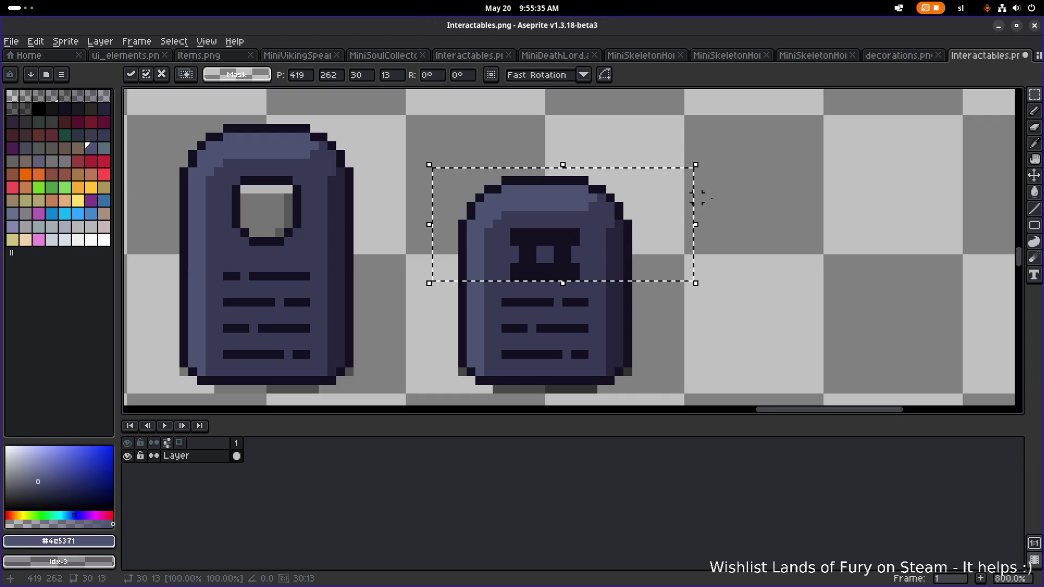
{"action": "key", "text": "ctrl+d"}
{"action": "scroll", "coordinate": [727, 200], "scroll_direction": "down", "scroll_amount": 4}
{"action": "scroll", "coordinate": [718, 235], "scroll_direction": "up", "scroll_amount": 4}
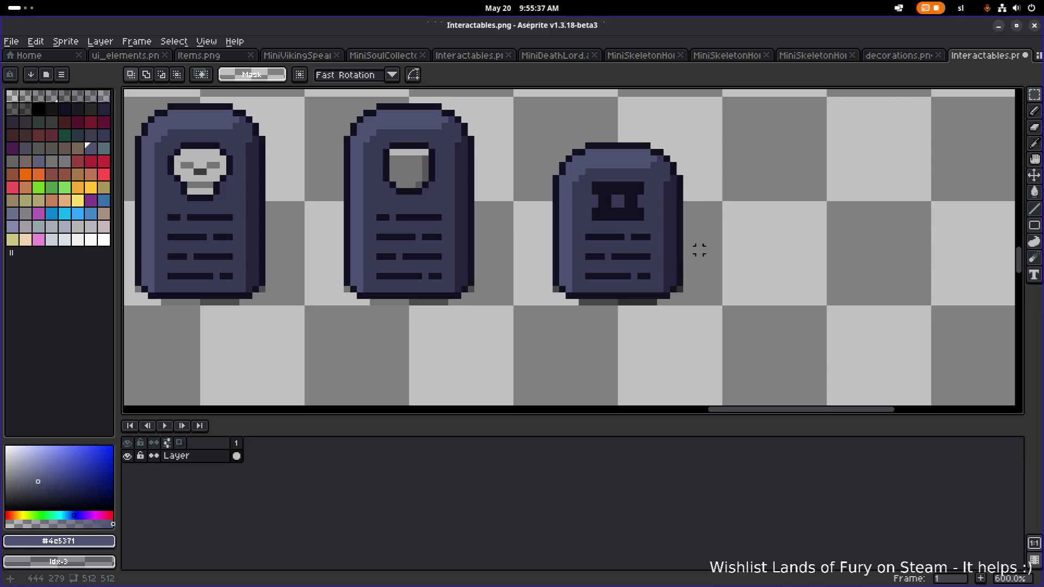
{"action": "scroll", "coordinate": [652, 204], "scroll_direction": "up", "scroll_amount": 2}
{"action": "scroll", "coordinate": [587, 226], "scroll_direction": "down", "scroll_amount": 2}
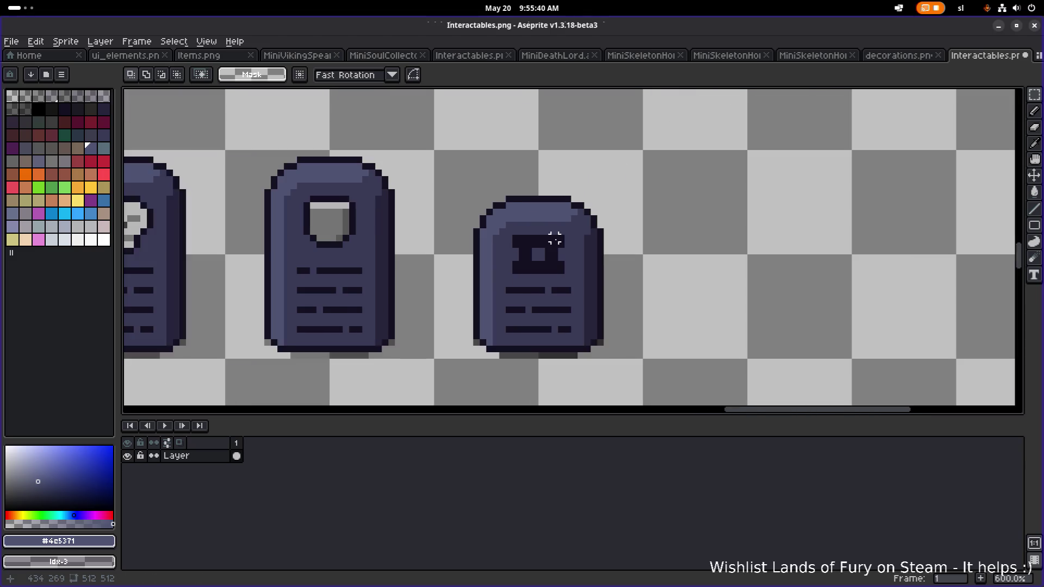
{"action": "scroll", "coordinate": [549, 199], "scroll_direction": "down", "scroll_amount": 1}
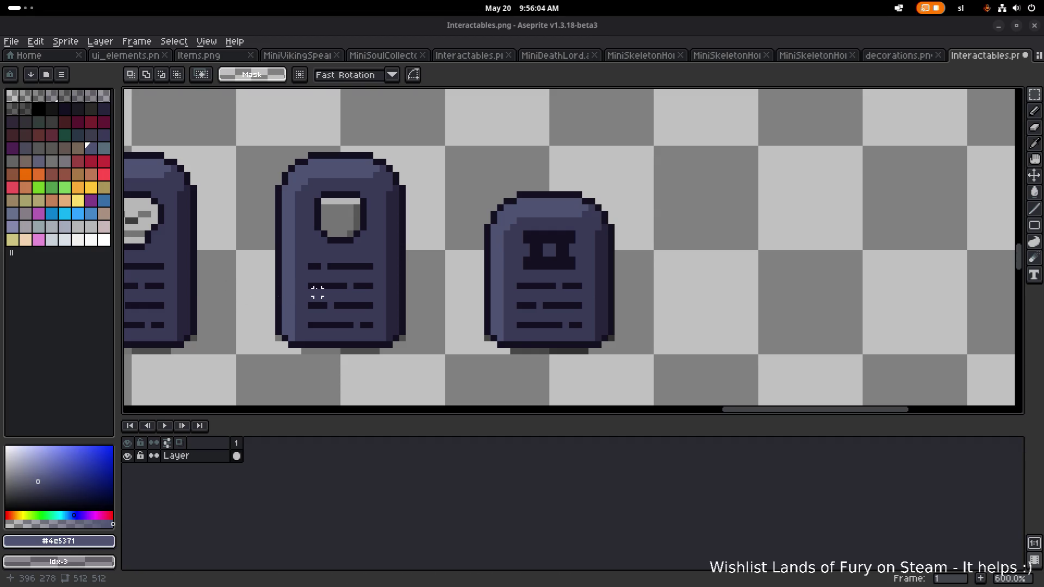
{"action": "scroll", "coordinate": [318, 292], "scroll_direction": "down", "scroll_amount": 3}
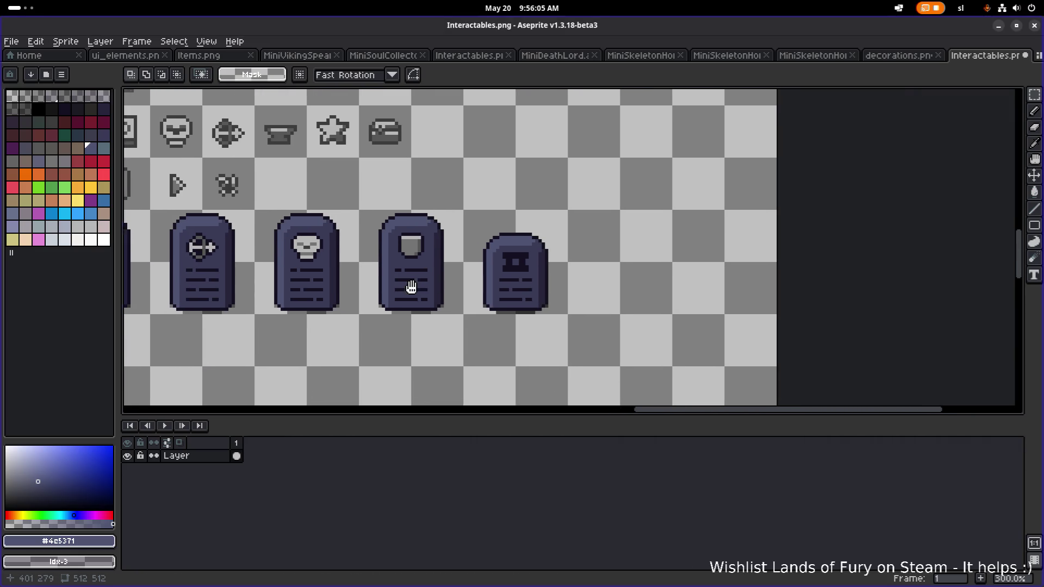
{"action": "left_click_drag", "start_coordinate": [411, 287], "coordinate": [393, 285]}
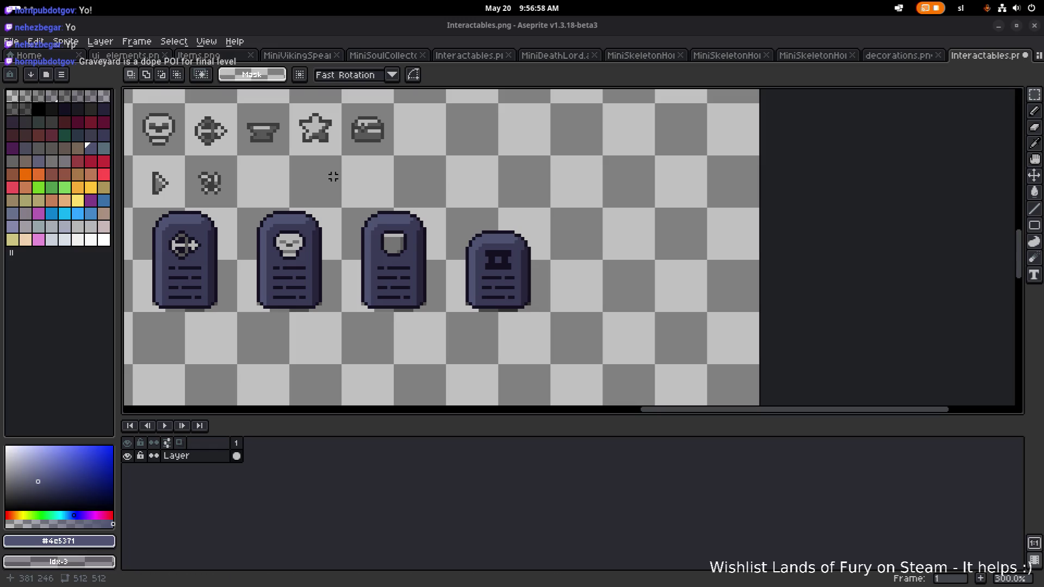
Fill the gap in the top engraved line with the dark #393a56 shade using the Pencil.
{"action": "scroll", "coordinate": [447, 223], "scroll_direction": "up", "scroll_amount": 2}
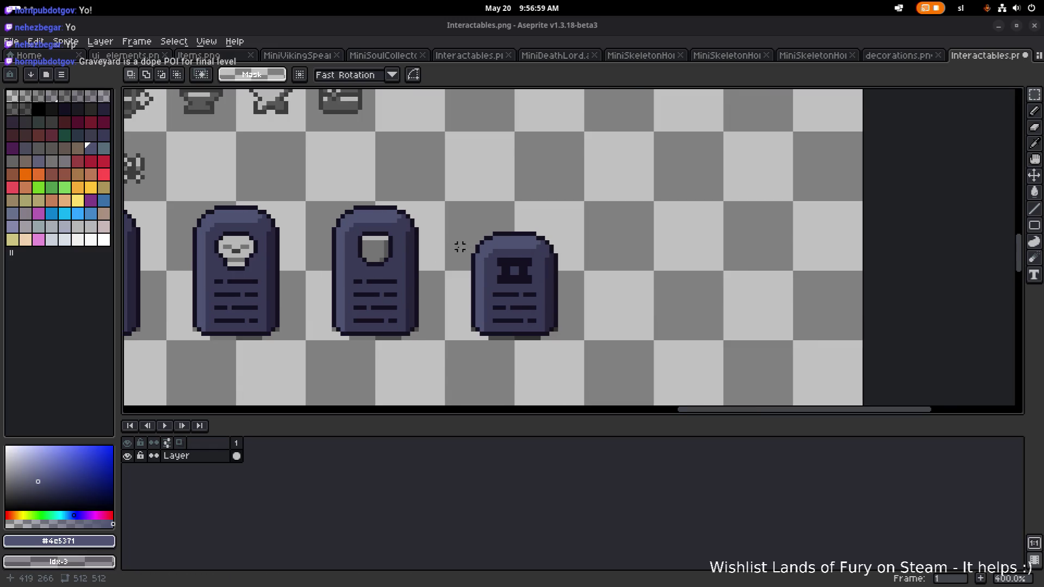
{"action": "scroll", "coordinate": [439, 229], "scroll_direction": "left", "scroll_amount": 5}
{"action": "scroll", "coordinate": [439, 229], "scroll_direction": "down", "scroll_amount": 1}
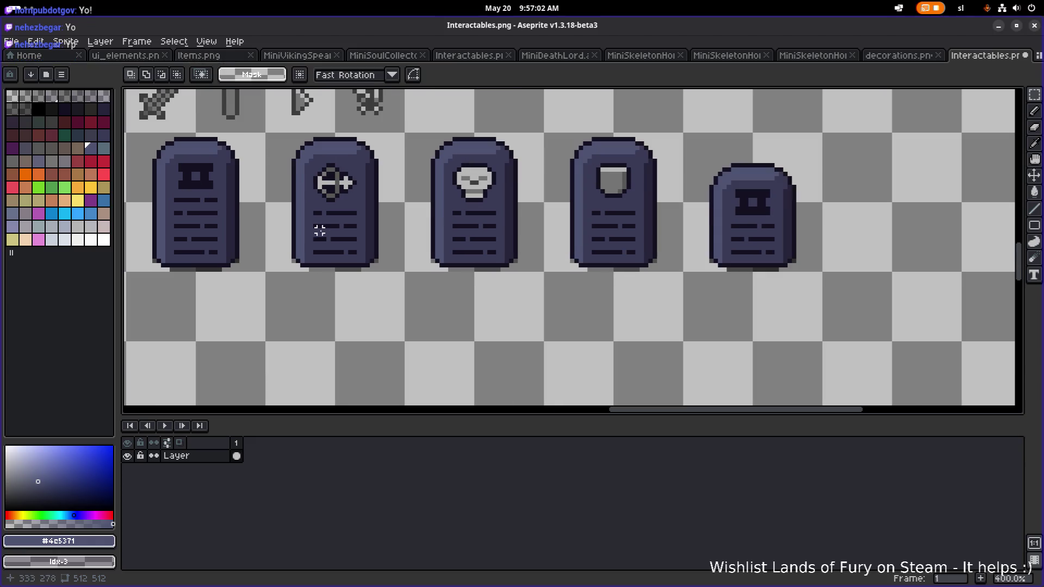
{"action": "scroll", "coordinate": [334, 251], "scroll_direction": "left", "scroll_amount": 1}
{"action": "scroll", "coordinate": [693, 211], "scroll_direction": "right", "scroll_amount": 6}
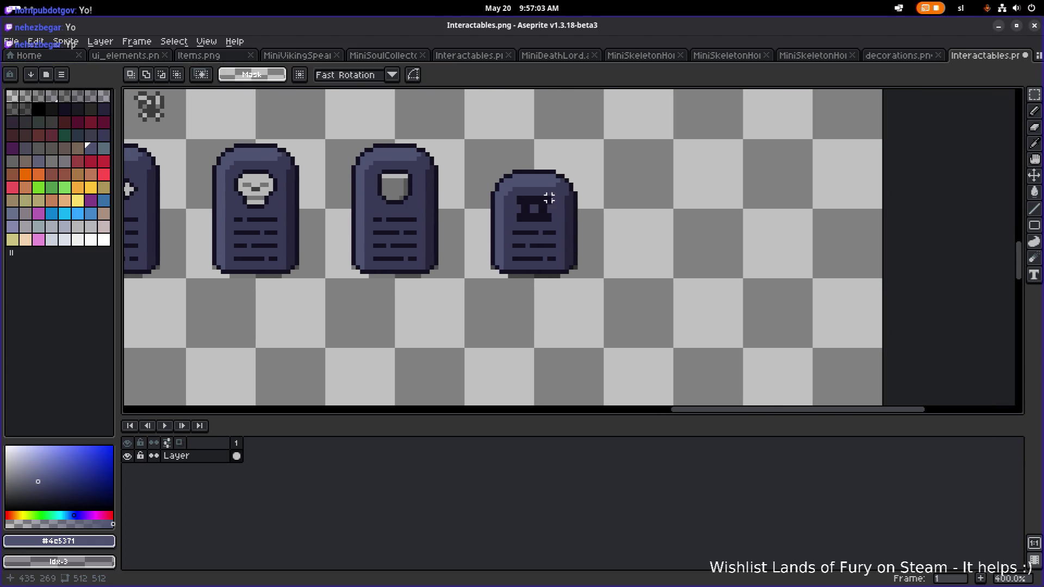
{"action": "scroll", "coordinate": [536, 185], "scroll_direction": "up", "scroll_amount": 1}
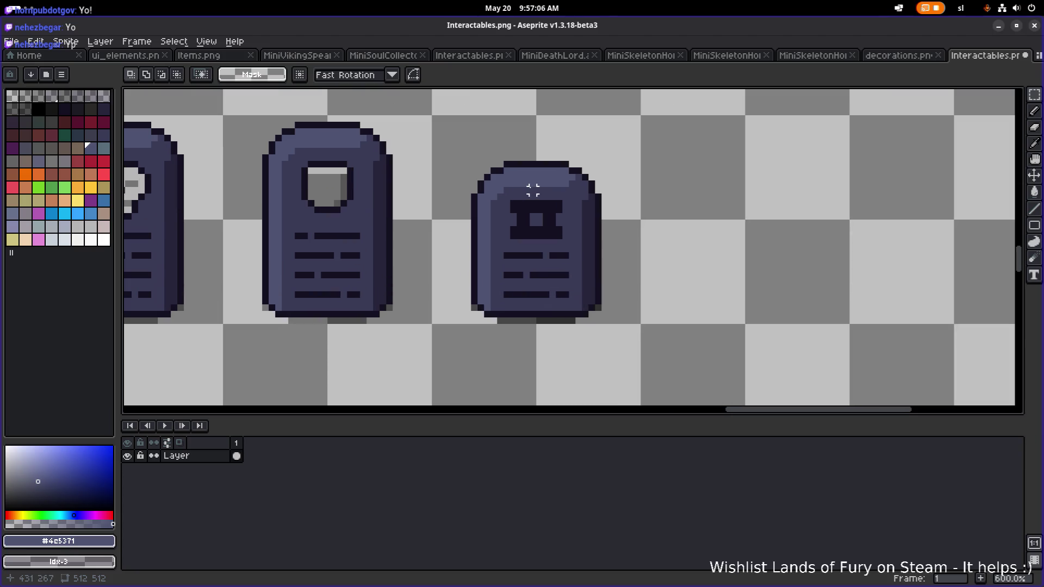
{"action": "left_click_drag", "start_coordinate": [435, 118], "coordinate": [674, 256]}
{"action": "left_click", "coordinate": [550, 259]}
{"action": "scroll", "coordinate": [571, 234], "scroll_direction": "up", "scroll_amount": 3}
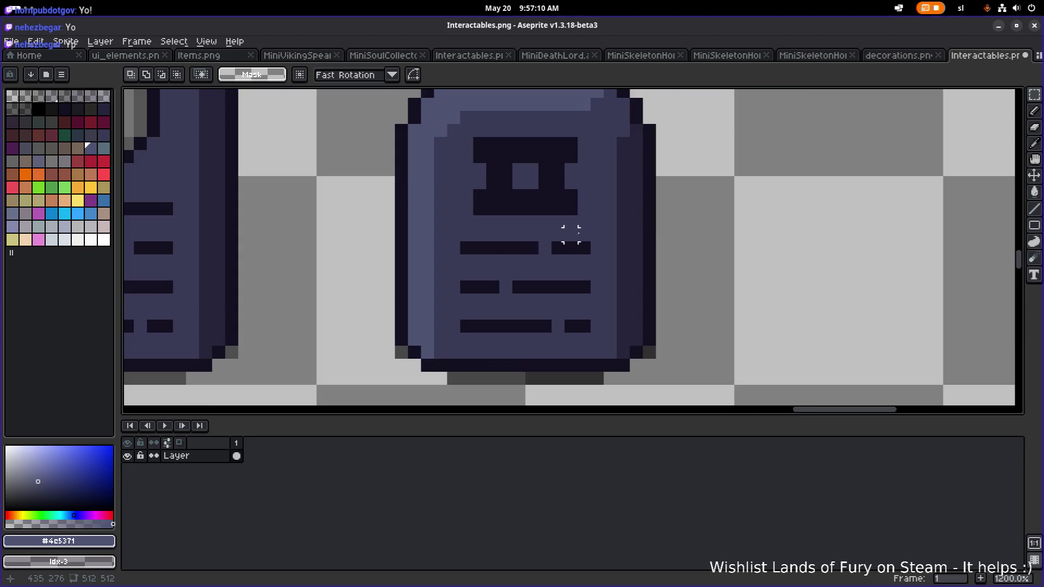
{"action": "left_click", "coordinate": [571, 234], "text": "alt"}
{"action": "key", "text": "b"}
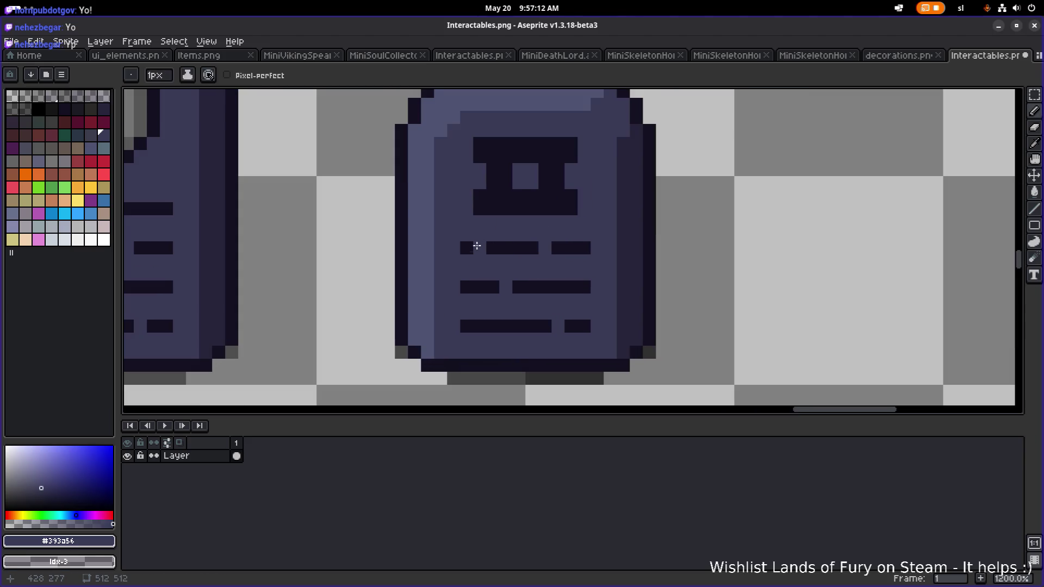
{"action": "left_click", "coordinate": [479, 247]}
{"action": "scroll", "coordinate": [482, 239], "scroll_direction": "down", "scroll_amount": 4}
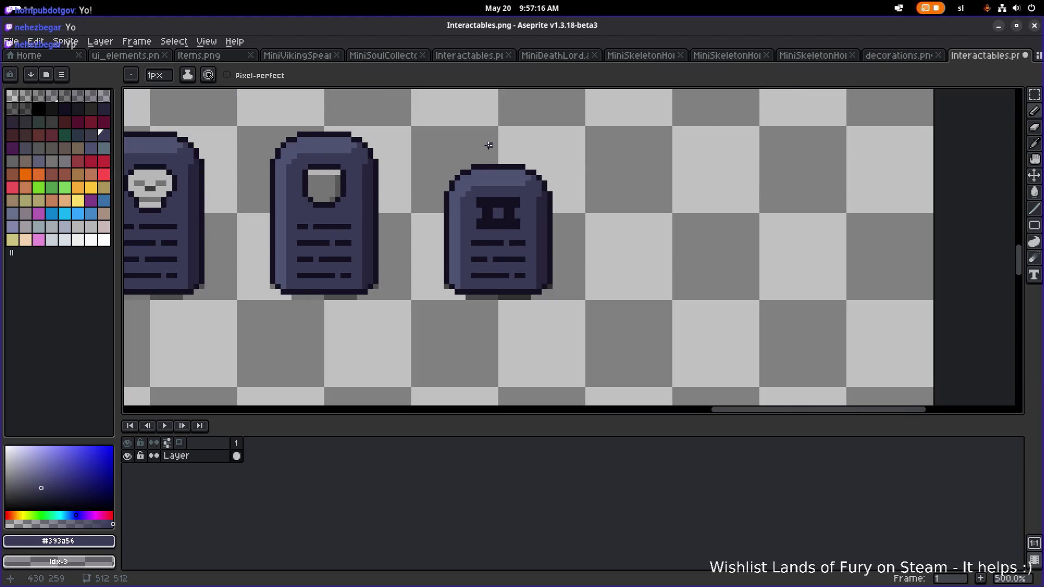
Marquee-select the rounded top of the short tombstone.
{"action": "key", "text": "m"}
{"action": "scroll", "coordinate": [465, 146], "scroll_direction": "up", "scroll_amount": 1}
{"action": "mouse_move", "coordinate": [411, 145]}
{"action": "left_mouse_down"}
{"action": "mouse_move", "coordinate": [582, 214]}
{"action": "mouse_move", "coordinate": [605, 248]}
{"action": "left_mouse_up"}
{"action": "left_click_drag", "start_coordinate": [559, 209], "coordinate": [562, 228]}
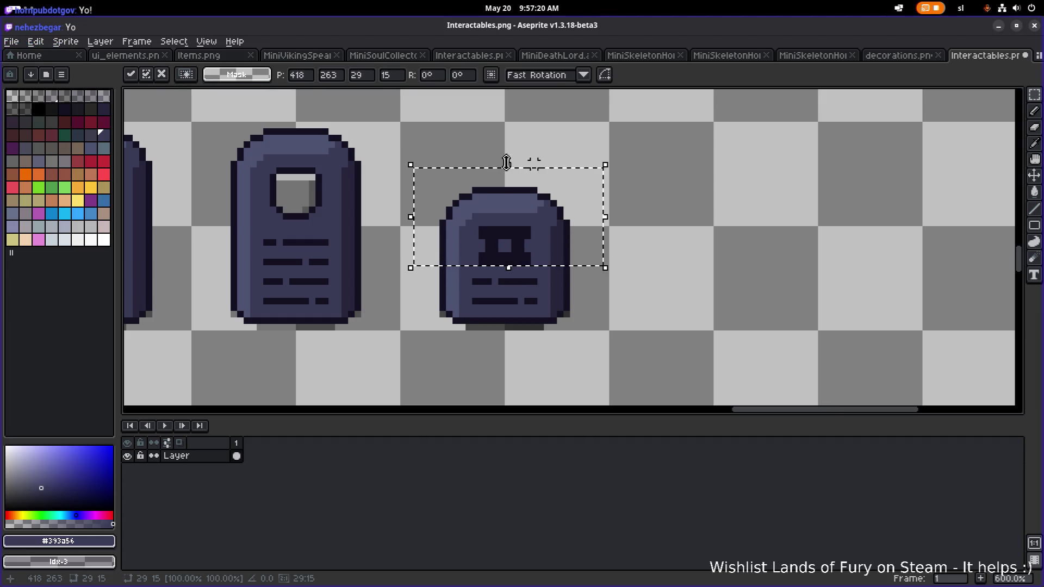
Duplicate the short tombstone's rounded top and place the copy beside it, higher up.
{"action": "left_click", "coordinate": [560, 158]}
{"action": "left_click_drag", "start_coordinate": [418, 151], "coordinate": [599, 268]}
{"action": "mouse_move", "coordinate": [522, 233]}
{"action": "left_mouse_down"}
{"action": "mouse_move", "coordinate": [517, 177]}
{"action": "mouse_move", "coordinate": [717, 174]}
{"action": "left_mouse_up"}
{"action": "left_click_drag", "start_coordinate": [680, 218], "coordinate": [672, 222]}
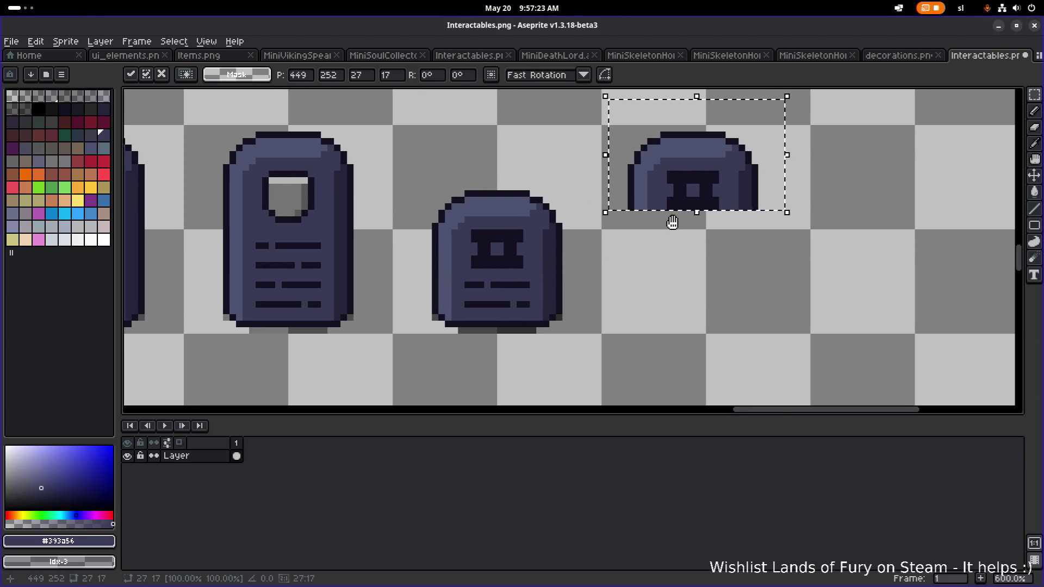
{"action": "key", "text": "ctrl+d"}
Reposition the copy one pixel right and down, then narrow its right side.
{"action": "scroll", "coordinate": [776, 235], "scroll_direction": "up", "scroll_amount": 4}
{"action": "scroll", "coordinate": [618, 223], "scroll_direction": "down", "scroll_amount": 4}
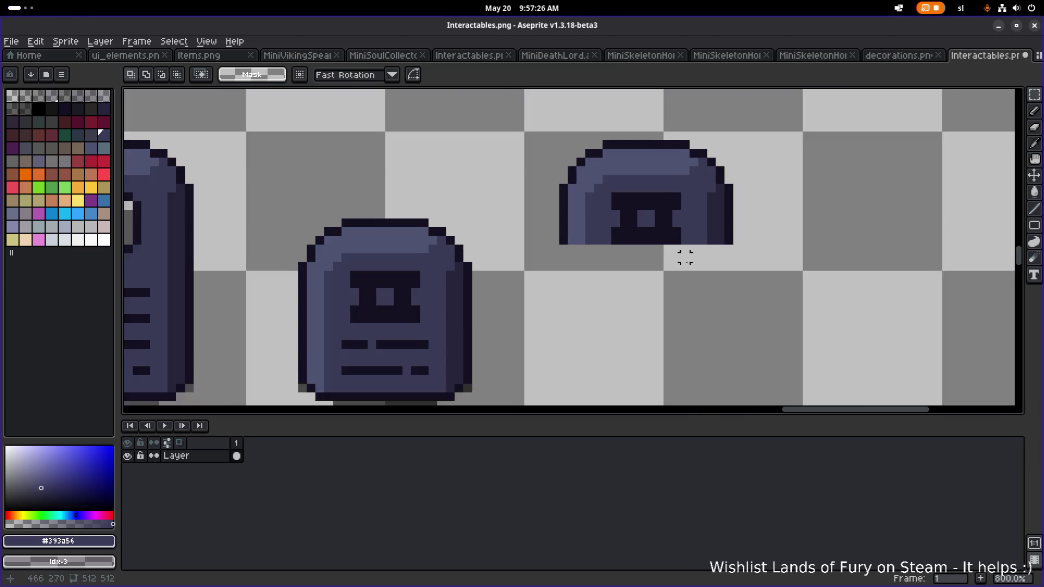
{"action": "left_click_drag", "start_coordinate": [749, 287], "coordinate": [531, 135]}
{"action": "left_click_drag", "start_coordinate": [612, 188], "coordinate": [566, 173]}
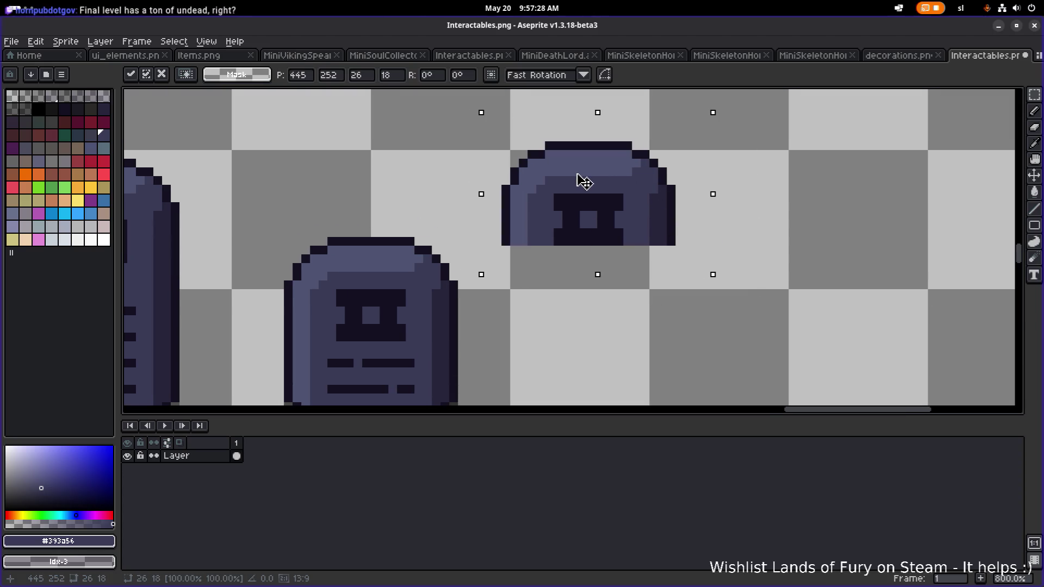
{"action": "key", "text": "Right"}
{"action": "key", "text": "Right"}
{"action": "key", "text": "Down"}
{"action": "key", "text": "Down"}
{"action": "key", "text": "ctrl+d"}
{"action": "left_click_drag", "start_coordinate": [757, 275], "coordinate": [611, 138]}
{"action": "left_click_drag", "start_coordinate": [658, 176], "coordinate": [631, 188]}
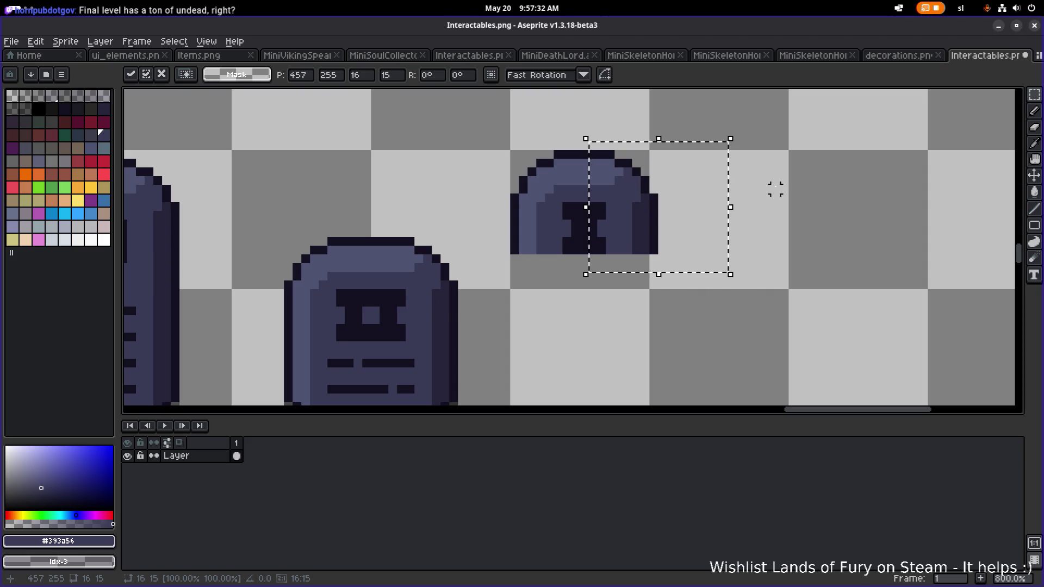
{"action": "key", "text": "ctrl+d"}
Raise the copy's lower band and bottom strip to round it into a disc.
{"action": "left_click_drag", "start_coordinate": [693, 111], "coordinate": [483, 202]}
{"action": "key", "text": "ctrl+d"}
{"action": "left_click_drag", "start_coordinate": [702, 272], "coordinate": [476, 237]}
{"action": "left_click_drag", "start_coordinate": [588, 246], "coordinate": [585, 236]}
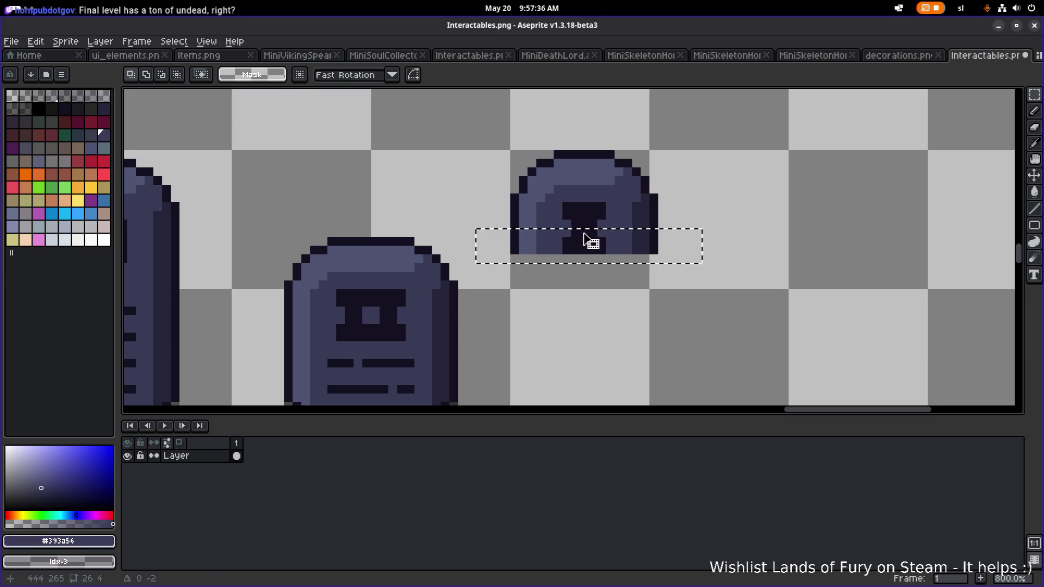
{"action": "left_click_drag", "start_coordinate": [719, 274], "coordinate": [493, 220]}
{"action": "left_click_drag", "start_coordinate": [590, 256], "coordinate": [589, 226]}
{"action": "key", "text": "ctrl+d"}
Move the finished round disc onto the top of the short tombstone.
{"action": "left_click_drag", "start_coordinate": [706, 241], "coordinate": [485, 118]}
{"action": "mouse_move", "coordinate": [549, 181]}
{"action": "left_mouse_down"}
{"action": "mouse_move", "coordinate": [629, 201]}
{"action": "mouse_move", "coordinate": [564, 180]}
{"action": "mouse_move", "coordinate": [613, 203]}
{"action": "mouse_move", "coordinate": [618, 168]}
{"action": "mouse_move", "coordinate": [606, 177]}
{"action": "mouse_move", "coordinate": [601, 252]}
{"action": "mouse_move", "coordinate": [619, 266]}
{"action": "left_mouse_up"}
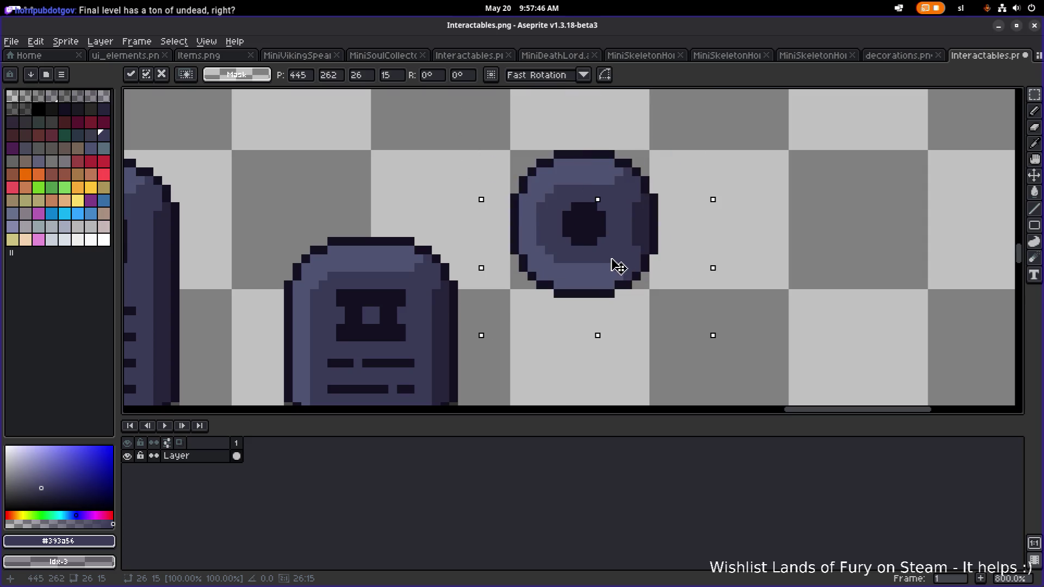
{"action": "left_click", "coordinate": [737, 238]}
{"action": "scroll", "coordinate": [736, 236], "scroll_direction": "down", "scroll_amount": 4}
{"action": "scroll", "coordinate": [727, 259], "scroll_direction": "up", "scroll_amount": 2}
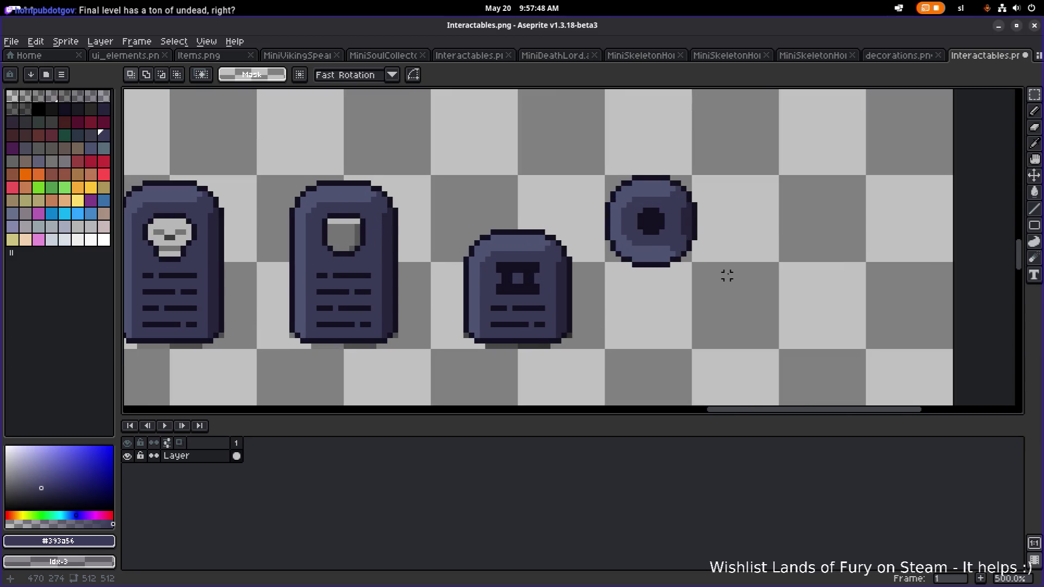
{"action": "scroll", "coordinate": [727, 275], "scroll_direction": "up", "scroll_amount": 1}
{"action": "left_click_drag", "start_coordinate": [721, 272], "coordinate": [571, 128]}
{"action": "mouse_move", "coordinate": [625, 207]}
{"action": "left_mouse_down"}
{"action": "mouse_move", "coordinate": [468, 202]}
{"action": "mouse_move", "coordinate": [720, 188]}
{"action": "left_mouse_up"}
Move the round stone disc onto the short tombstone's top and deselect it.
{"action": "mouse_move", "coordinate": [784, 282]}
{"action": "left_mouse_down"}
{"action": "mouse_move", "coordinate": [769, 282]}
{"action": "mouse_move", "coordinate": [622, 114]}
{"action": "left_mouse_up"}
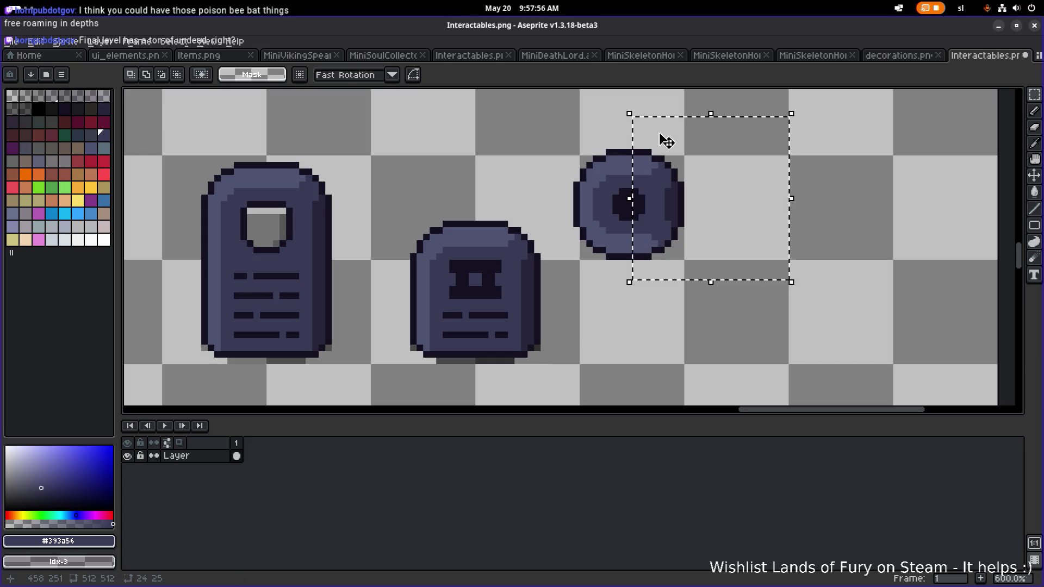
{"action": "key", "text": "Return"}
{"action": "left_click_drag", "start_coordinate": [564, 282], "coordinate": [726, 120]}
{"action": "mouse_move", "coordinate": [667, 185]}
{"action": "left_mouse_down"}
{"action": "mouse_move", "coordinate": [494, 229]}
{"action": "mouse_move", "coordinate": [486, 214]}
{"action": "left_mouse_up"}
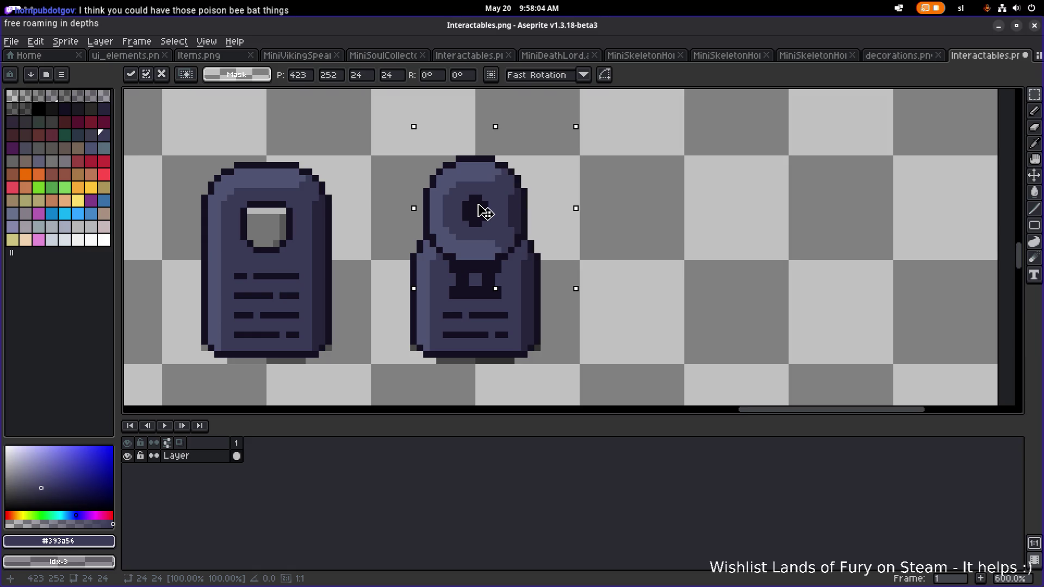
{"action": "key", "text": "Return"}
{"action": "scroll", "coordinate": [680, 196], "scroll_direction": "down", "scroll_amount": 5}
{"action": "scroll", "coordinate": [716, 149], "scroll_direction": "up", "scroll_amount": 6}
{"action": "left_click_drag", "start_coordinate": [728, 107], "coordinate": [506, 210]}
{"action": "key", "text": "ctrl+d"}
{"action": "scroll", "coordinate": [781, 159], "scroll_direction": "down", "scroll_amount": 2}
{"action": "scroll", "coordinate": [780, 160], "scroll_direction": "down", "scroll_amount": 1}
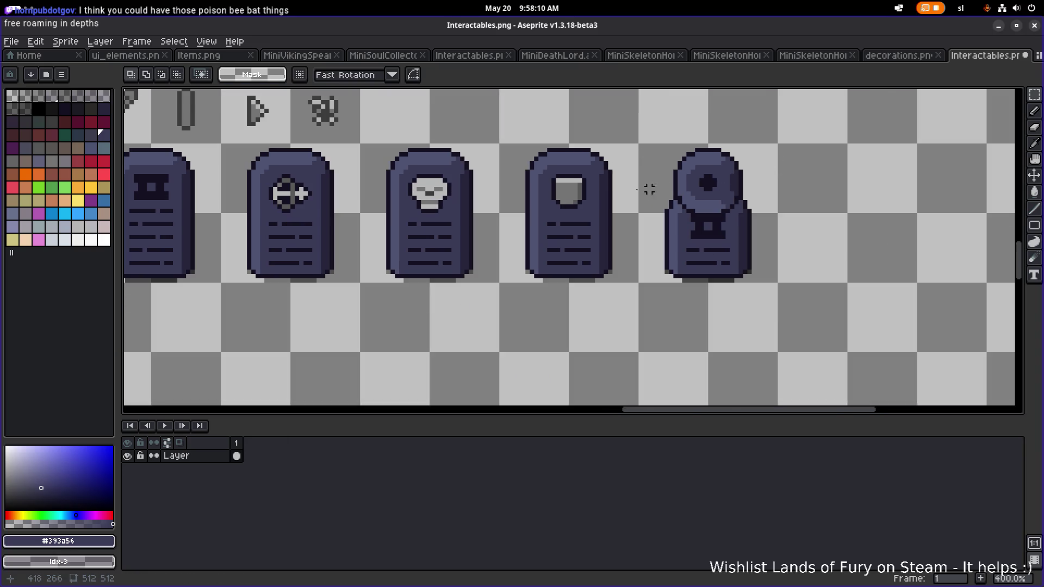
{"action": "scroll", "coordinate": [514, 229], "scroll_direction": "up", "scroll_amount": 6}
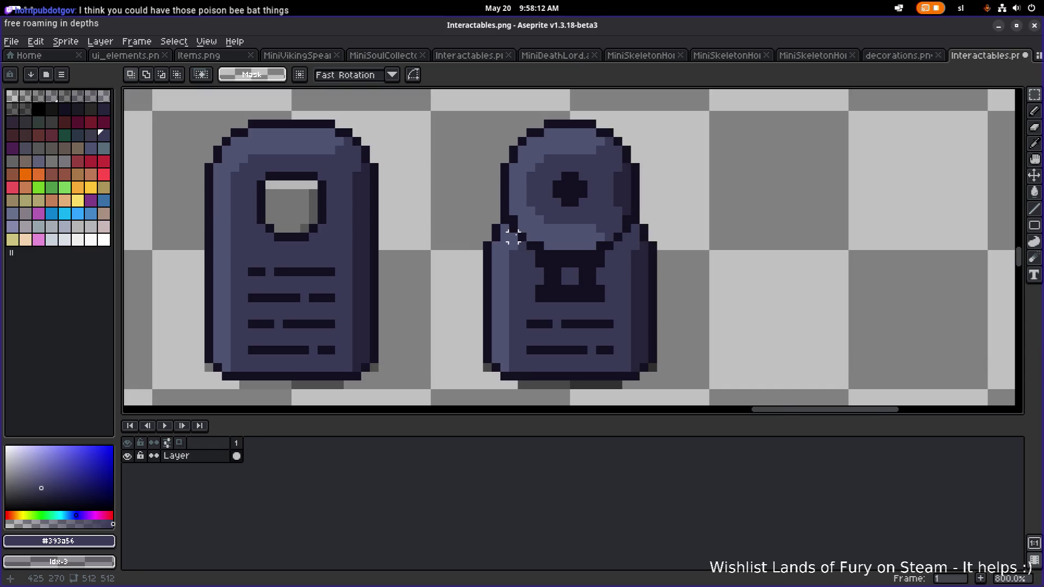
With the Pencil, recolour two dark outline pixels light purple and add dark shading under the disc.
{"action": "key", "text": "b"}
{"action": "left_click", "coordinate": [516, 200], "text": "alt"}
{"action": "left_click", "coordinate": [511, 218]}
{"action": "left_click", "coordinate": [527, 233]}
{"action": "scroll", "coordinate": [476, 210], "scroll_direction": "down", "scroll_amount": 1}
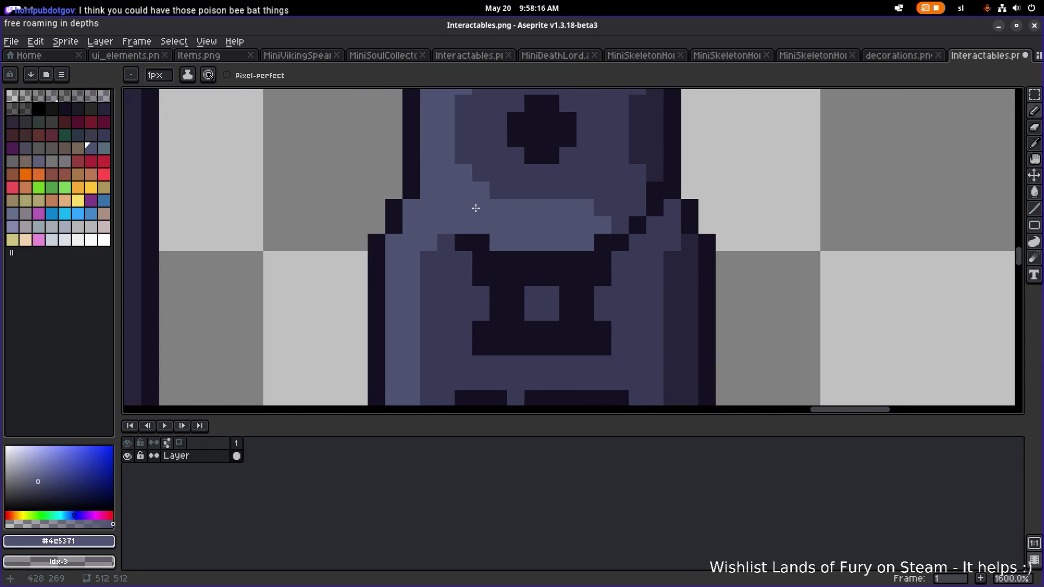
{"action": "scroll", "coordinate": [485, 215], "scroll_direction": "down", "scroll_amount": 2}
{"action": "scroll", "coordinate": [496, 181], "scroll_direction": "up", "scroll_amount": 1}
{"action": "scroll", "coordinate": [497, 180], "scroll_direction": "down", "scroll_amount": 1}
{"action": "scroll", "coordinate": [504, 163], "scroll_direction": "up", "scroll_amount": 1}
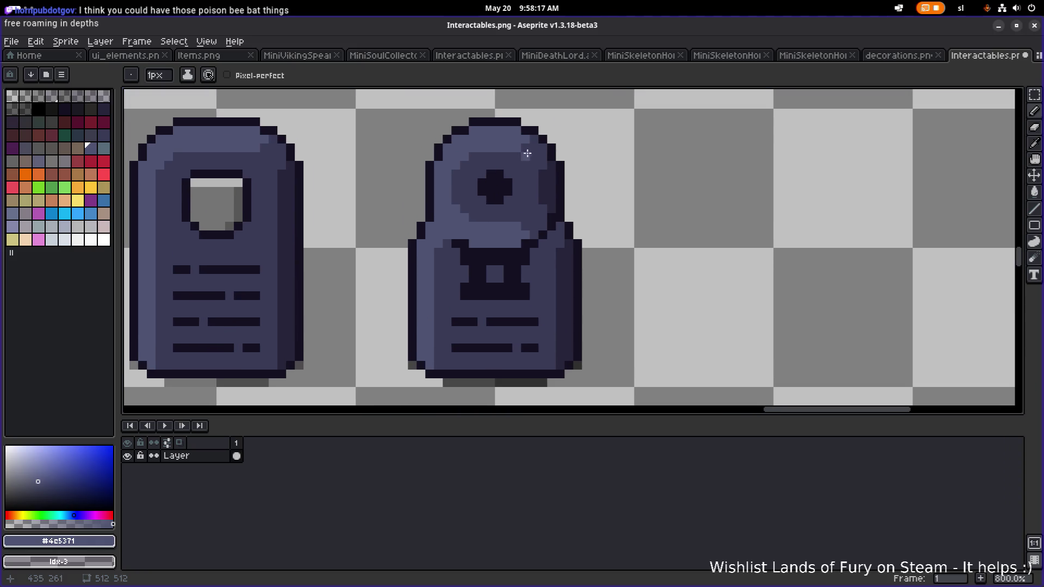
{"action": "left_click", "coordinate": [456, 245], "text": "alt"}
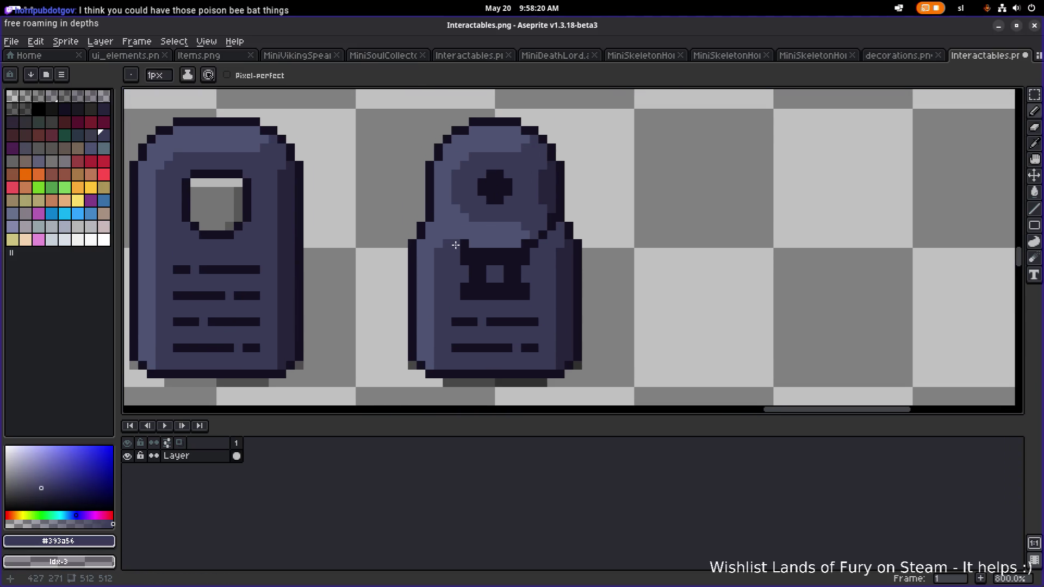
{"action": "left_click", "coordinate": [507, 245], "text": "shift"}
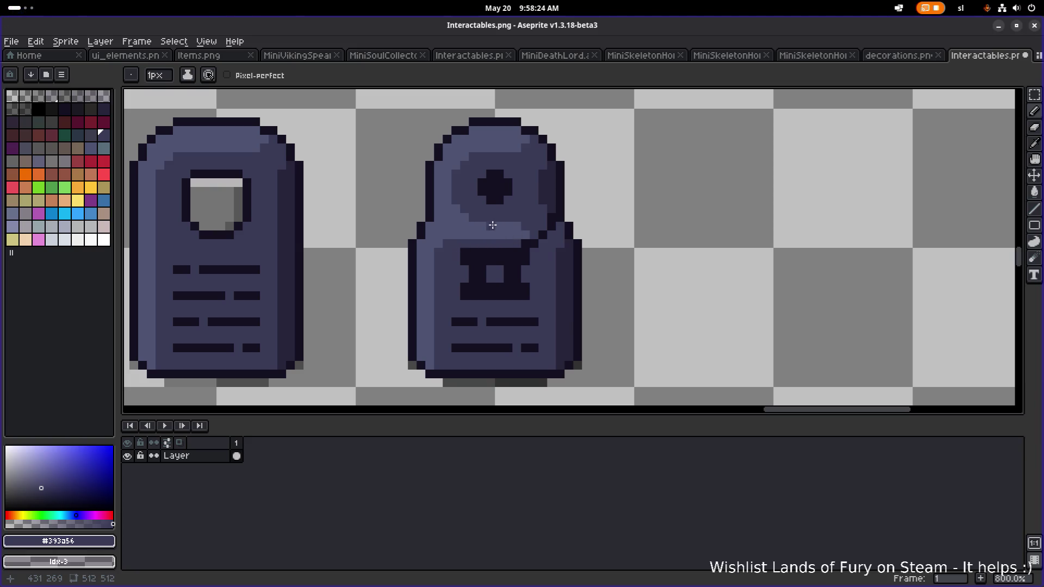
{"action": "left_click", "coordinate": [465, 234]}
Add dark outline pixels beside the disc, then sample the mid shade #393a56.
{"action": "left_click", "coordinate": [526, 228], "text": "alt"}
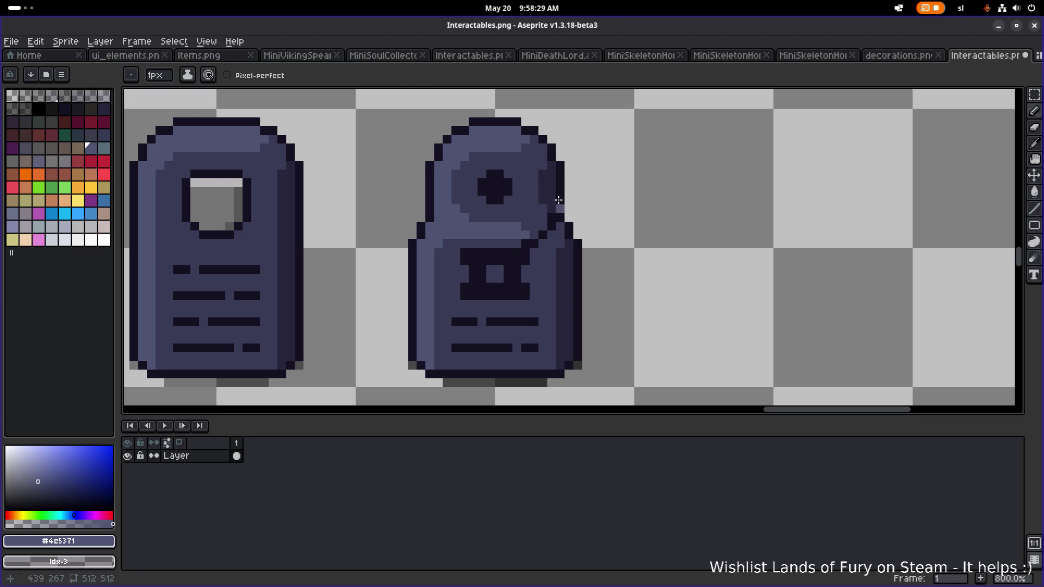
{"action": "left_click", "coordinate": [564, 229], "text": "alt"}
{"action": "left_click", "coordinate": [563, 240], "text": "alt"}
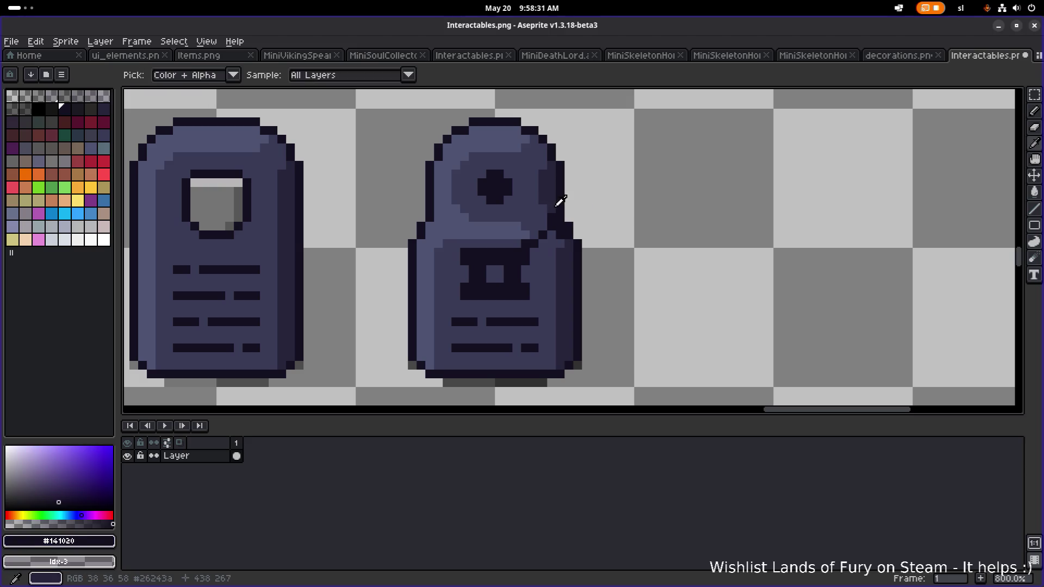
{"action": "scroll", "coordinate": [563, 242], "scroll_direction": "up", "scroll_amount": 4}
{"action": "scroll", "coordinate": [559, 266], "scroll_direction": "down", "scroll_amount": 4}
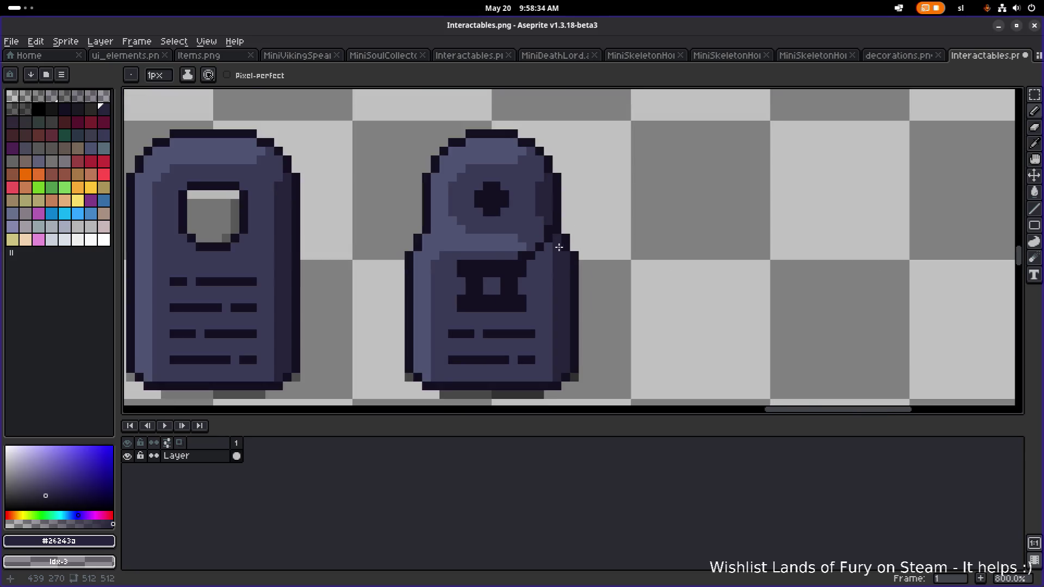
{"action": "scroll", "coordinate": [529, 200], "scroll_direction": "up", "scroll_amount": 2}
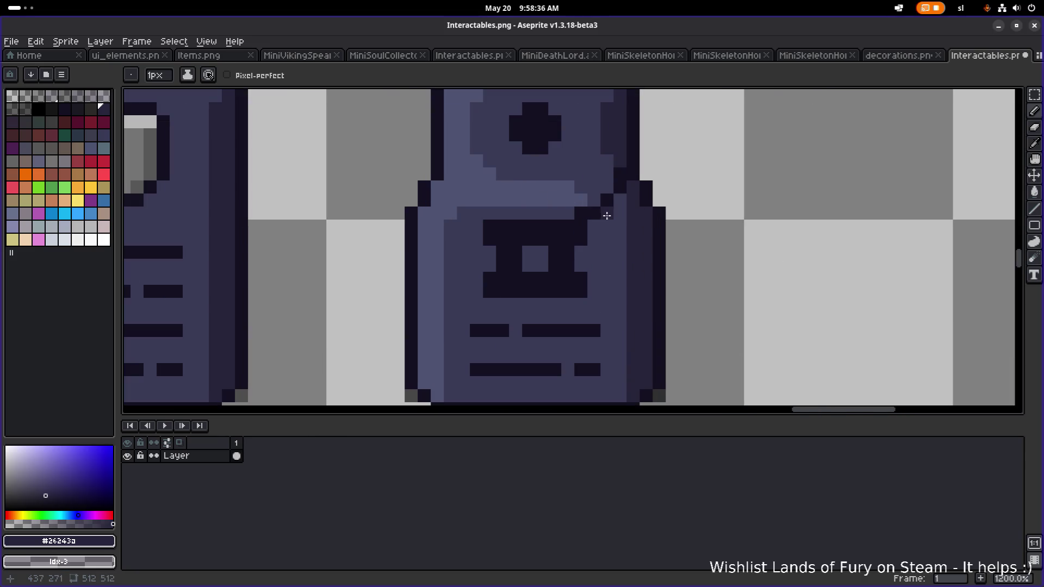
{"action": "left_click", "coordinate": [579, 209], "text": "alt"}
{"action": "left_click", "coordinate": [294, 240]}
{"action": "key", "text": "ctrl+z"}
{"action": "left_click", "coordinate": [177, 238]}
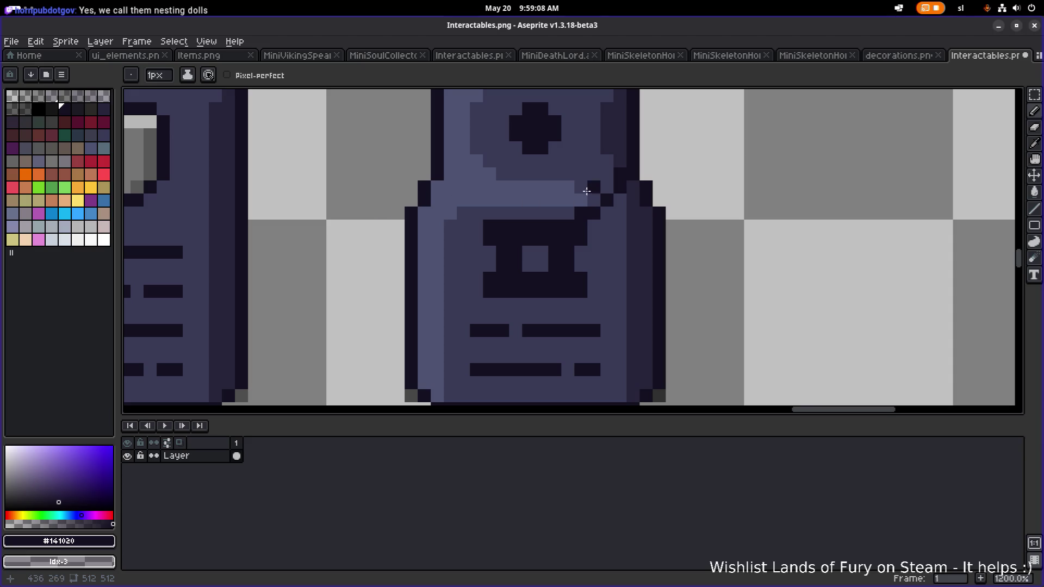
{"action": "left_click_drag", "start_coordinate": [589, 200], "coordinate": [579, 200]}
{"action": "scroll", "coordinate": [579, 200], "scroll_direction": "up", "scroll_amount": 1}
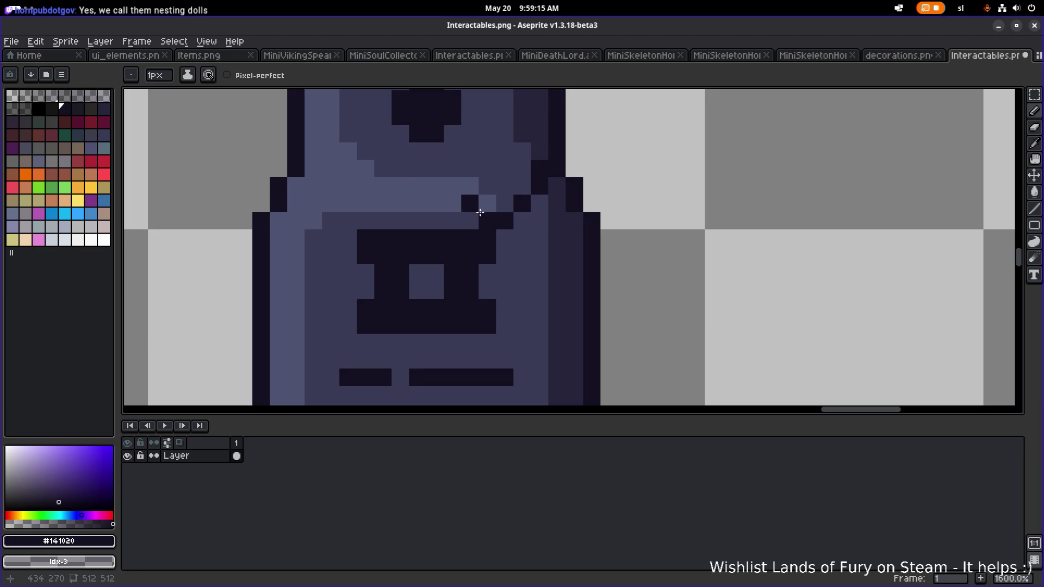
{"action": "left_click", "coordinate": [472, 215], "text": "alt"}
Repaint the dark shoulder pixel in #393a56 and place a #4c5371 pixel at the upper right.
{"action": "left_click", "coordinate": [503, 221]}
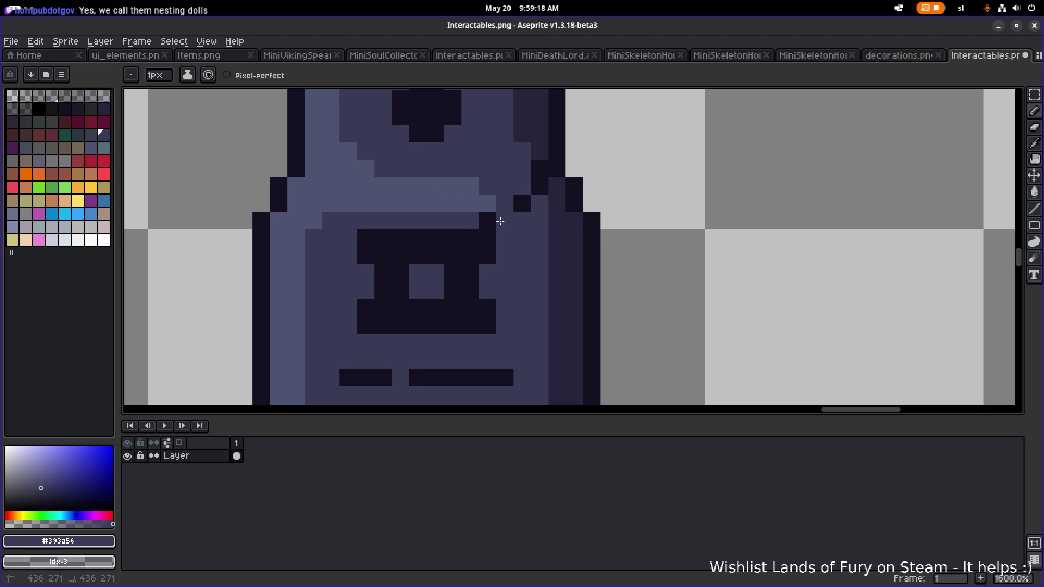
{"action": "scroll", "coordinate": [491, 217], "scroll_direction": "down", "scroll_amount": 5}
{"action": "scroll", "coordinate": [493, 208], "scroll_direction": "up", "scroll_amount": 7}
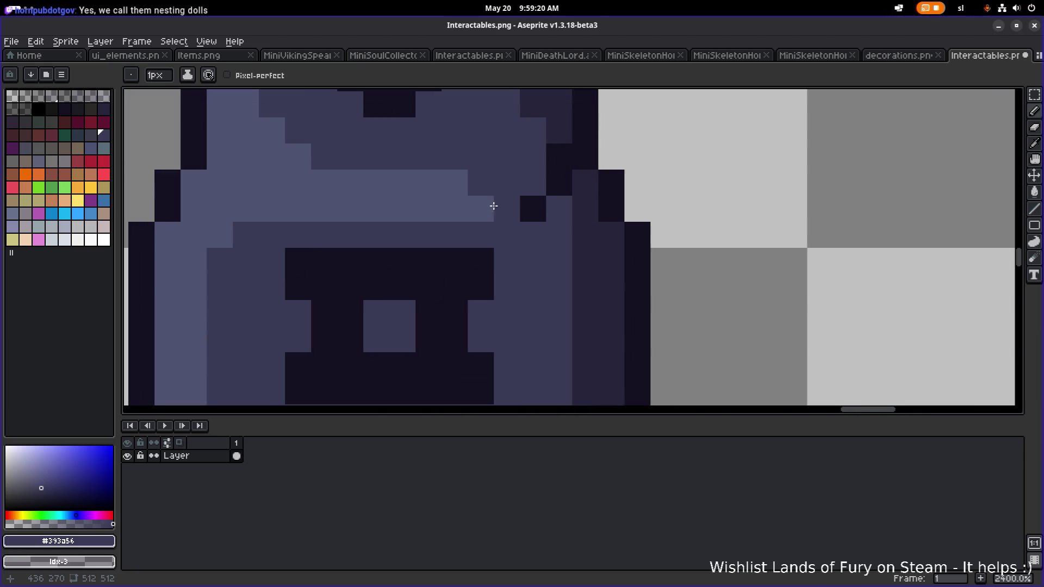
{"action": "left_click", "coordinate": [470, 184], "text": "alt"}
{"action": "scroll", "coordinate": [511, 190], "scroll_direction": "down", "scroll_amount": 3}
{"action": "scroll", "coordinate": [544, 239], "scroll_direction": "up", "scroll_amount": 1}
{"action": "scroll", "coordinate": [549, 255], "scroll_direction": "down", "scroll_amount": 3}
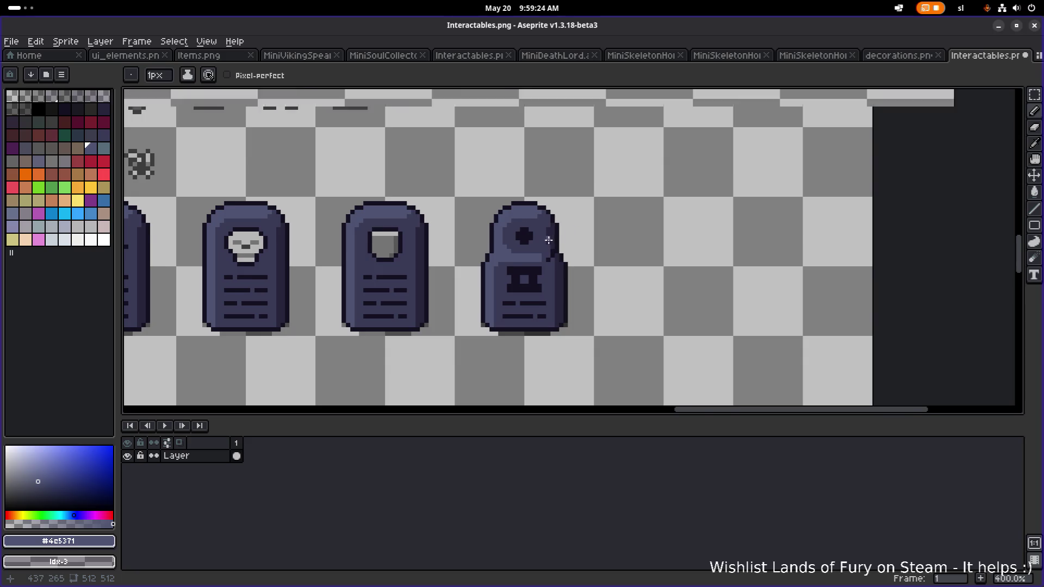
{"action": "scroll", "coordinate": [547, 240], "scroll_direction": "up", "scroll_amount": 3}
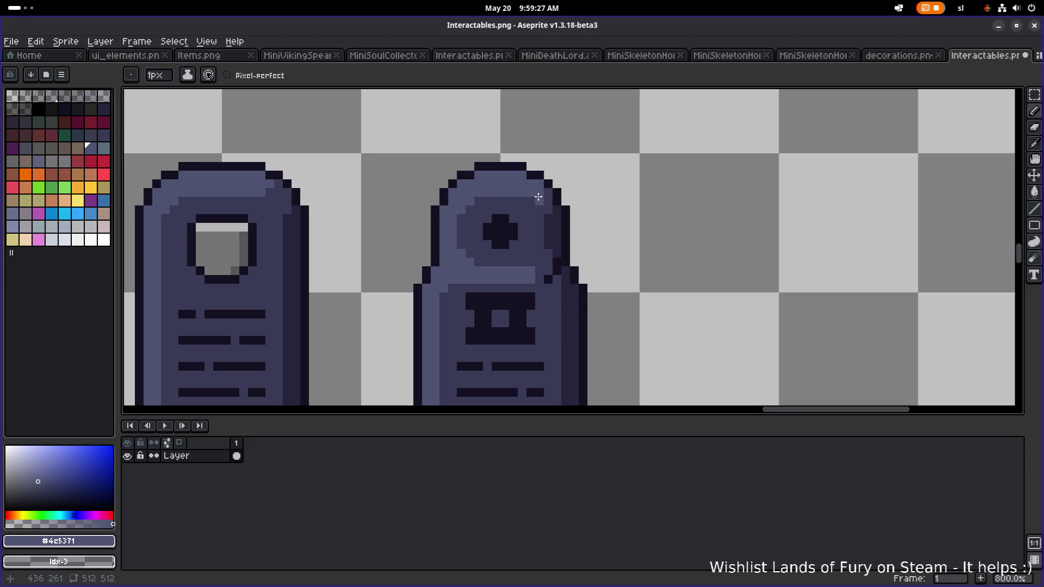
{"action": "left_click", "coordinate": [545, 208]}
{"action": "left_click", "coordinate": [556, 212], "text": "alt"}
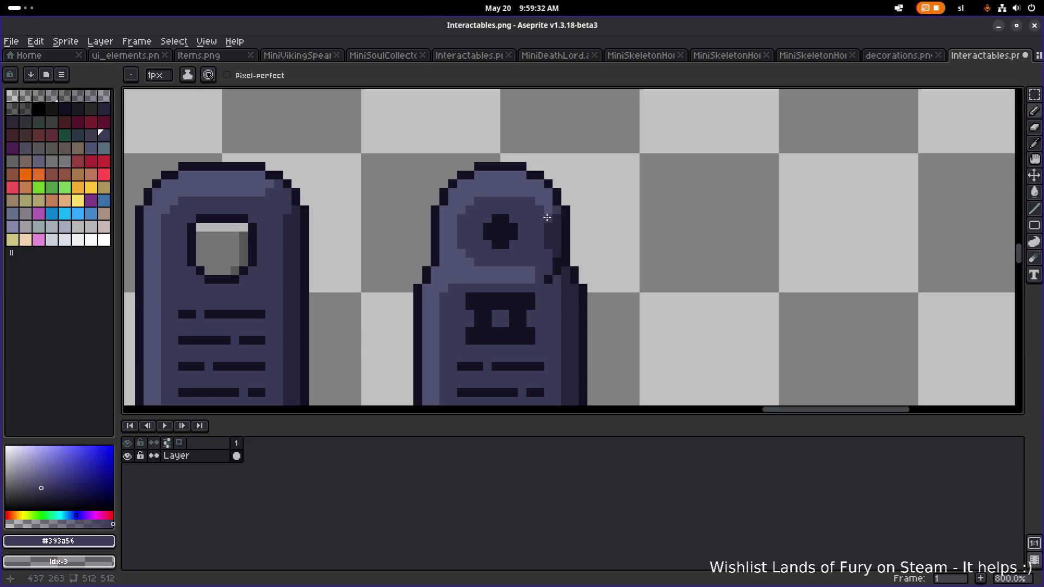
{"action": "scroll", "coordinate": [550, 225], "scroll_direction": "down", "scroll_amount": 5}
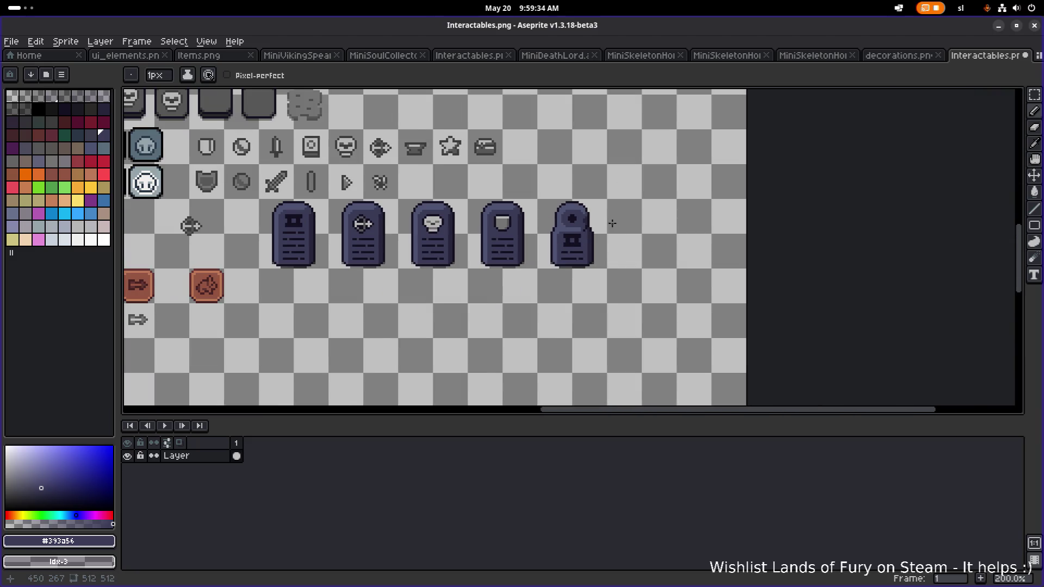
{"action": "scroll", "coordinate": [598, 227], "scroll_direction": "up", "scroll_amount": 7}
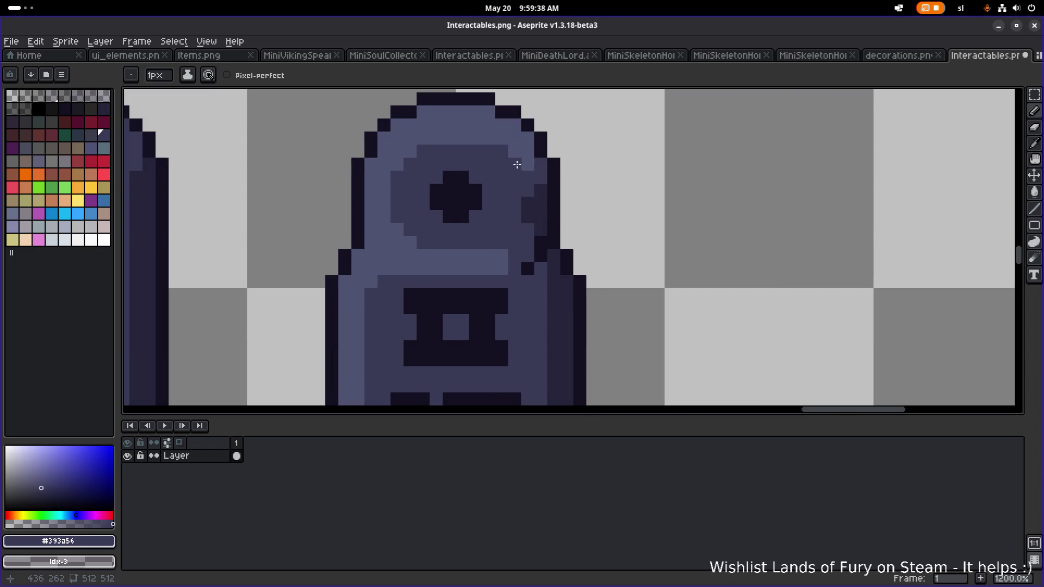
{"action": "scroll", "coordinate": [538, 170], "scroll_direction": "down", "scroll_amount": 5}
{"action": "scroll", "coordinate": [523, 184], "scroll_direction": "up", "scroll_amount": 5}
Extend the light #4c5371 band with several pixels around its right end and corner.
{"action": "left_click", "coordinate": [471, 203], "text": "alt"}
{"action": "scroll", "coordinate": [473, 200], "scroll_direction": "up", "scroll_amount": 1}
{"action": "left_click", "coordinate": [486, 199]}
{"action": "key", "text": "ctrl+z"}
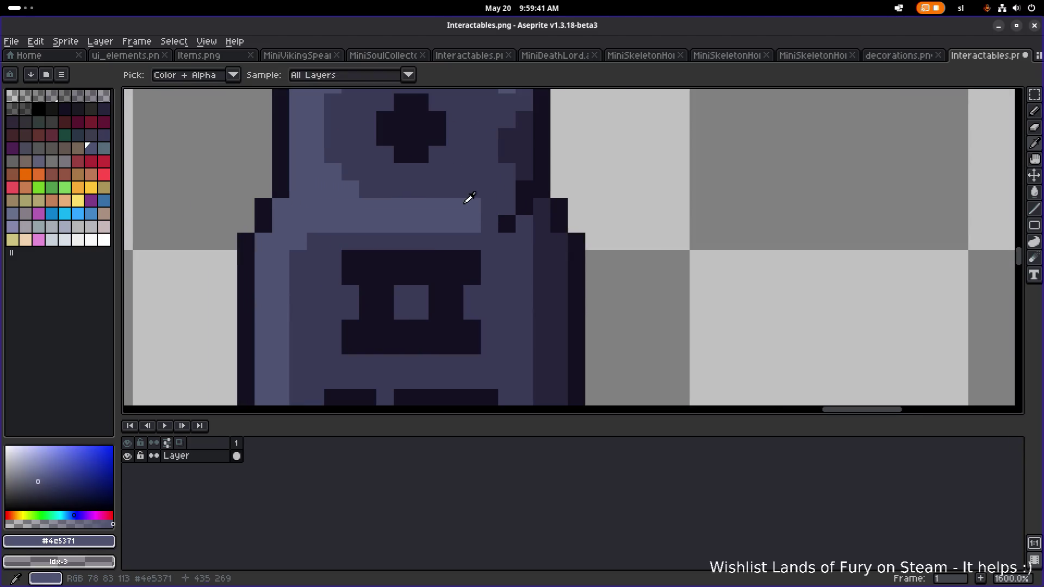
{"action": "left_click", "coordinate": [468, 190]}
{"action": "left_click", "coordinate": [490, 187]}
{"action": "left_click", "coordinate": [503, 179]}
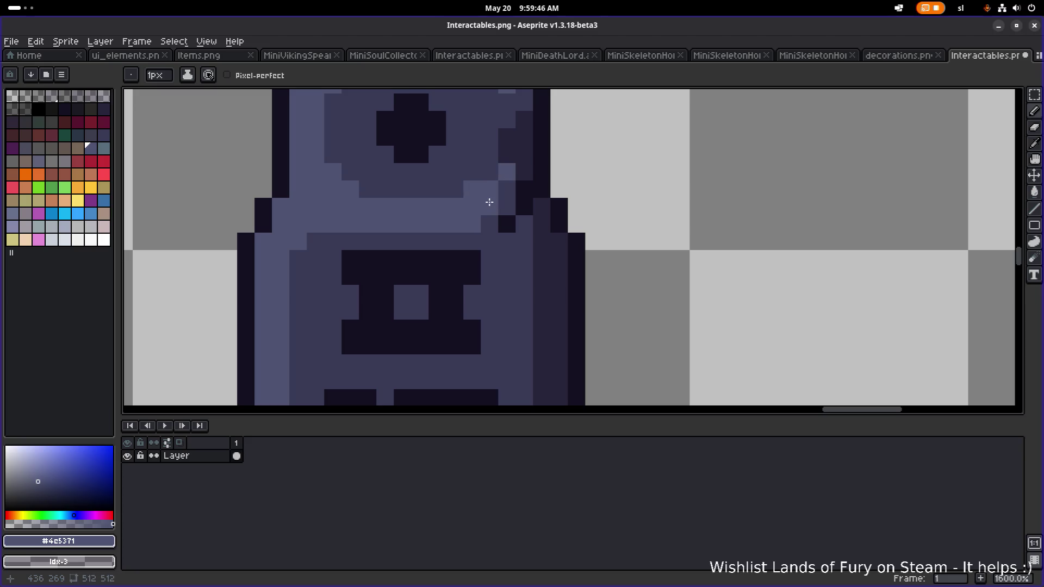
{"action": "left_click", "coordinate": [503, 189]}
{"action": "left_click", "coordinate": [489, 207]}
{"action": "left_click", "coordinate": [485, 223]}
{"action": "left_click", "coordinate": [499, 208]}
{"action": "left_click", "coordinate": [504, 221]}
{"action": "left_click", "coordinate": [517, 207]}
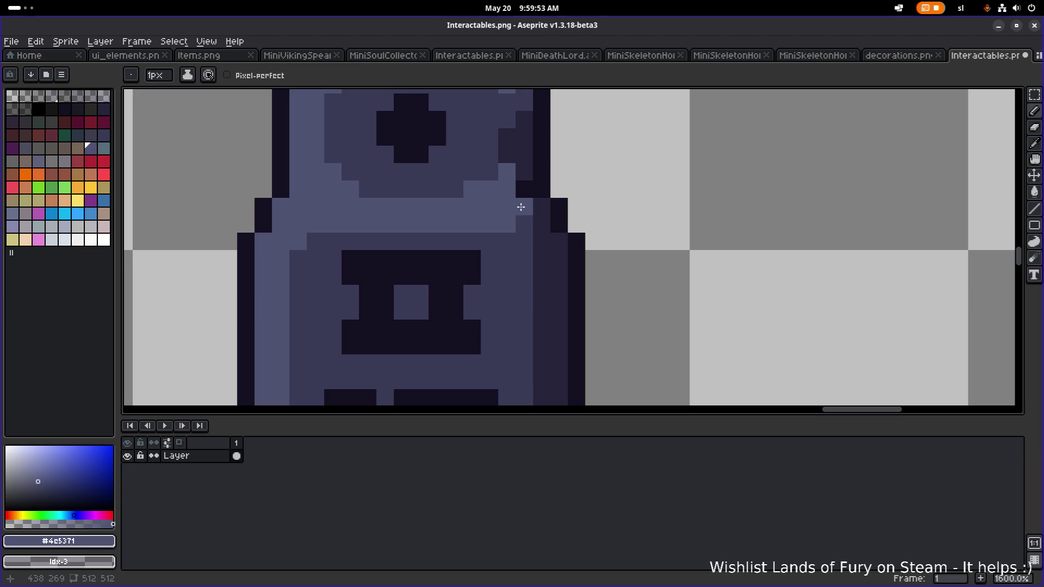
Remove a stray light outline pixel and darken two band-end pixels with #393a56.
{"action": "scroll", "coordinate": [521, 207], "scroll_direction": "down", "scroll_amount": 3}
{"action": "left_click", "coordinate": [546, 207]}
{"action": "scroll", "coordinate": [521, 211], "scroll_direction": "up", "scroll_amount": 3}
{"action": "key", "text": "ctrl+z"}
{"action": "left_click", "coordinate": [515, 217], "text": "alt"}
{"action": "left_click_drag", "start_coordinate": [516, 206], "coordinate": [499, 220]}
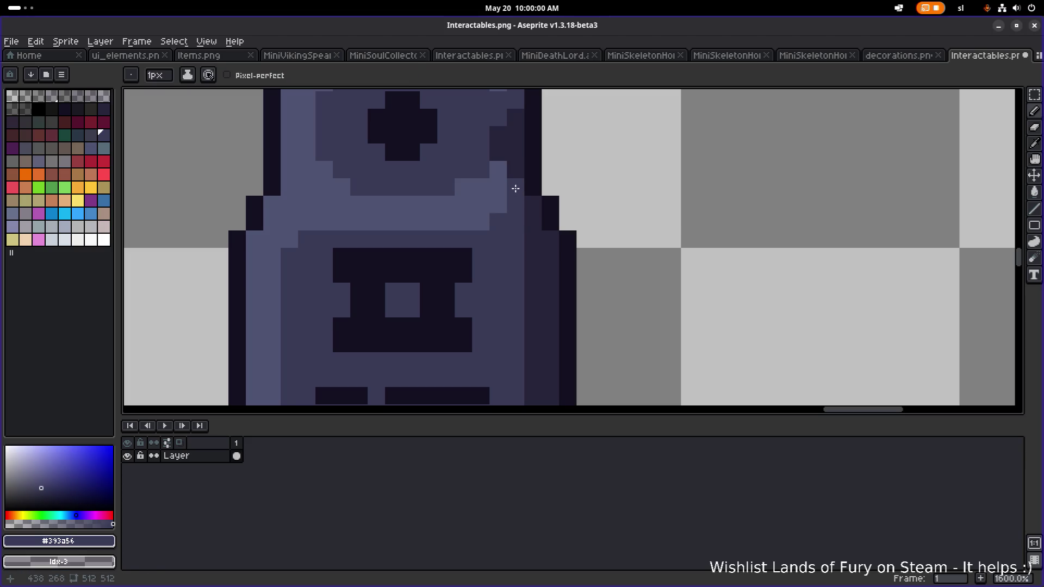
{"action": "scroll", "coordinate": [512, 168], "scroll_direction": "down", "scroll_amount": 1}
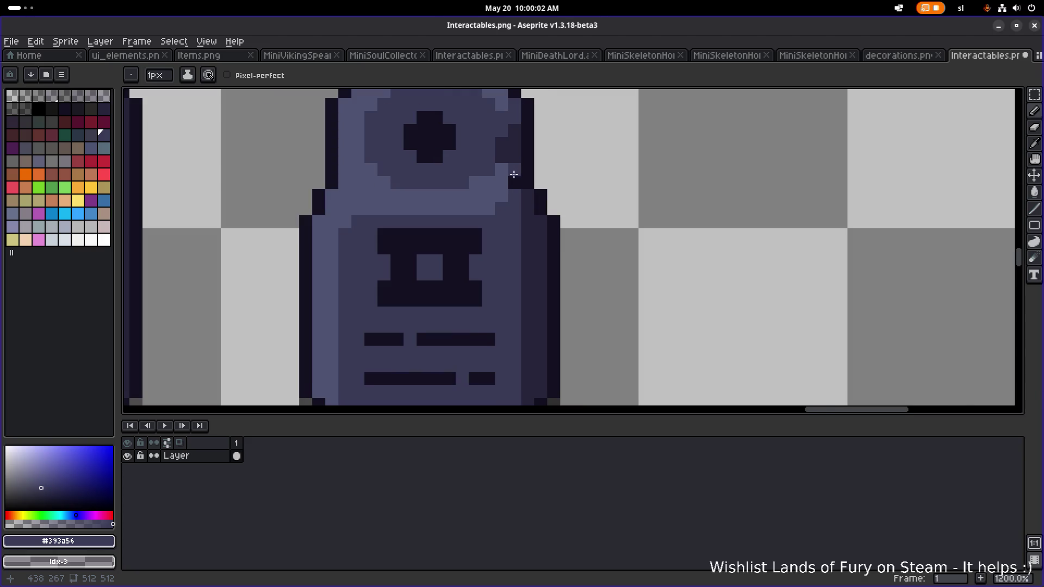
{"action": "scroll", "coordinate": [544, 169], "scroll_direction": "down", "scroll_amount": 3}
{"action": "scroll", "coordinate": [533, 144], "scroll_direction": "up", "scroll_amount": 3}
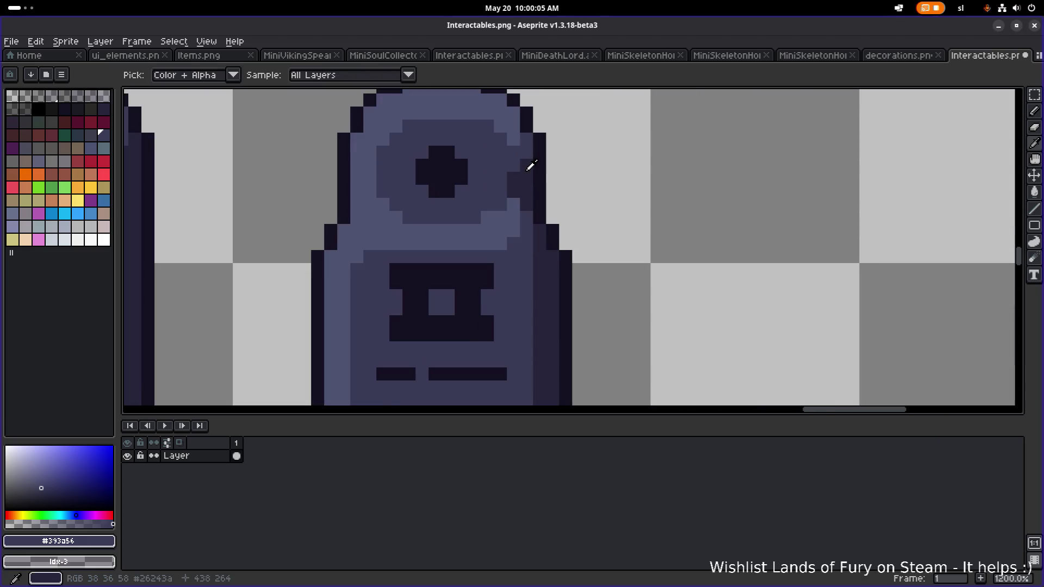
Darken the light column on the round top's right edge with #393a56.
{"action": "left_click", "coordinate": [529, 162], "text": "alt"}
{"action": "scroll", "coordinate": [567, 153], "scroll_direction": "down", "scroll_amount": 4}
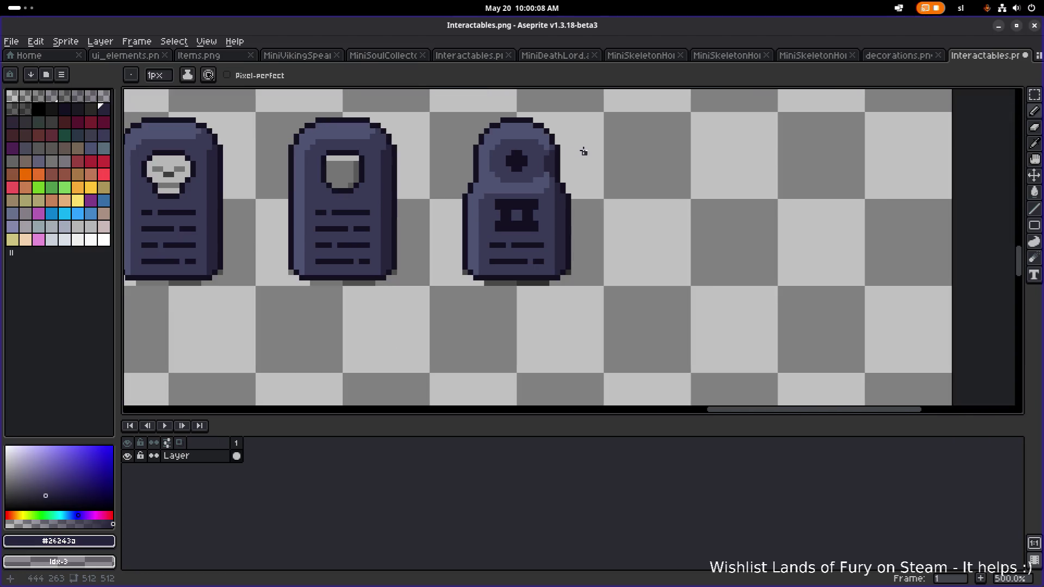
{"action": "scroll", "coordinate": [578, 140], "scroll_direction": "down", "scroll_amount": 1}
{"action": "scroll", "coordinate": [578, 141], "scroll_direction": "up", "scroll_amount": 3}
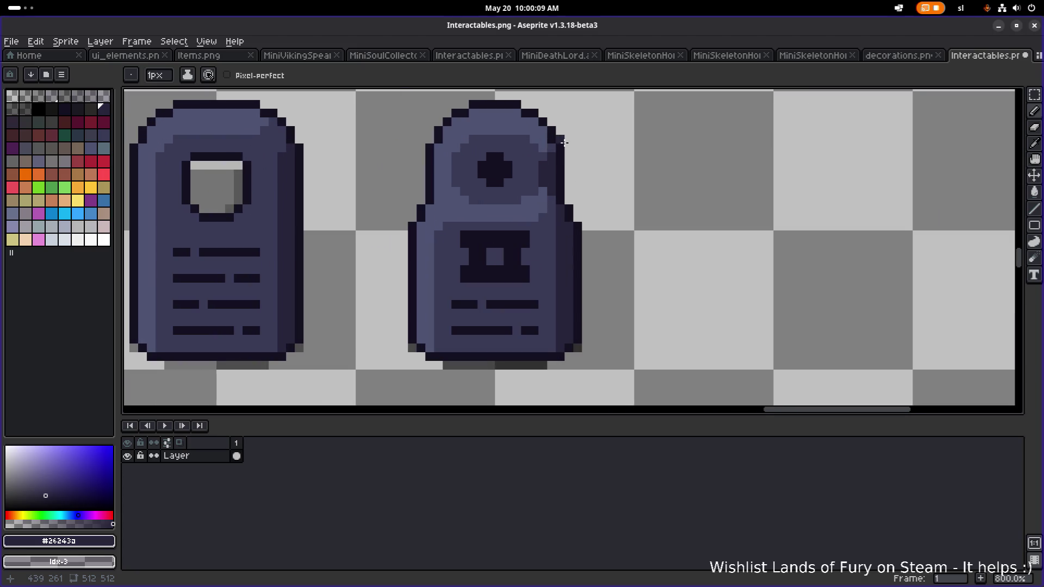
{"action": "scroll", "coordinate": [563, 160], "scroll_direction": "up", "scroll_amount": 5}
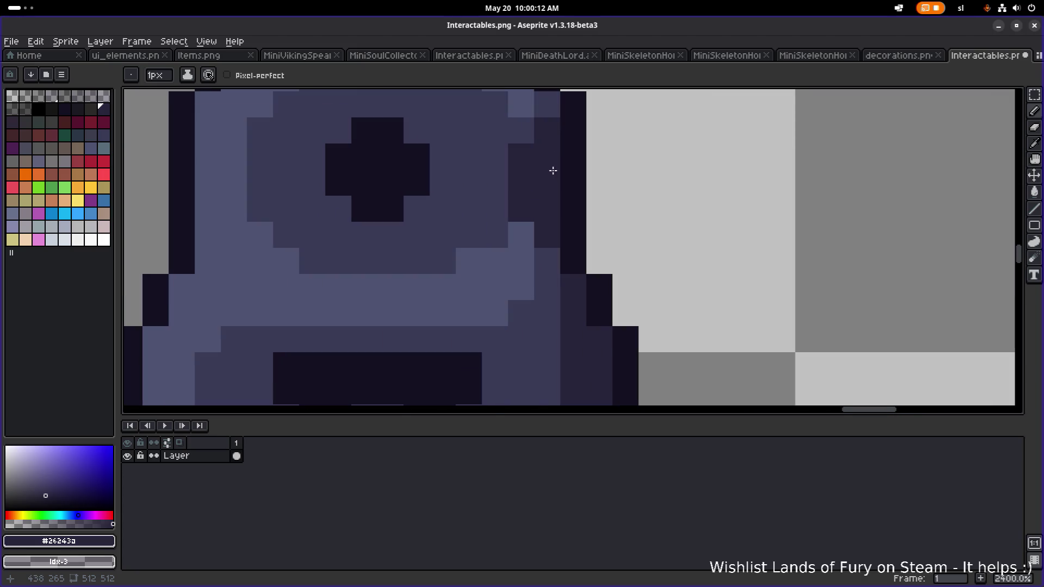
{"action": "left_click", "coordinate": [506, 226], "text": "alt"}
{"action": "left_click_drag", "start_coordinate": [520, 242], "coordinate": [526, 288]}
{"action": "scroll", "coordinate": [526, 288], "scroll_direction": "down", "scroll_amount": 7}
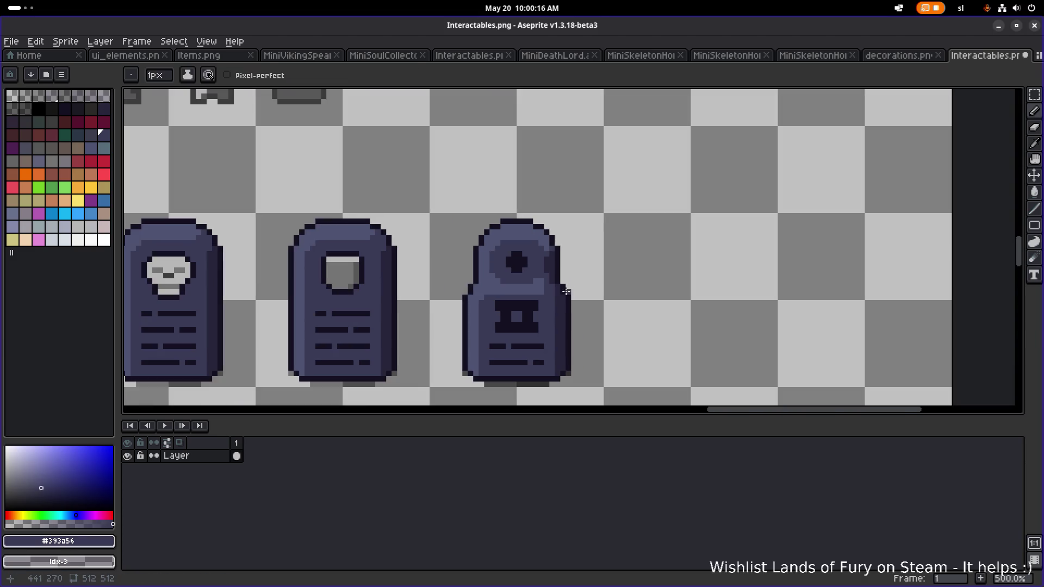
{"action": "scroll", "coordinate": [552, 259], "scroll_direction": "up", "scroll_amount": 2}
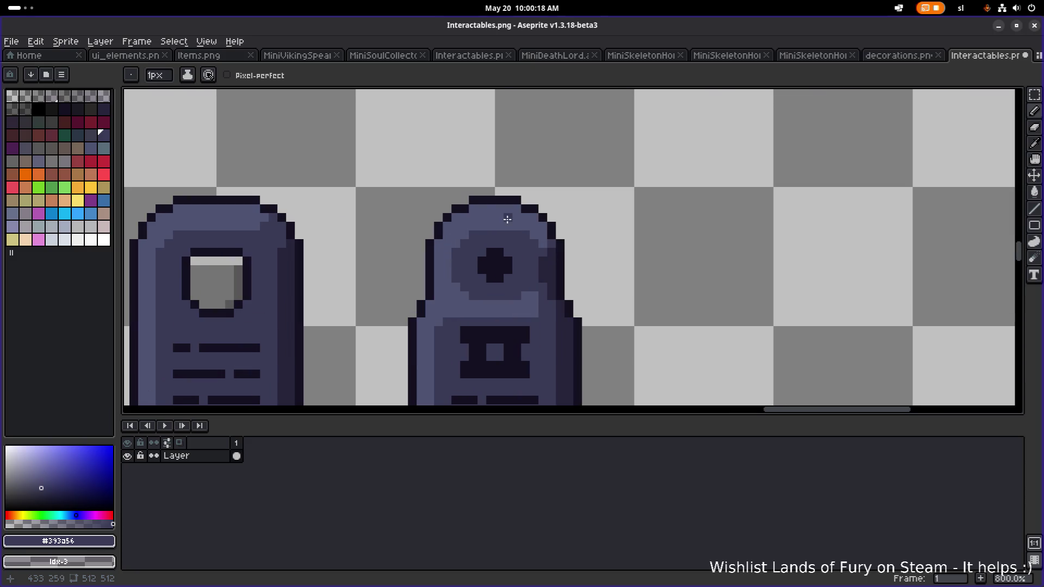
{"action": "scroll", "coordinate": [490, 201], "scroll_direction": "up", "scroll_amount": 3}
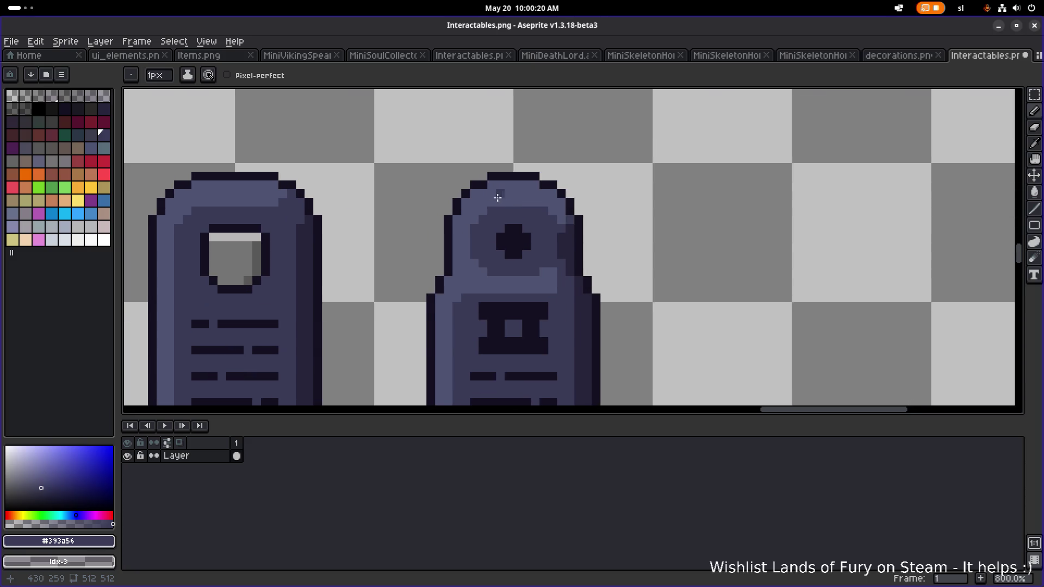
Darken pixels along the tombstone's top edge and draw a dark line across its lower body.
{"action": "left_click_drag", "start_coordinate": [508, 205], "coordinate": [539, 205]}
{"action": "left_click", "coordinate": [491, 203]}
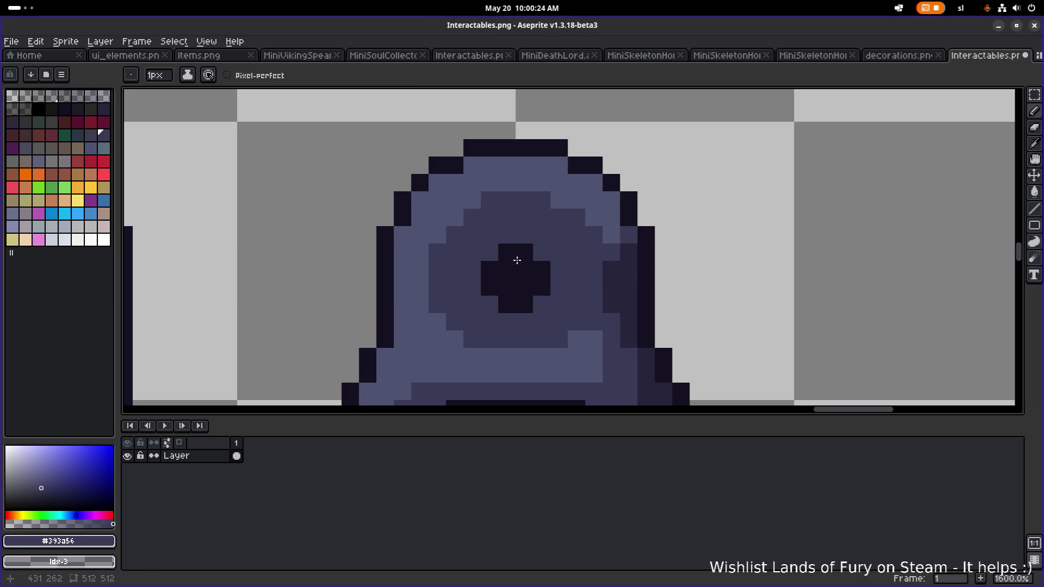
{"action": "left_click_drag", "start_coordinate": [493, 355], "coordinate": [585, 338]}
{"action": "left_click", "coordinate": [558, 352]}
{"action": "left_click", "coordinate": [553, 207]}
Draw a dark diagonal from the rune frame's upper-left edge, then sample light shade #4e5371.
{"action": "scroll", "coordinate": [555, 204], "scroll_direction": "down", "scroll_amount": 1}
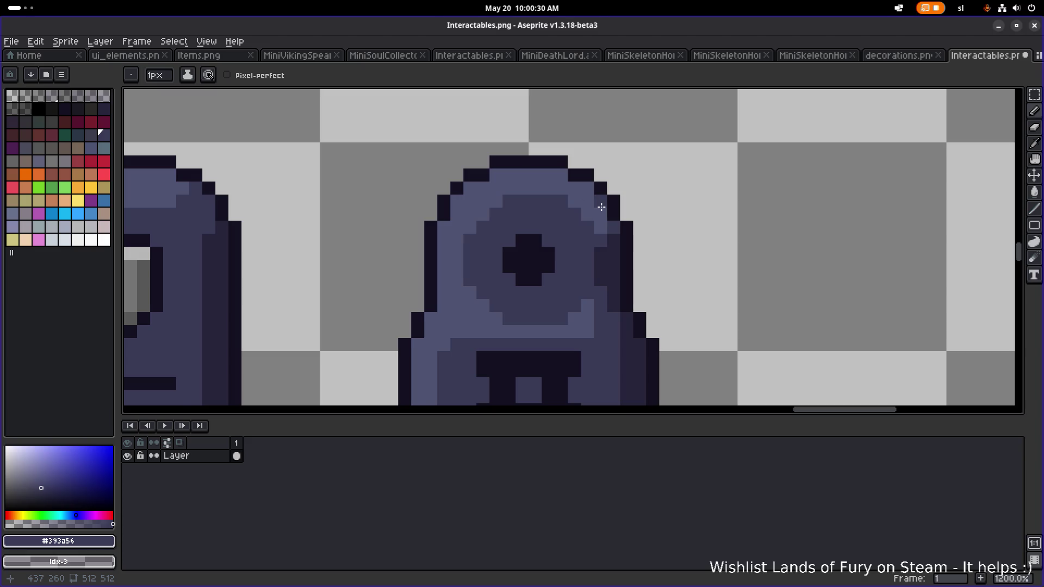
{"action": "left_click_drag", "start_coordinate": [590, 203], "coordinate": [555, 186]}
{"action": "mouse_move", "coordinate": [465, 185]}
{"action": "left_mouse_down"}
{"action": "mouse_move", "coordinate": [435, 212]}
{"action": "mouse_move", "coordinate": [426, 250]}
{"action": "mouse_move", "coordinate": [457, 300]}
{"action": "left_mouse_up"}
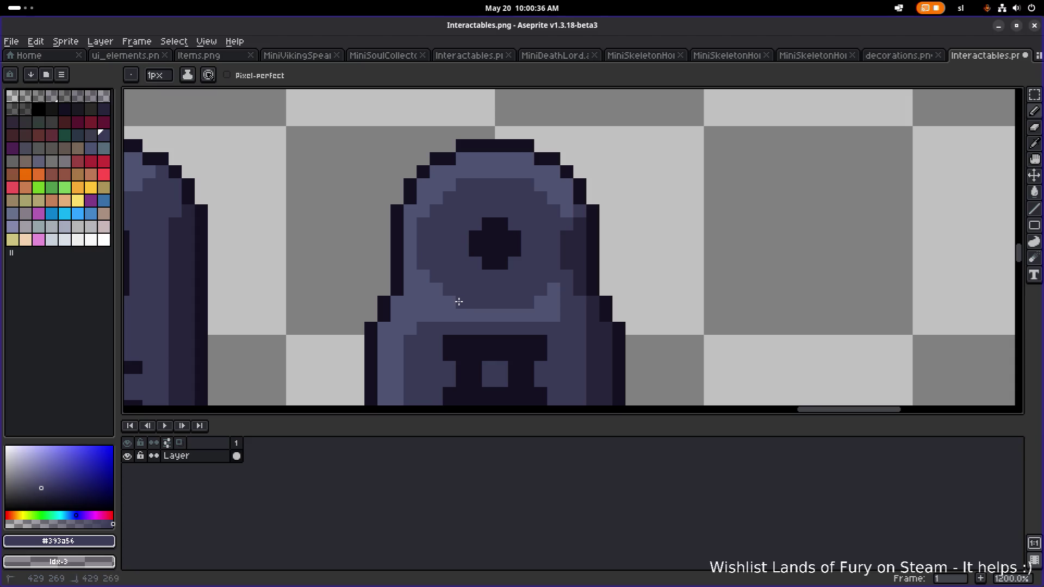
{"action": "scroll", "coordinate": [548, 262], "scroll_direction": "down", "scroll_amount": 5}
{"action": "scroll", "coordinate": [537, 267], "scroll_direction": "up", "scroll_amount": 5}
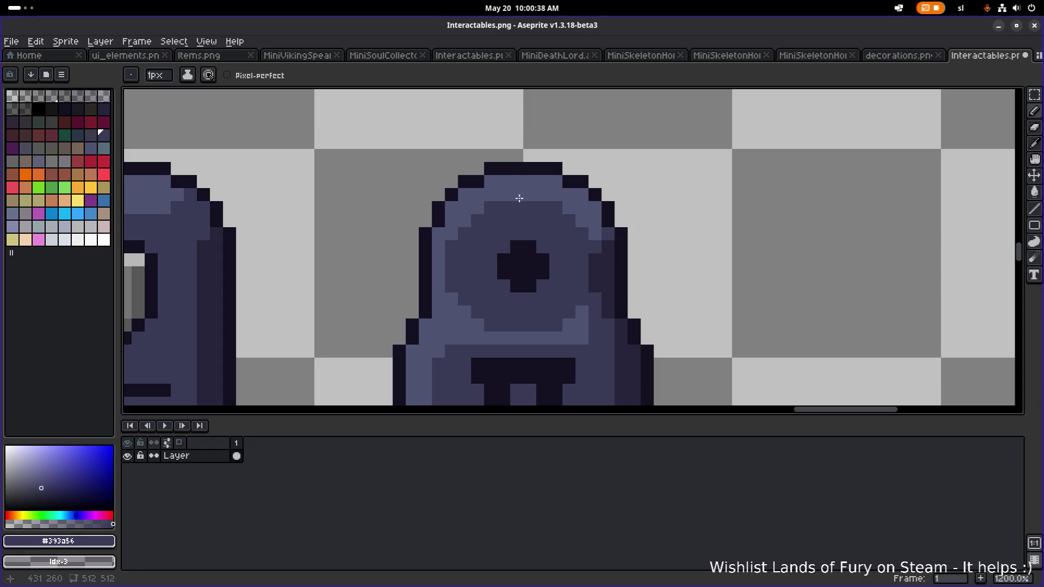
{"action": "scroll", "coordinate": [590, 199], "scroll_direction": "down", "scroll_amount": 4}
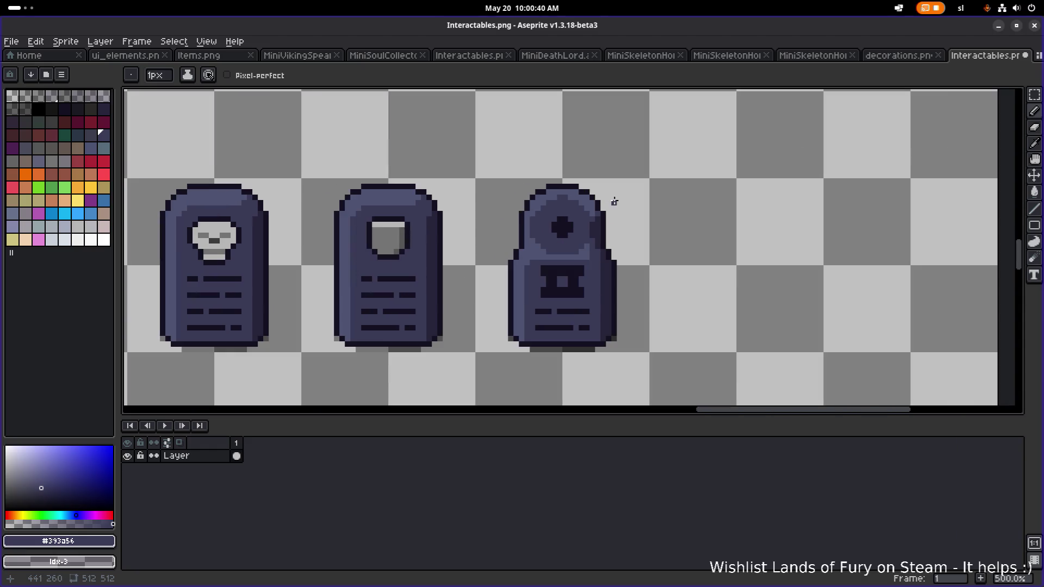
{"action": "scroll", "coordinate": [574, 205], "scroll_direction": "up", "scroll_amount": 7}
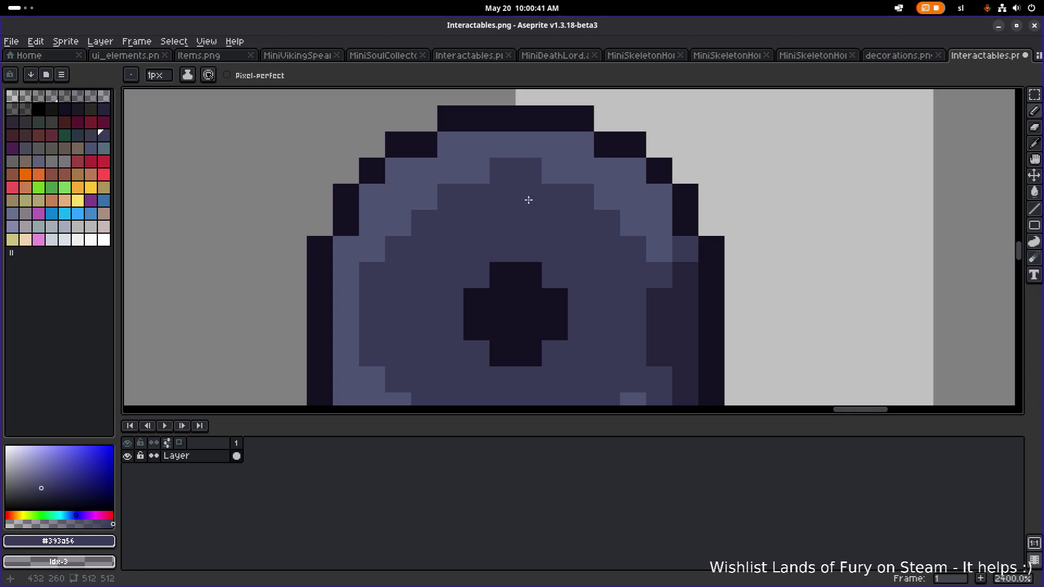
{"action": "scroll", "coordinate": [475, 174], "scroll_direction": "down", "scroll_amount": 7}
{"action": "scroll", "coordinate": [492, 207], "scroll_direction": "up", "scroll_amount": 5}
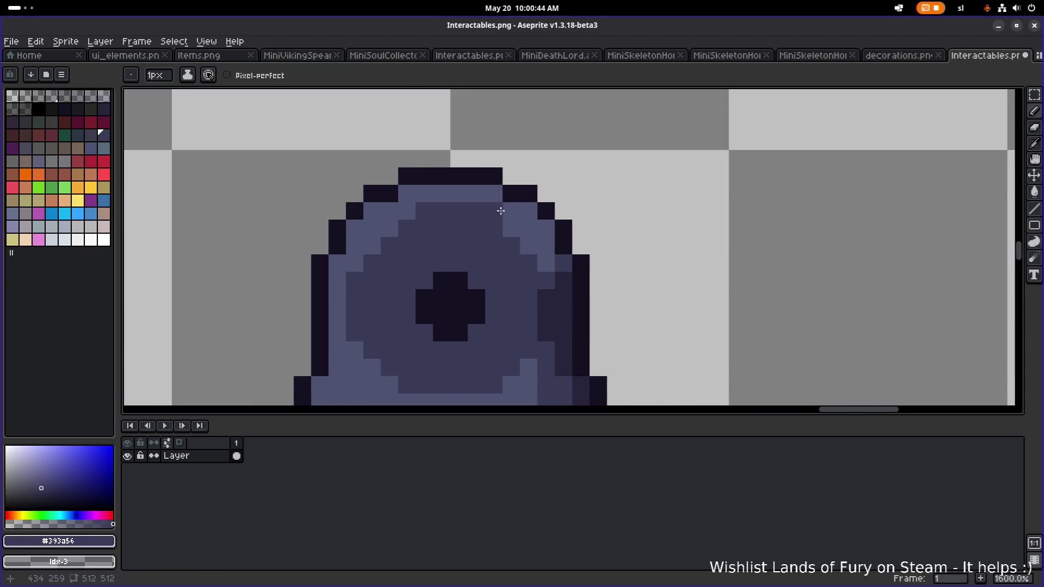
{"action": "key", "text": "i"}
{"action": "left_click", "coordinate": [495, 207], "text": "alt"}
{"action": "scroll", "coordinate": [457, 206], "scroll_direction": "down", "scroll_amount": 2}
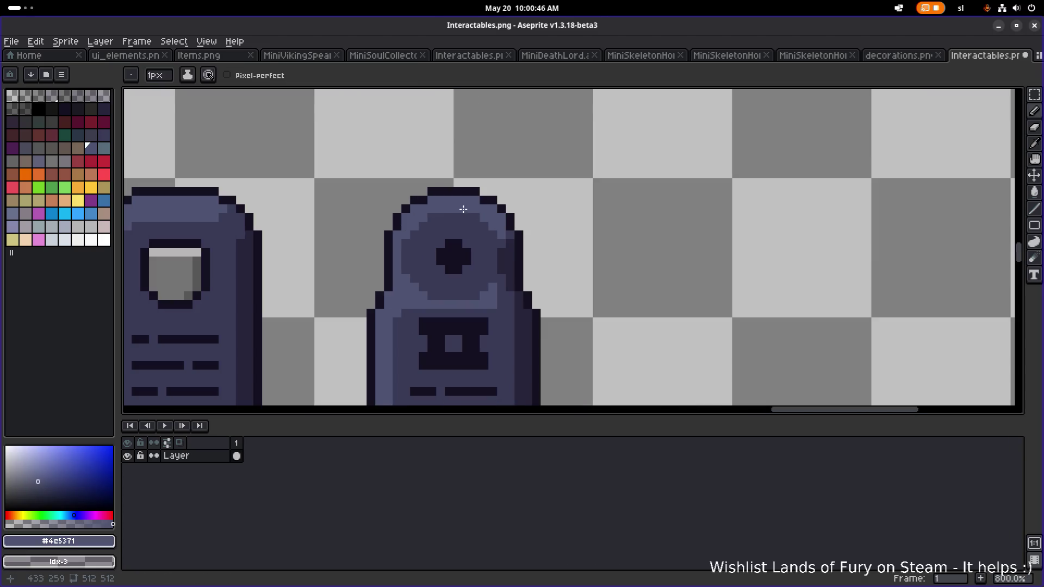
Repaint the rune tombstone's right shadow column in the darker body shade.
{"action": "scroll", "coordinate": [430, 213], "scroll_direction": "up", "scroll_amount": 2}
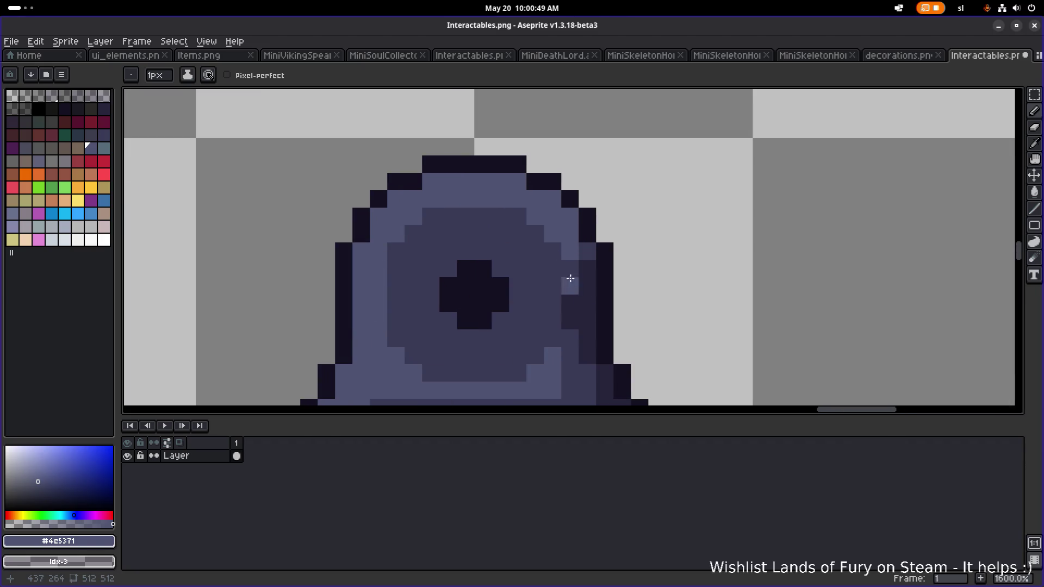
{"action": "scroll", "coordinate": [576, 226], "scroll_direction": "down", "scroll_amount": 2}
{"action": "scroll", "coordinate": [602, 208], "scroll_direction": "down", "scroll_amount": 3}
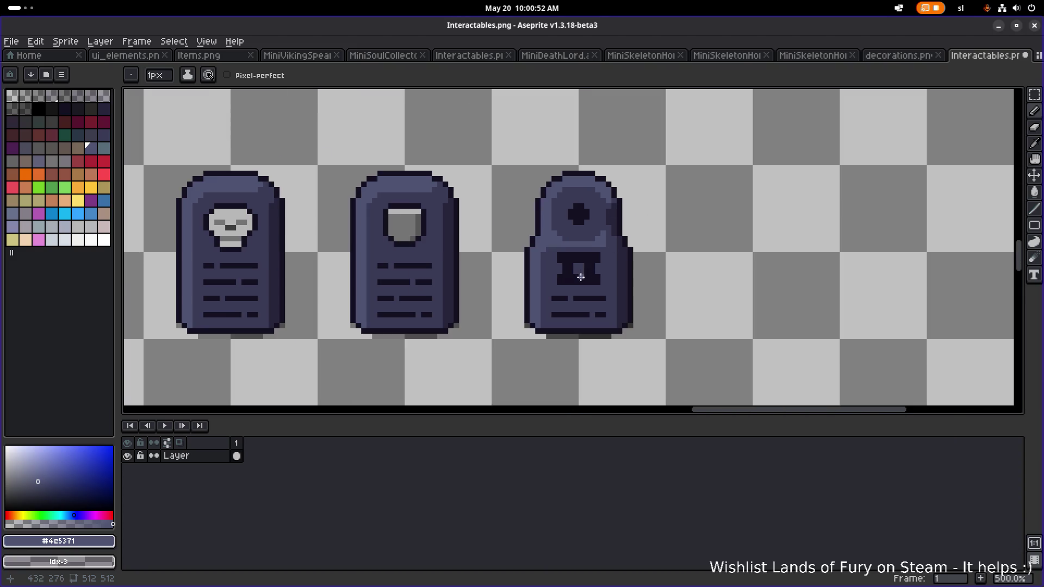
{"action": "scroll", "coordinate": [579, 261], "scroll_direction": "down", "scroll_amount": 1}
{"action": "scroll", "coordinate": [564, 263], "scroll_direction": "up", "scroll_amount": 4}
{"action": "scroll", "coordinate": [544, 241], "scroll_direction": "up", "scroll_amount": 1}
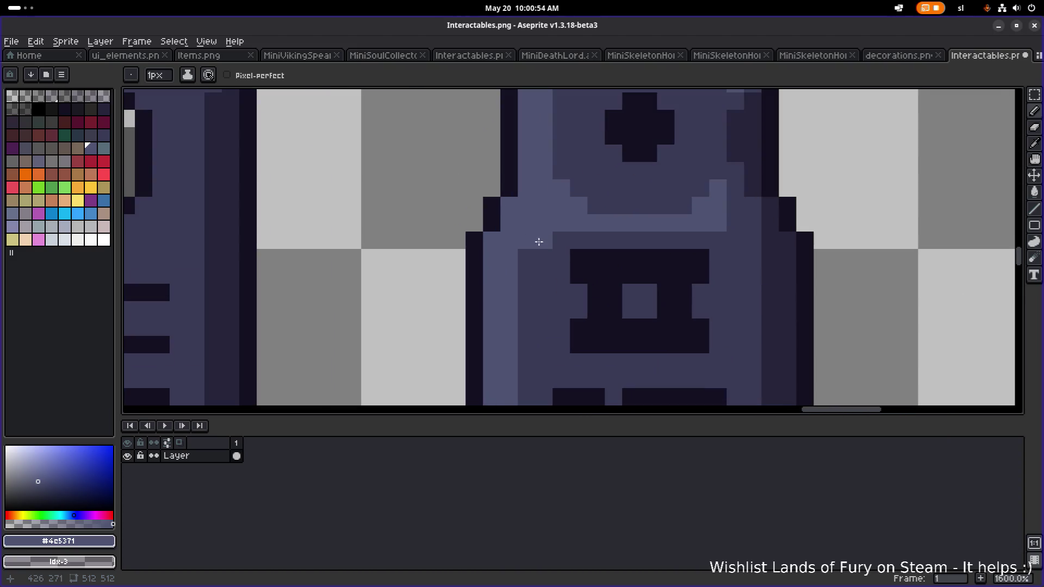
{"action": "scroll", "coordinate": [538, 293], "scroll_direction": "down", "scroll_amount": 1}
{"action": "scroll", "coordinate": [537, 293], "scroll_direction": "down", "scroll_amount": 3}
{"action": "scroll", "coordinate": [639, 227], "scroll_direction": "up", "scroll_amount": 5}
{"action": "left_click_drag", "start_coordinate": [638, 226], "coordinate": [579, 222]}
{"action": "scroll", "coordinate": [580, 221], "scroll_direction": "down", "scroll_amount": 5}
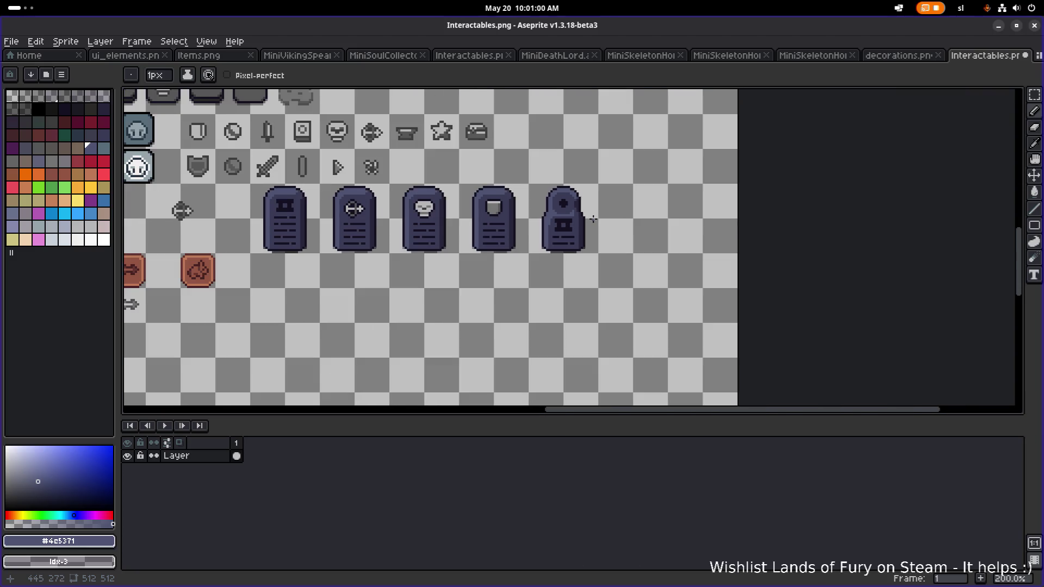
{"action": "scroll", "coordinate": [585, 207], "scroll_direction": "up", "scroll_amount": 7}
{"action": "left_click", "coordinate": [562, 166], "text": "alt"}
{"action": "mouse_move", "coordinate": [577, 173]}
{"action": "left_mouse_down"}
{"action": "mouse_move", "coordinate": [583, 217]}
{"action": "mouse_move", "coordinate": [588, 157]}
{"action": "left_mouse_up"}
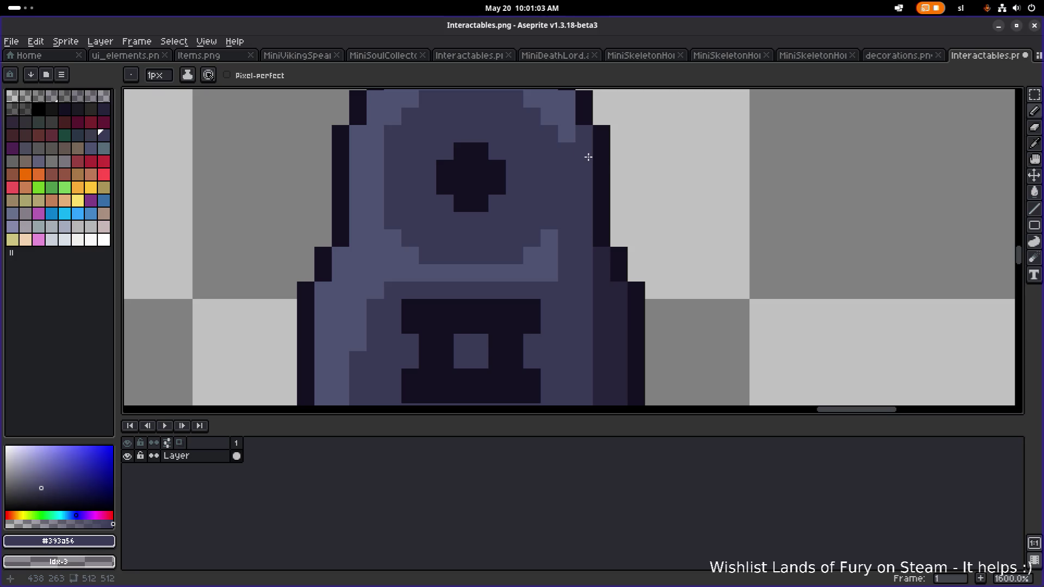
Lighten the right-shoulder pixel and extend a light strip down the tombstone's right side.
{"action": "left_click", "coordinate": [584, 151]}
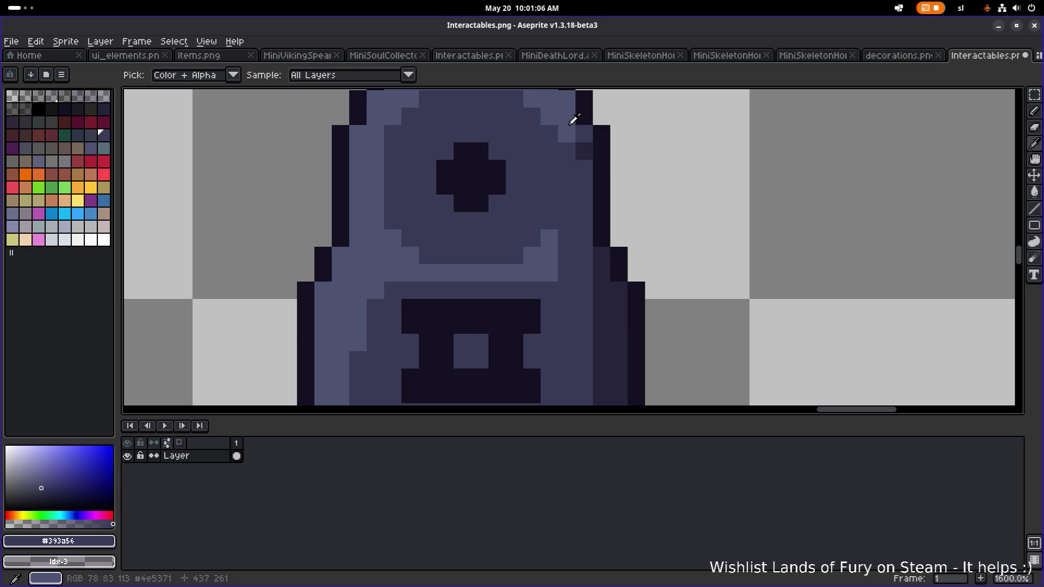
{"action": "left_click", "coordinate": [581, 138], "text": "alt"}
{"action": "left_click", "coordinate": [584, 152]}
{"action": "scroll", "coordinate": [585, 147], "scroll_direction": "down", "scroll_amount": 1}
{"action": "scroll", "coordinate": [577, 141], "scroll_direction": "up", "scroll_amount": 1}
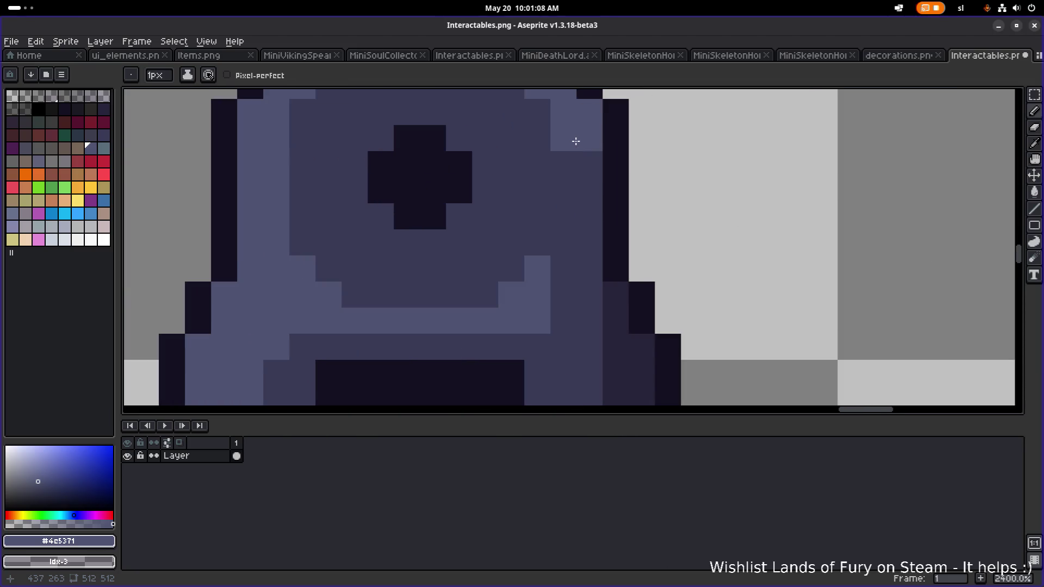
{"action": "scroll", "coordinate": [575, 157], "scroll_direction": "down", "scroll_amount": 2}
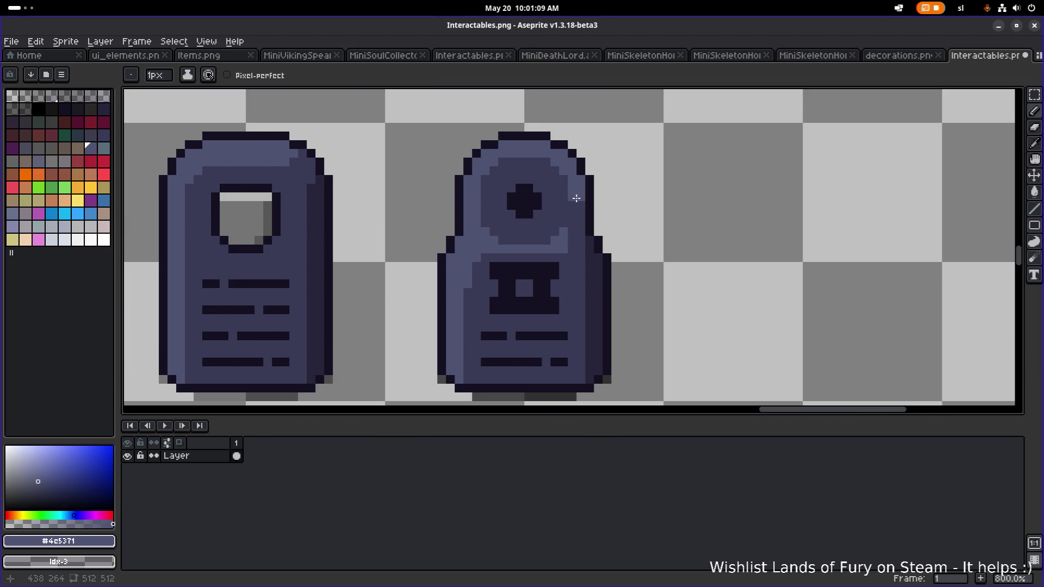
{"action": "scroll", "coordinate": [581, 194], "scroll_direction": "down", "scroll_amount": 2}
{"action": "scroll", "coordinate": [582, 195], "scroll_direction": "down", "scroll_amount": 1}
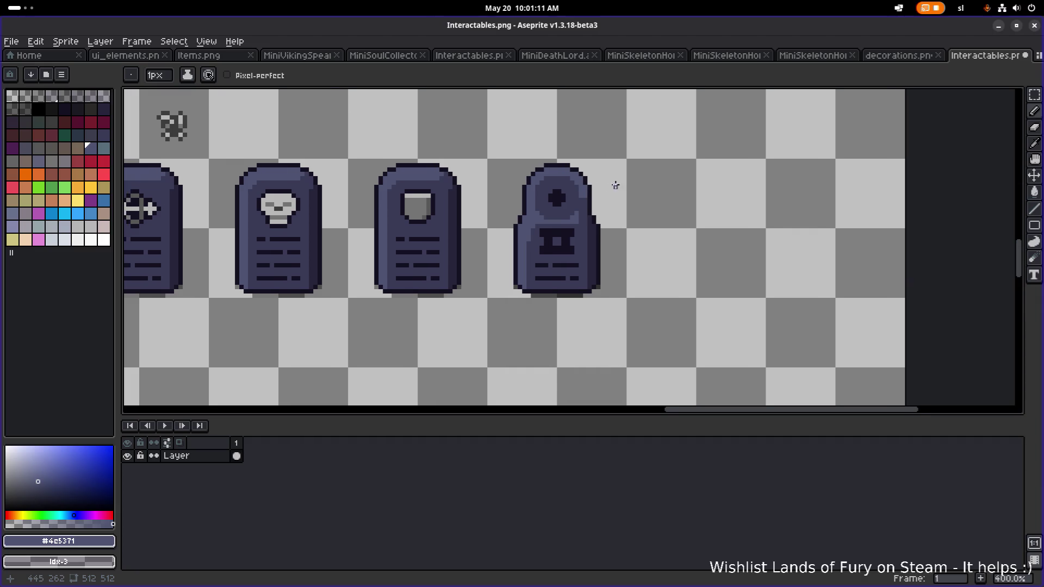
{"action": "scroll", "coordinate": [571, 196], "scroll_direction": "up", "scroll_amount": 8}
{"action": "mouse_move", "coordinate": [555, 177]}
{"action": "left_mouse_down"}
{"action": "mouse_move", "coordinate": [568, 219]}
{"action": "mouse_move", "coordinate": [542, 239]}
{"action": "mouse_move", "coordinate": [533, 234]}
{"action": "mouse_move", "coordinate": [553, 252]}
{"action": "mouse_move", "coordinate": [547, 275]}
{"action": "mouse_move", "coordinate": [564, 279]}
{"action": "left_mouse_up"}
Add two darker body-shade shading pixels to the tombstone.
{"action": "scroll", "coordinate": [565, 278], "scroll_direction": "down", "scroll_amount": 6}
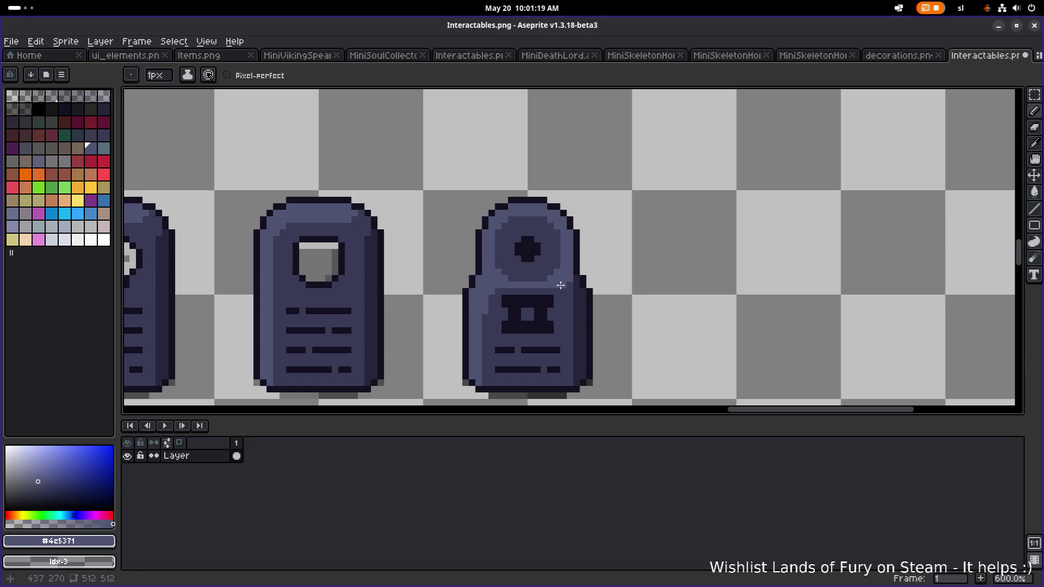
{"action": "scroll", "coordinate": [569, 285], "scroll_direction": "down", "scroll_amount": 4}
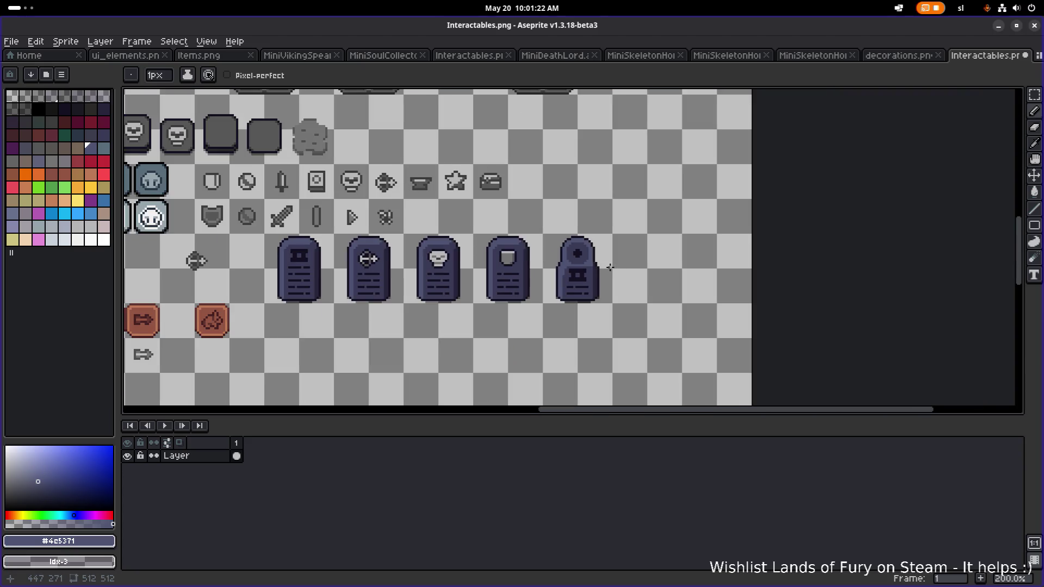
{"action": "scroll", "coordinate": [610, 267], "scroll_direction": "up", "scroll_amount": 8}
{"action": "left_click", "coordinate": [593, 268], "text": "alt"}
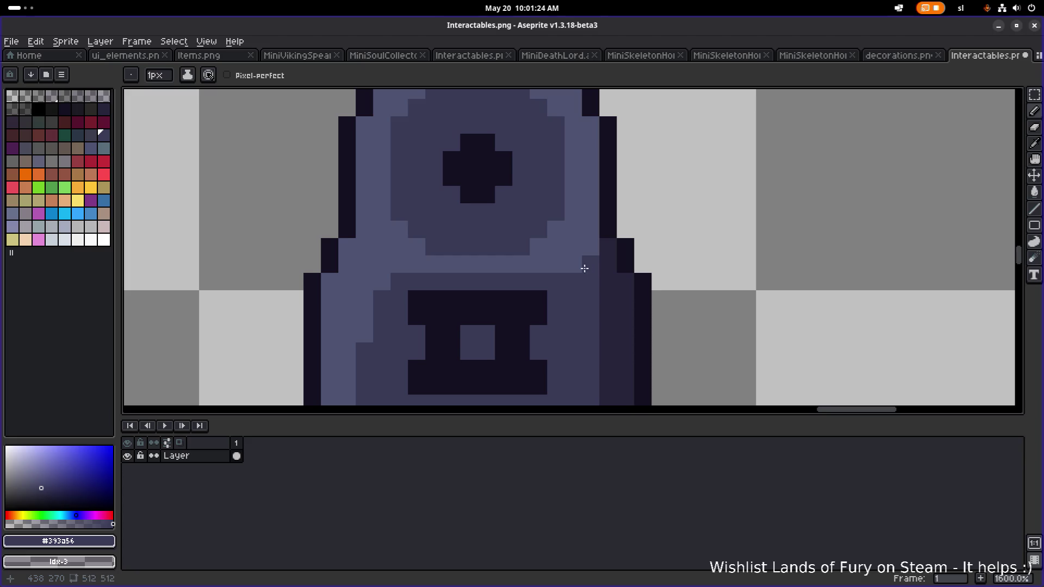
{"action": "scroll", "coordinate": [592, 249], "scroll_direction": "down", "scroll_amount": 4}
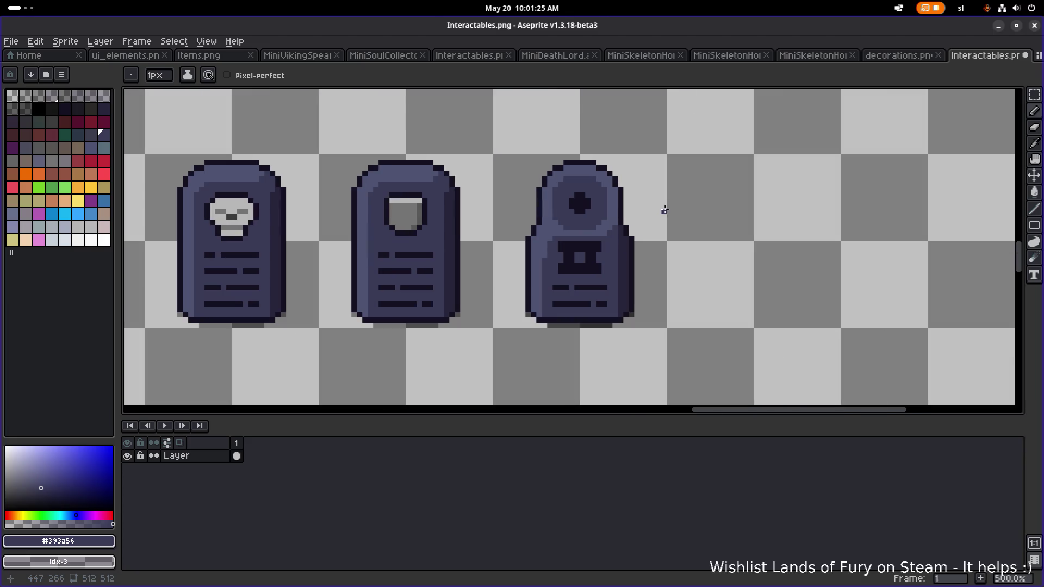
{"action": "scroll", "coordinate": [664, 210], "scroll_direction": "down", "scroll_amount": 2}
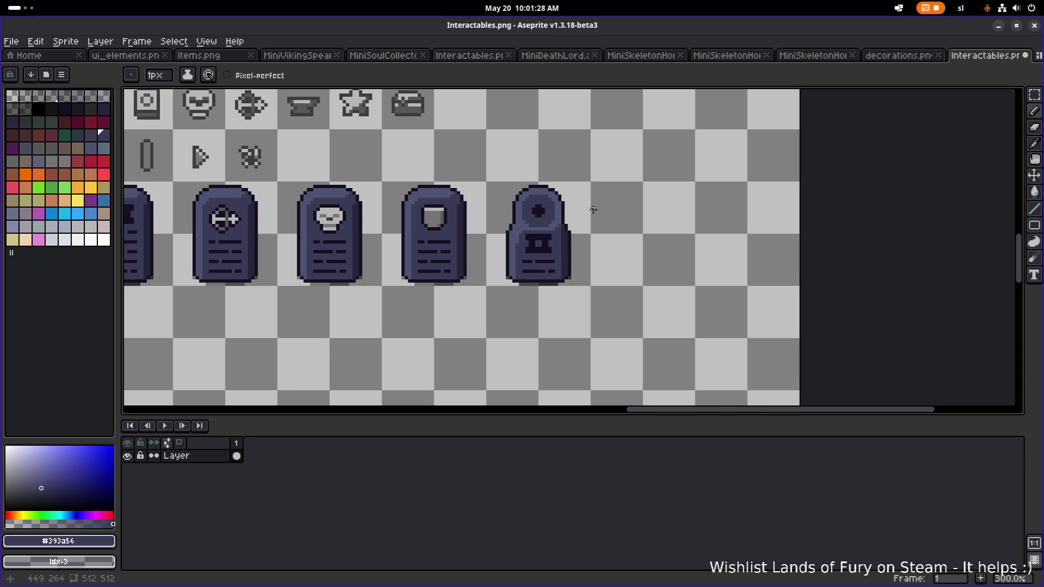
{"action": "scroll", "coordinate": [568, 234], "scroll_direction": "up", "scroll_amount": 7}
{"action": "left_click", "coordinate": [488, 232]}
{"action": "left_click", "coordinate": [502, 249]}
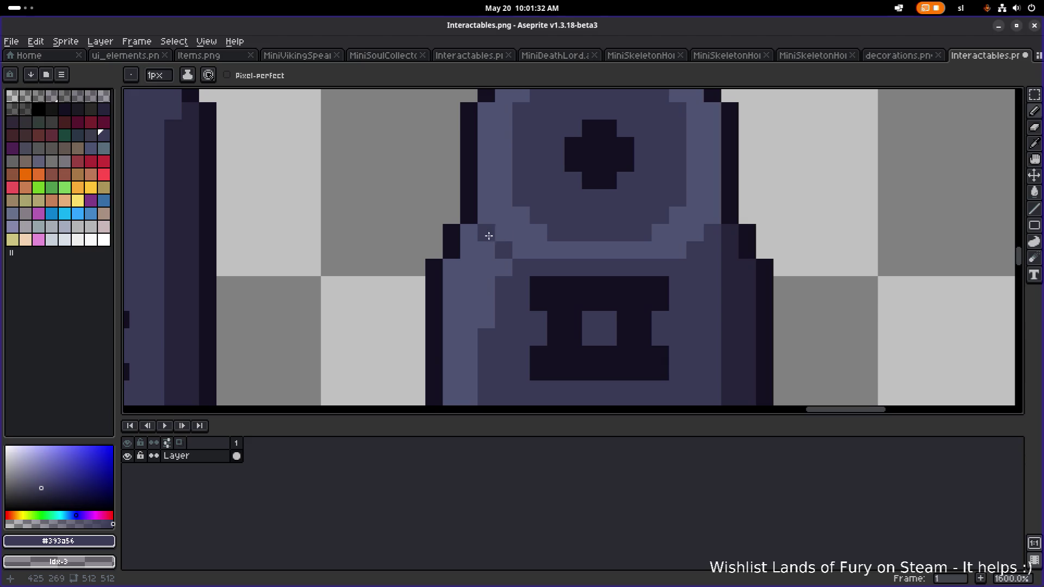
Lighten a left-shoulder pixel and darken a left-edge pixel on the tombstone.
{"action": "scroll", "coordinate": [549, 214], "scroll_direction": "down", "scroll_amount": 5}
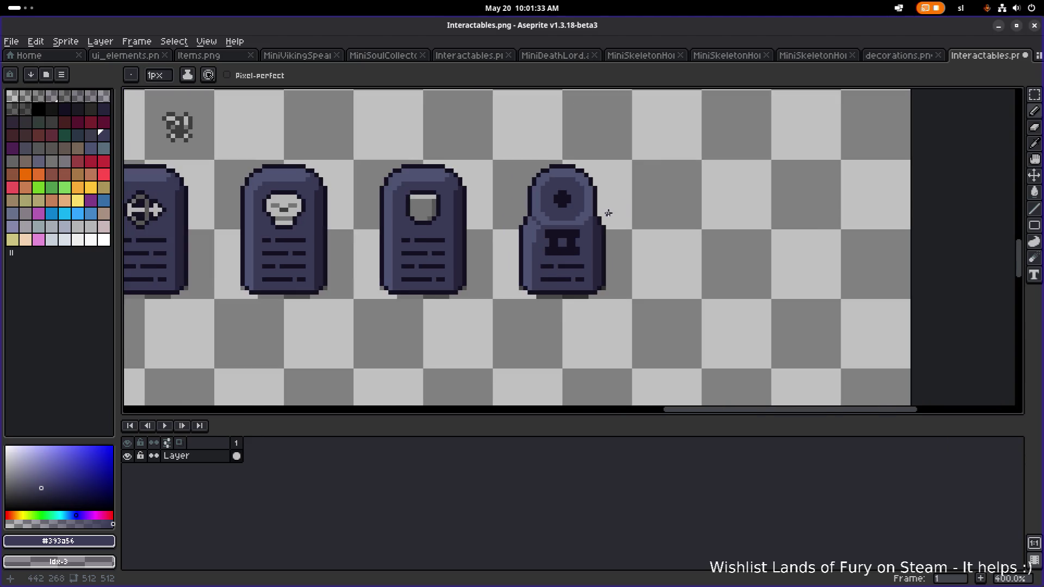
{"action": "scroll", "coordinate": [556, 215], "scroll_direction": "up", "scroll_amount": 5}
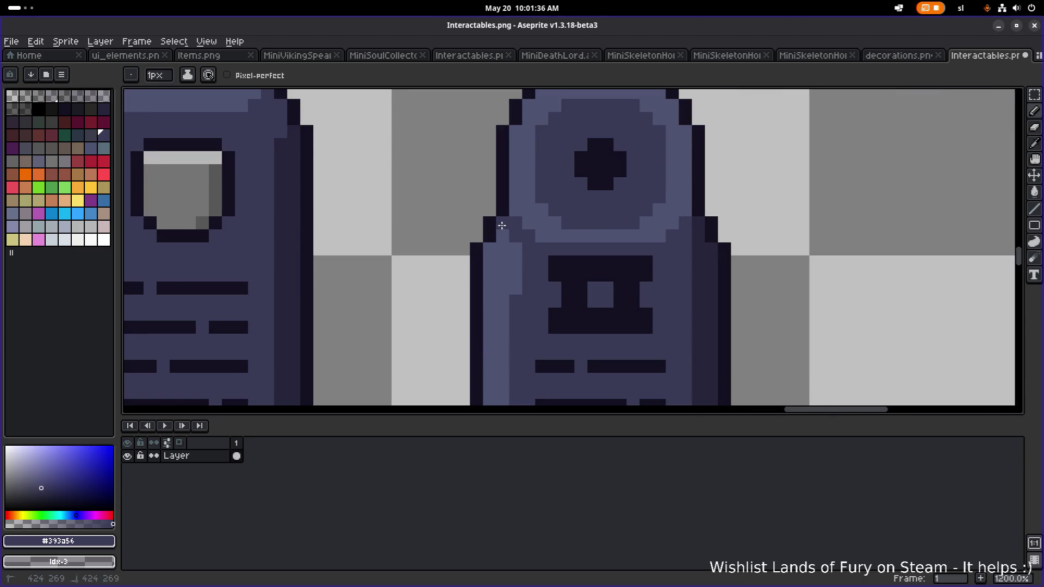
{"action": "left_click", "coordinate": [540, 231], "text": "alt"}
{"action": "left_click", "coordinate": [514, 223]}
{"action": "scroll", "coordinate": [526, 214], "scroll_direction": "down", "scroll_amount": 3}
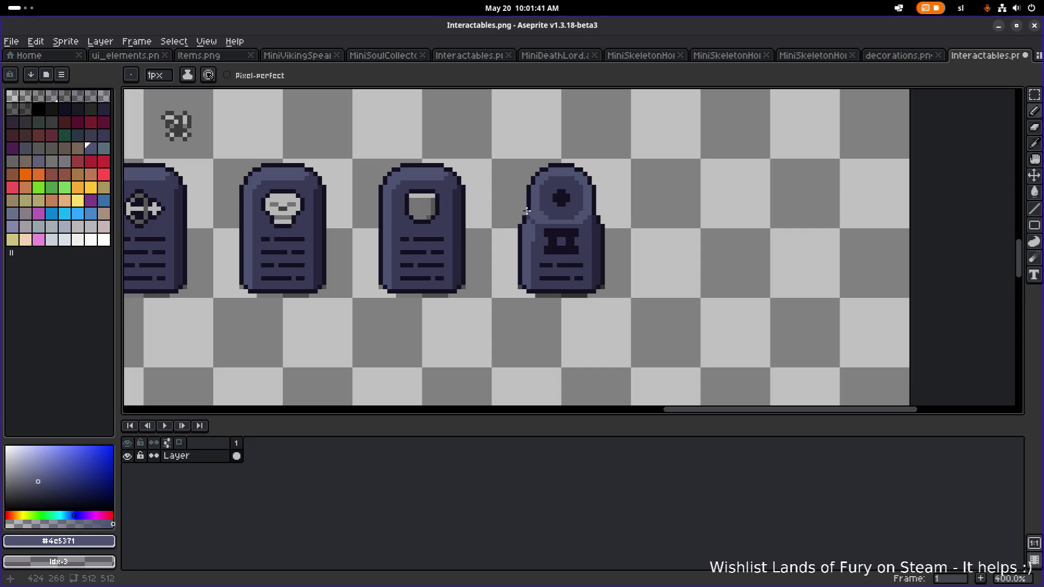
{"action": "scroll", "coordinate": [532, 239], "scroll_direction": "up", "scroll_amount": 2}
{"action": "left_click", "coordinate": [543, 240], "text": "alt"}
{"action": "left_click", "coordinate": [517, 233]}
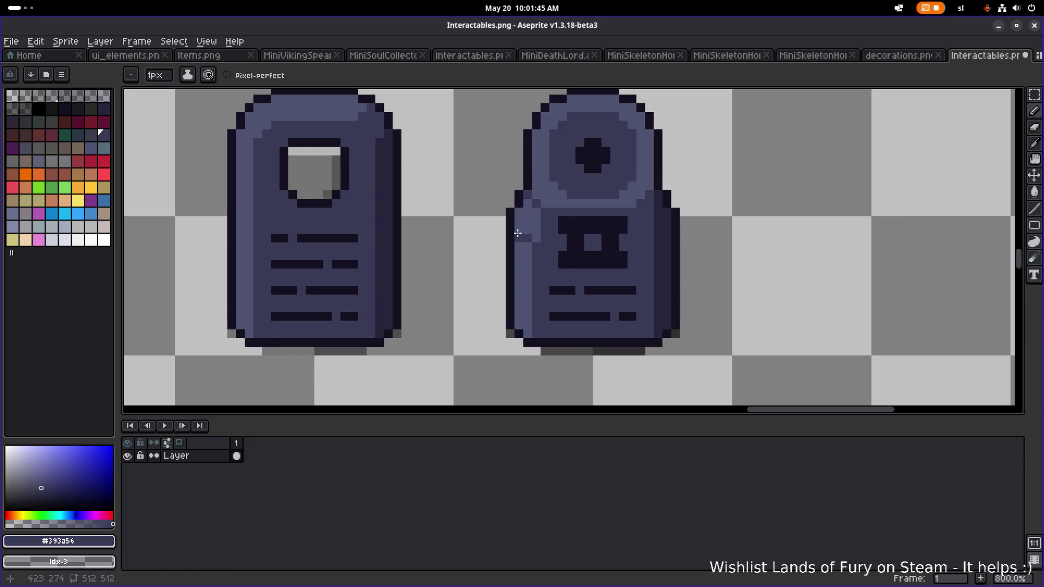
Pan from the tombstone row up to the icon rows above it.
{"action": "scroll", "coordinate": [517, 233], "scroll_direction": "down", "scroll_amount": 4}
{"action": "key", "text": "v"}
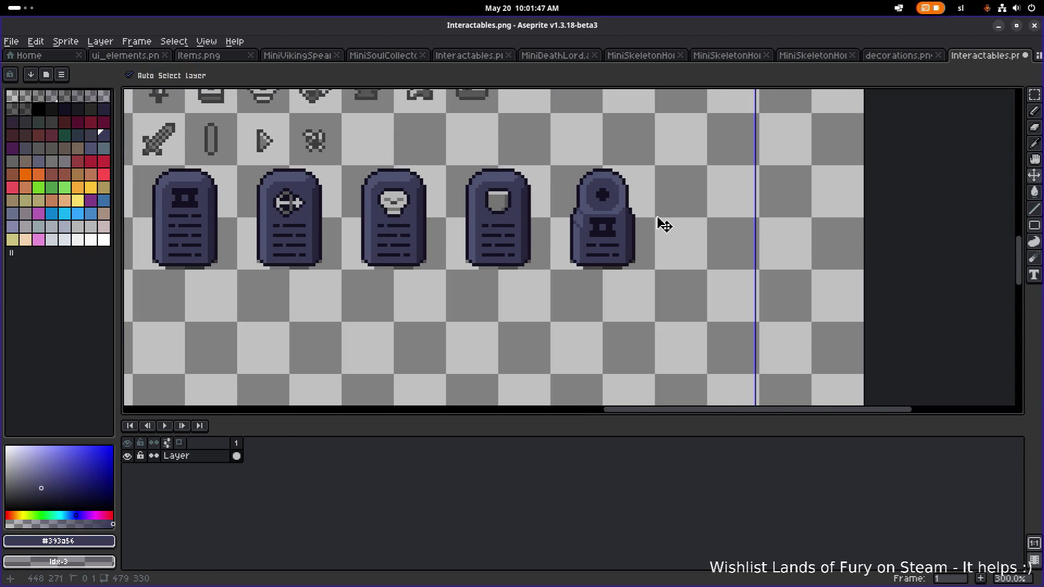
{"action": "key", "text": "b"}
{"action": "left_click_drag", "start_coordinate": [657, 212], "coordinate": [577, 190]}
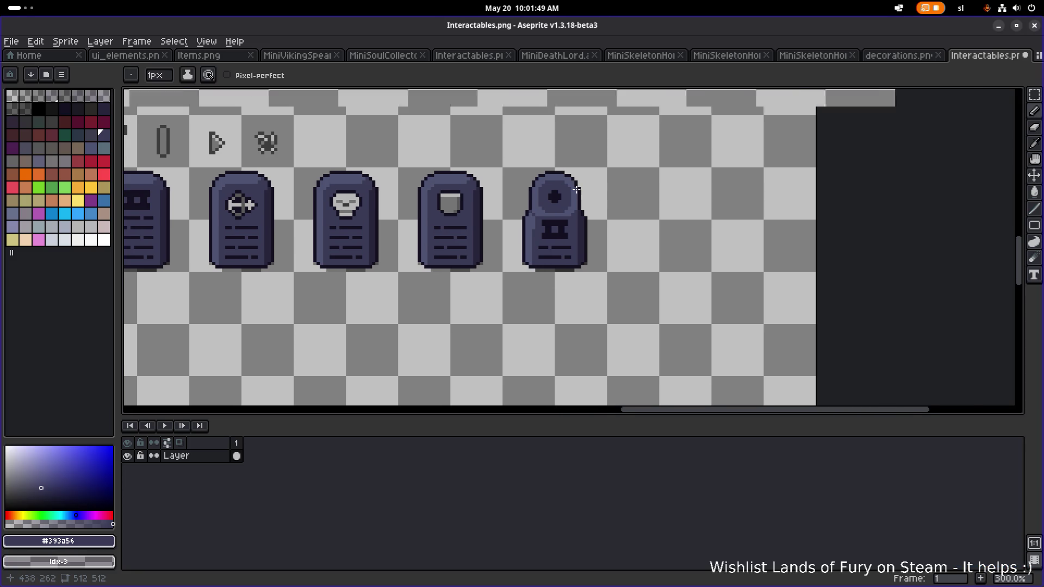
{"action": "scroll", "coordinate": [576, 189], "scroll_direction": "up", "scroll_amount": 6}
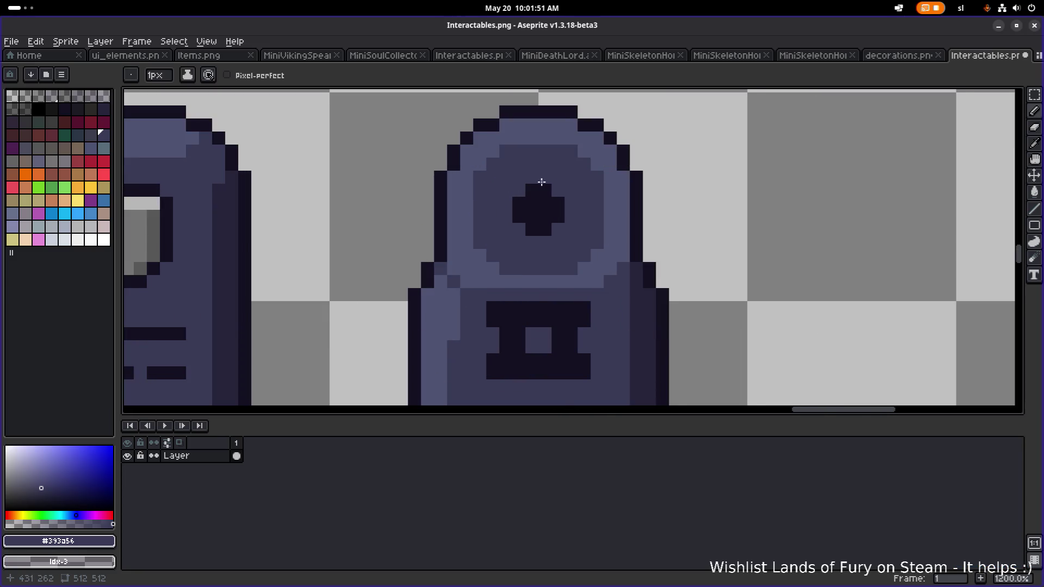
{"action": "scroll", "coordinate": [530, 184], "scroll_direction": "down", "scroll_amount": 3}
{"action": "scroll", "coordinate": [521, 184], "scroll_direction": "up", "scroll_amount": 1}
{"action": "scroll", "coordinate": [521, 184], "scroll_direction": "down", "scroll_amount": 3}
{"action": "left_click_drag", "start_coordinate": [299, 212], "coordinate": [634, 270]}
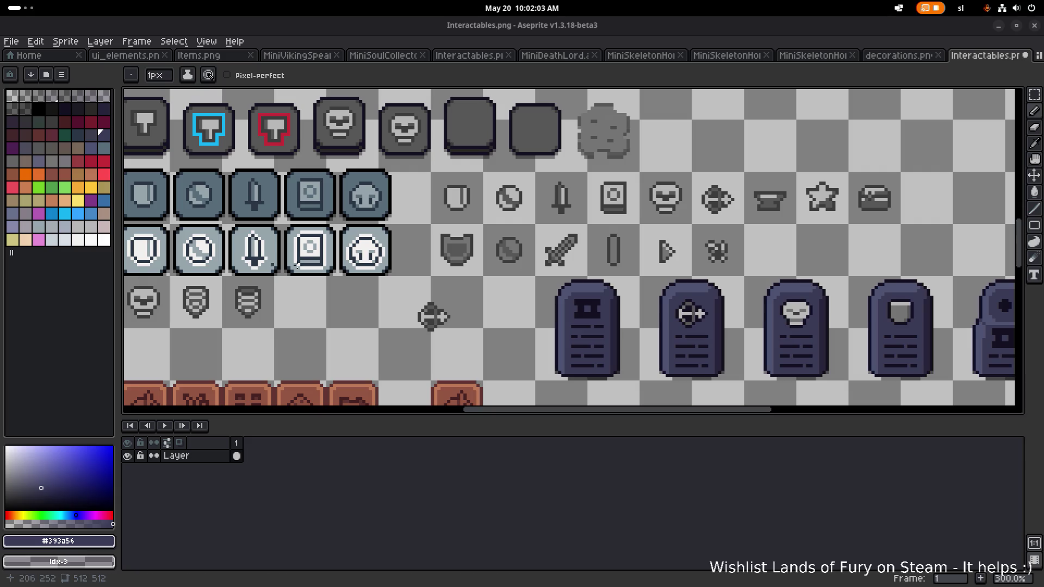
{"action": "scroll", "coordinate": [498, 203], "scroll_direction": "down", "scroll_amount": 1}
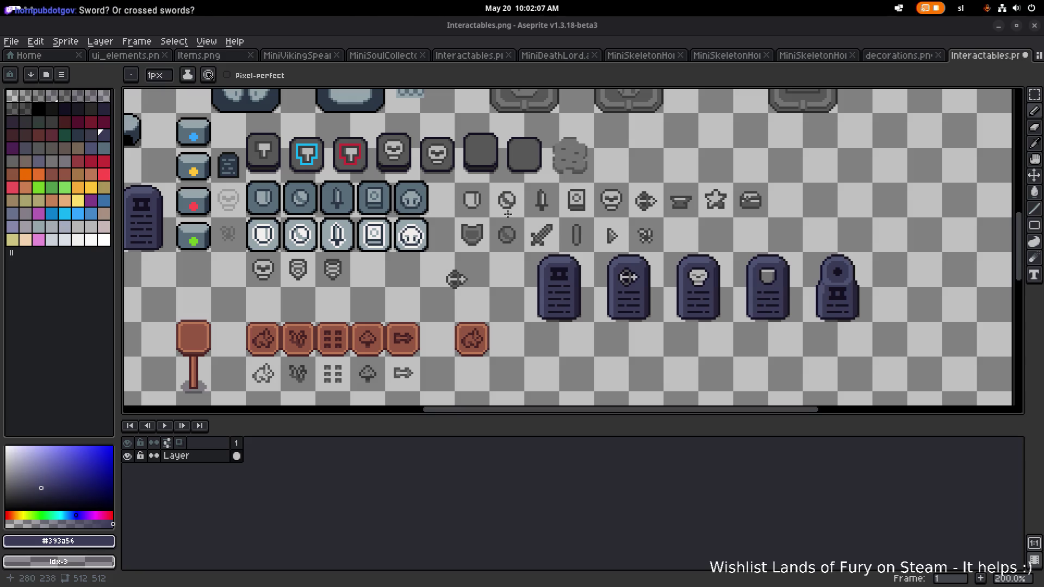
{"action": "scroll", "coordinate": [612, 208], "scroll_direction": "up", "scroll_amount": 1}
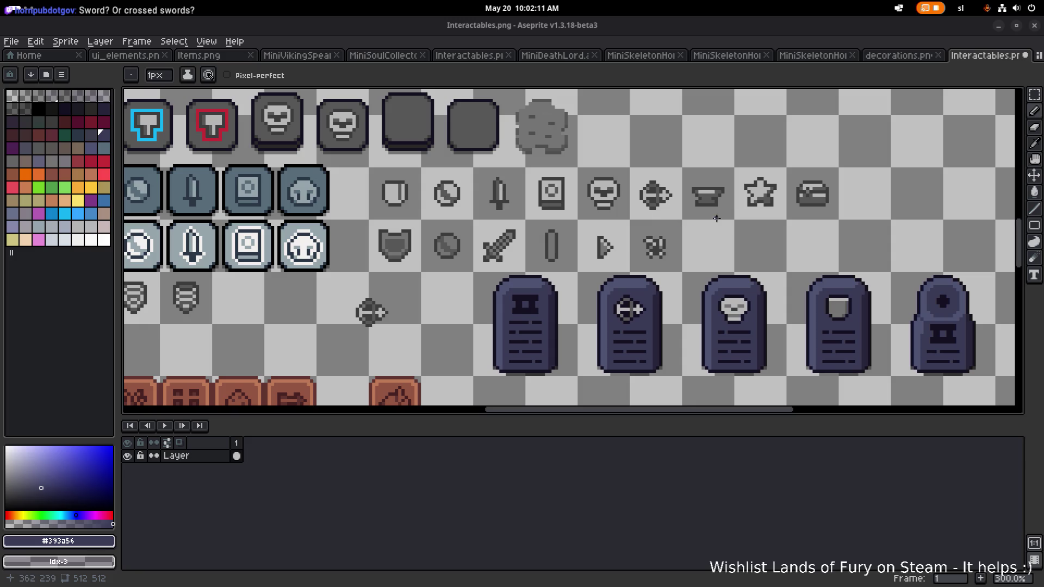
{"action": "scroll", "coordinate": [379, 182], "scroll_direction": "down", "scroll_amount": 1}
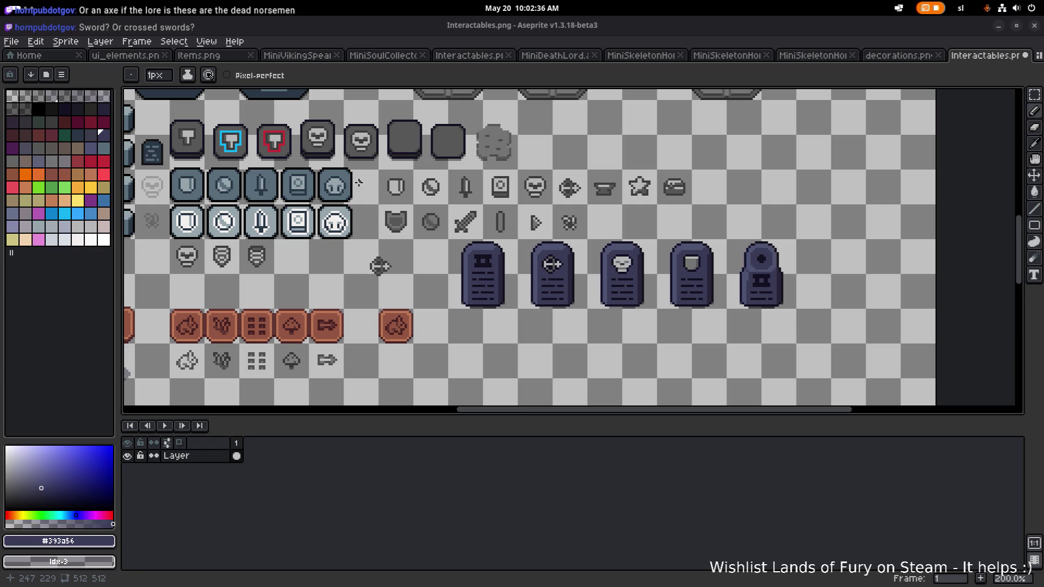
{"action": "left_click_drag", "start_coordinate": [379, 266], "coordinate": [662, 262]}
{"action": "scroll", "coordinate": [568, 217], "scroll_direction": "up", "scroll_amount": 5}
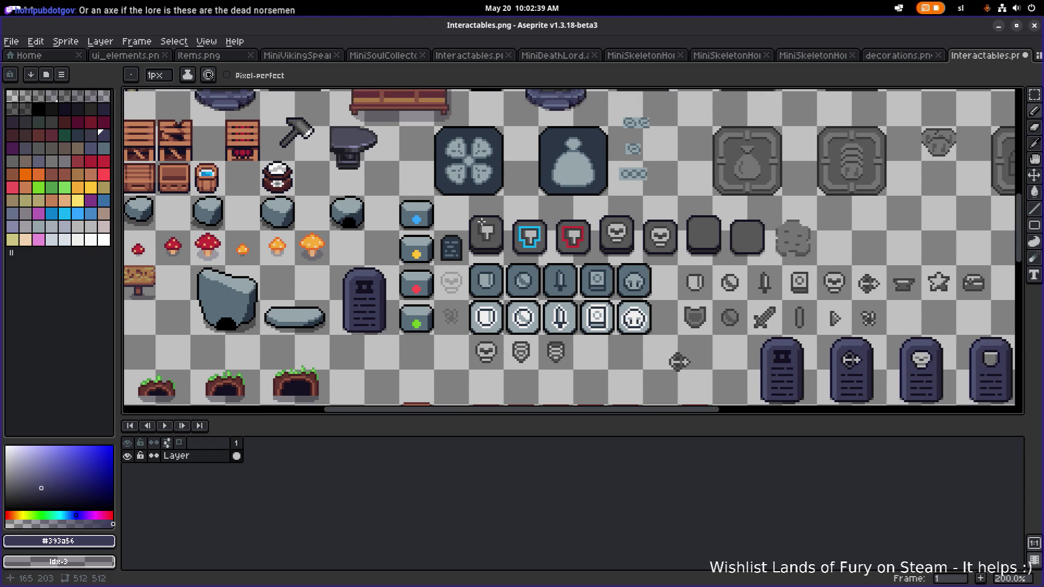
{"action": "scroll", "coordinate": [499, 223], "scroll_direction": "down", "scroll_amount": 1}
{"action": "scroll", "coordinate": [364, 200], "scroll_direction": "up", "scroll_amount": 2}
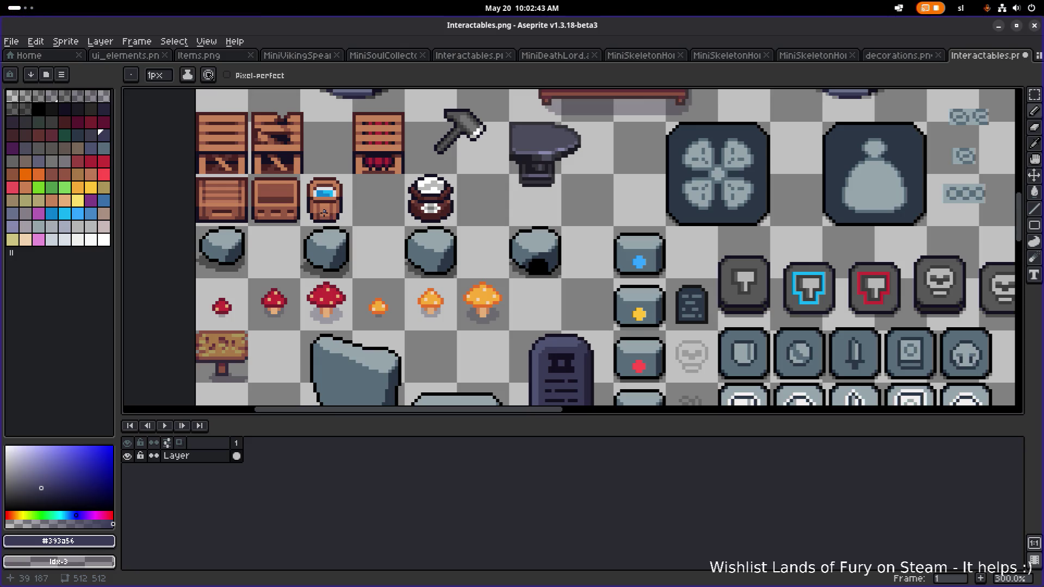
{"action": "scroll", "coordinate": [571, 210], "scroll_direction": "down", "scroll_amount": 2}
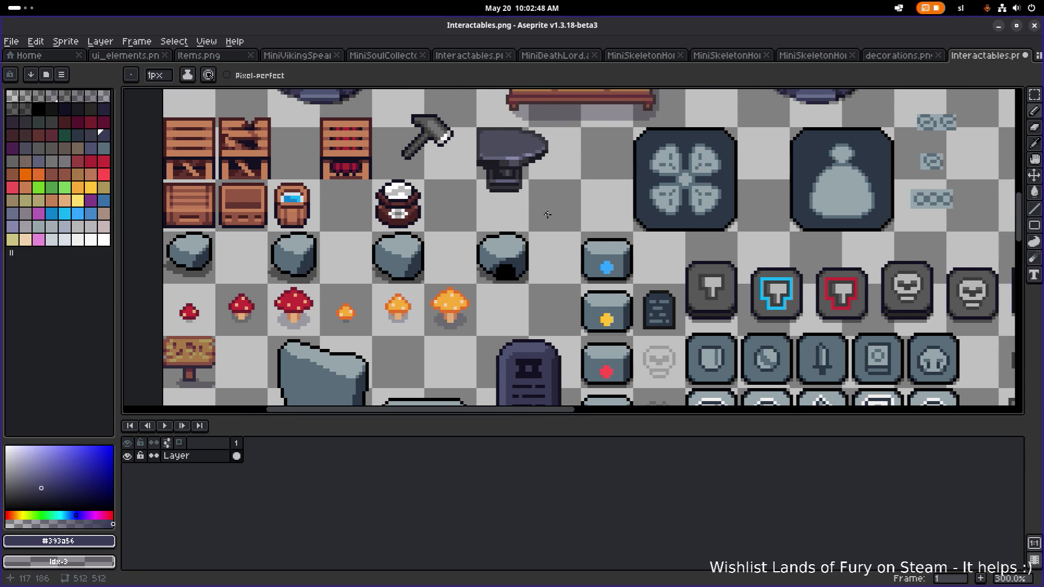
{"action": "scroll", "coordinate": [528, 220], "scroll_direction": "up", "scroll_amount": 5}
{"action": "scroll", "coordinate": [529, 220], "scroll_direction": "right", "scroll_amount": 5}
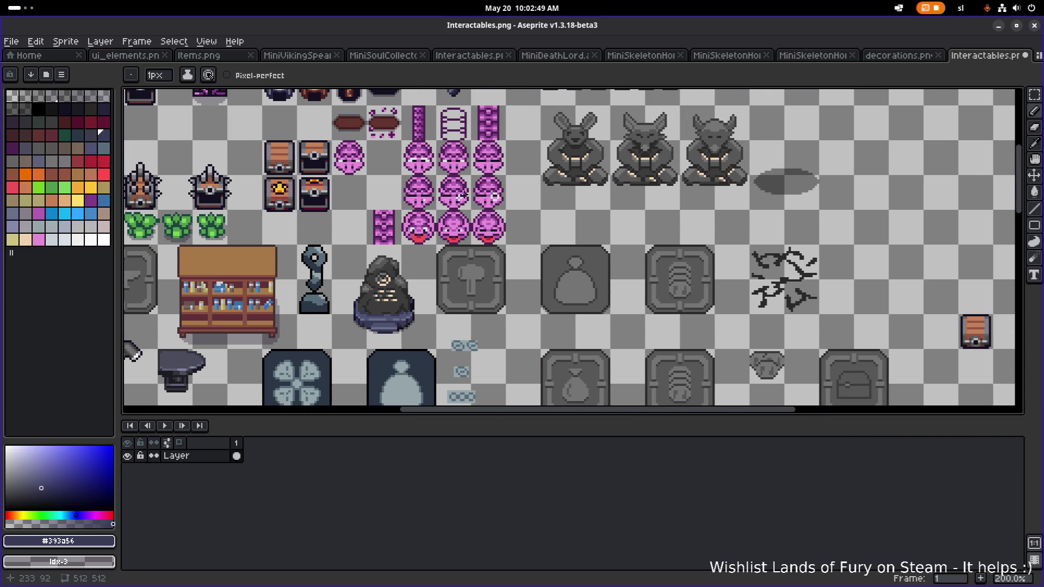
{"action": "scroll", "coordinate": [417, 243], "scroll_direction": "down", "scroll_amount": 4}
{"action": "scroll", "coordinate": [417, 243], "scroll_direction": "left", "scroll_amount": 5}
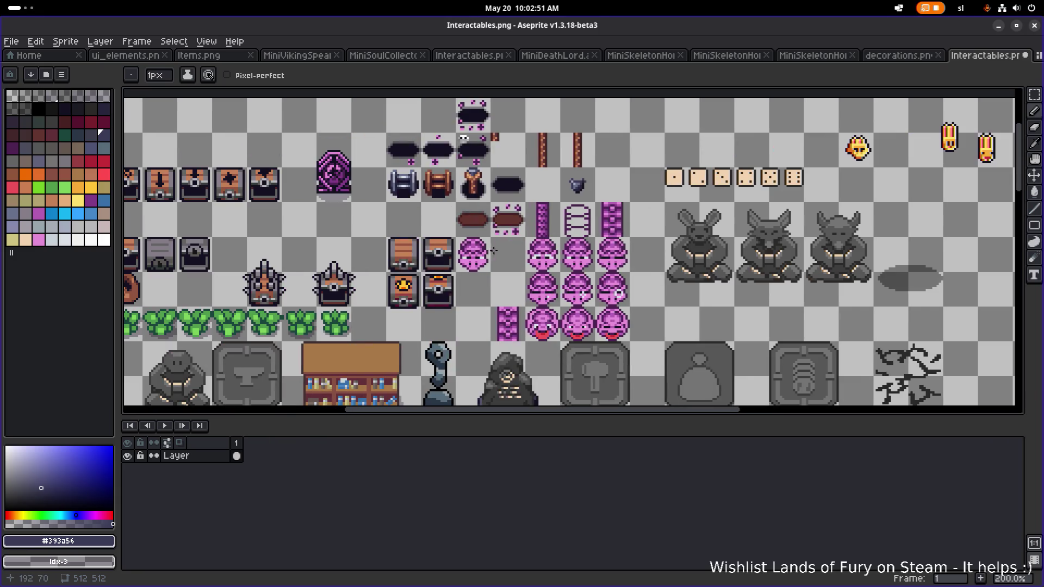
{"action": "scroll", "coordinate": [631, 254], "scroll_direction": "up", "scroll_amount": 2}
{"action": "scroll", "coordinate": [631, 254], "scroll_direction": "right", "scroll_amount": 4}
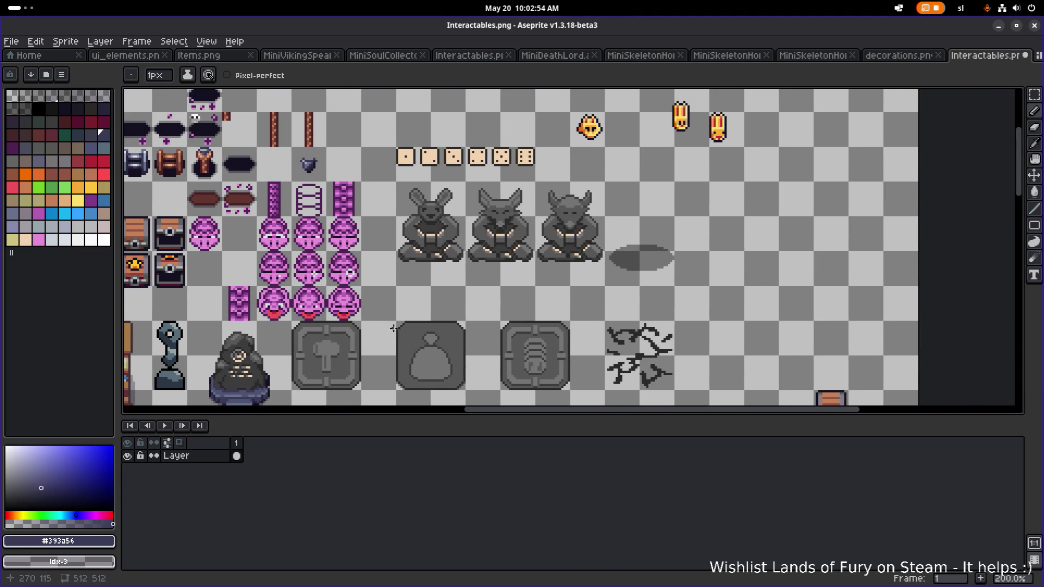
{"action": "scroll", "coordinate": [404, 266], "scroll_direction": "down", "scroll_amount": 8}
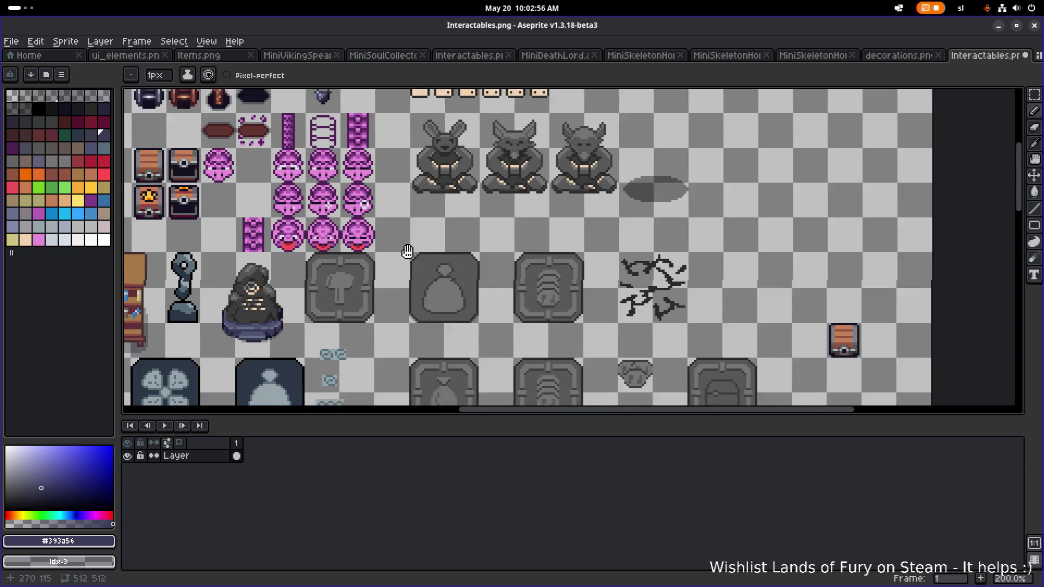
{"action": "scroll", "coordinate": [465, 263], "scroll_direction": "down", "scroll_amount": 3}
{"action": "scroll", "coordinate": [465, 263], "scroll_direction": "right", "scroll_amount": 1}
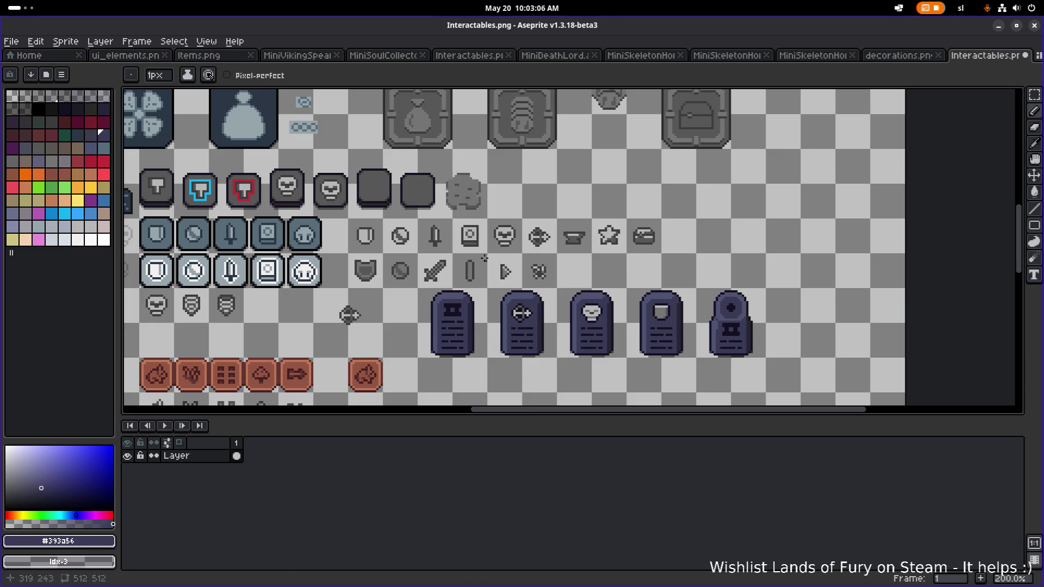
Copy the book icon into an empty cell and commit it.
{"action": "scroll", "coordinate": [475, 244], "scroll_direction": "up", "scroll_amount": 2}
{"action": "key", "text": "m"}
{"action": "mouse_move", "coordinate": [435, 204]}
{"action": "left_mouse_down"}
{"action": "mouse_move", "coordinate": [507, 274]}
{"action": "mouse_move", "coordinate": [492, 262]}
{"action": "left_mouse_up"}
{"action": "left_click_drag", "start_coordinate": [594, 282], "coordinate": [437, 241]}
{"action": "mouse_move", "coordinate": [285, 186]}
{"action": "left_mouse_down"}
{"action": "mouse_move", "coordinate": [772, 264]}
{"action": "mouse_move", "coordinate": [621, 221]}
{"action": "mouse_move", "coordinate": [674, 292]}
{"action": "mouse_move", "coordinate": [815, 250]}
{"action": "mouse_move", "coordinate": [716, 192]}
{"action": "mouse_move", "coordinate": [718, 162]}
{"action": "left_mouse_up"}
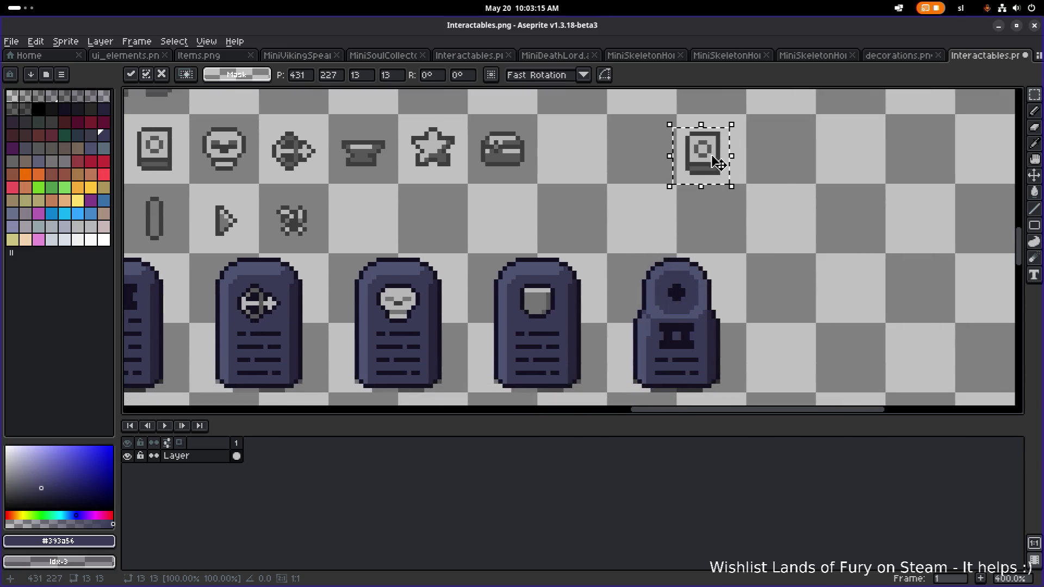
{"action": "left_click", "coordinate": [837, 185]}
Copy the winged emblem from ui_elements.png into the cell below the book.
{"action": "left_click", "coordinate": [123, 59]}
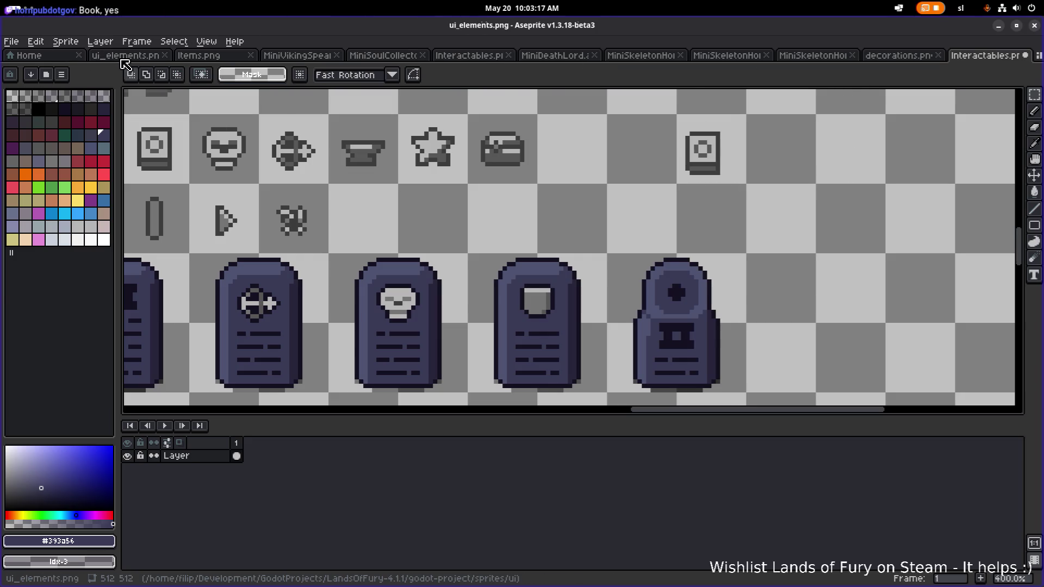
{"action": "left_click_drag", "start_coordinate": [610, 157], "coordinate": [516, 183]}
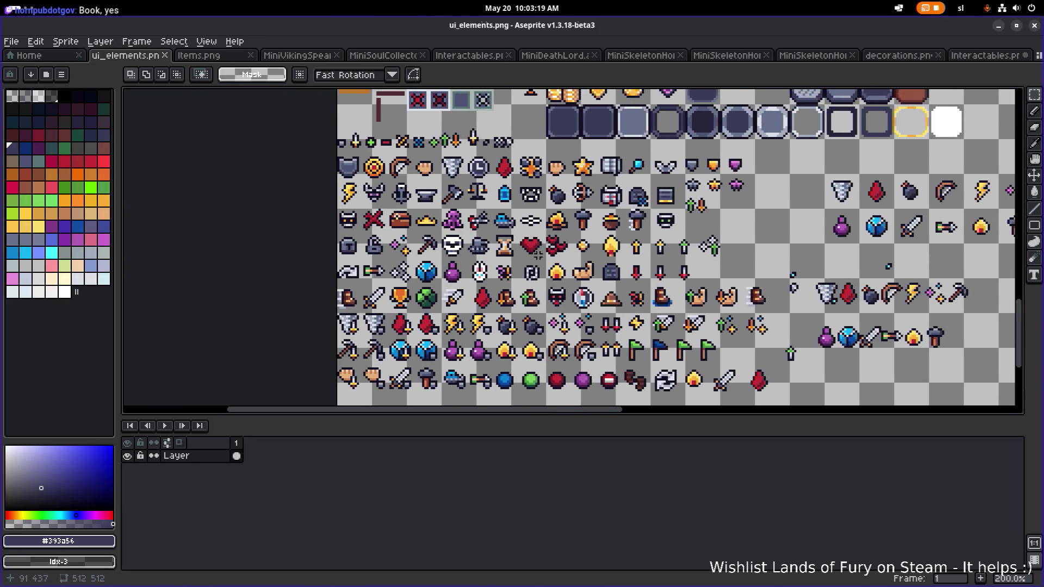
{"action": "scroll", "coordinate": [390, 257], "scroll_direction": "up", "scroll_amount": 3}
{"action": "left_click_drag", "start_coordinate": [381, 261], "coordinate": [439, 197]}
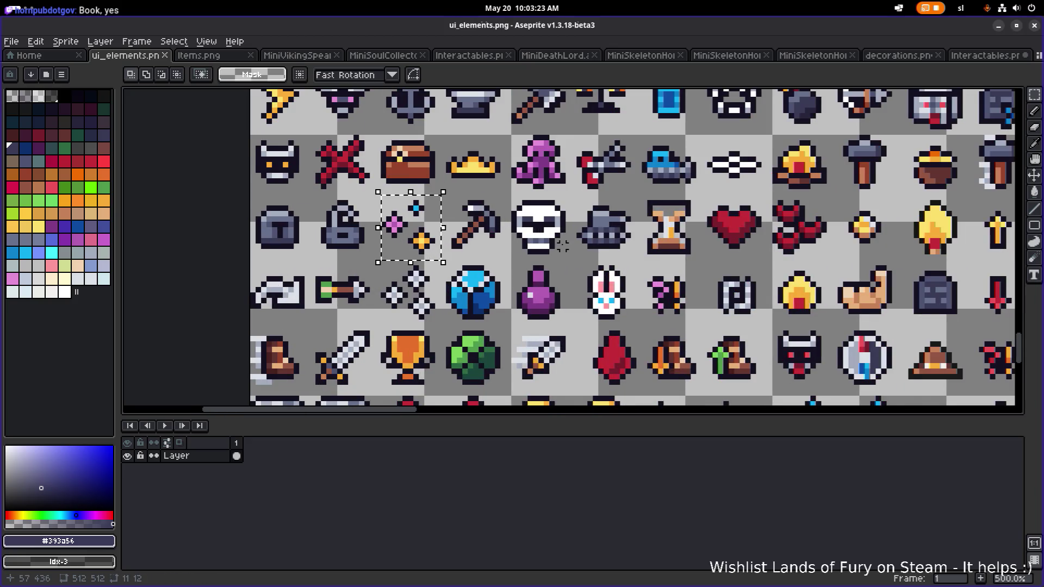
{"action": "scroll", "coordinate": [479, 212], "scroll_direction": "down", "scroll_amount": 3}
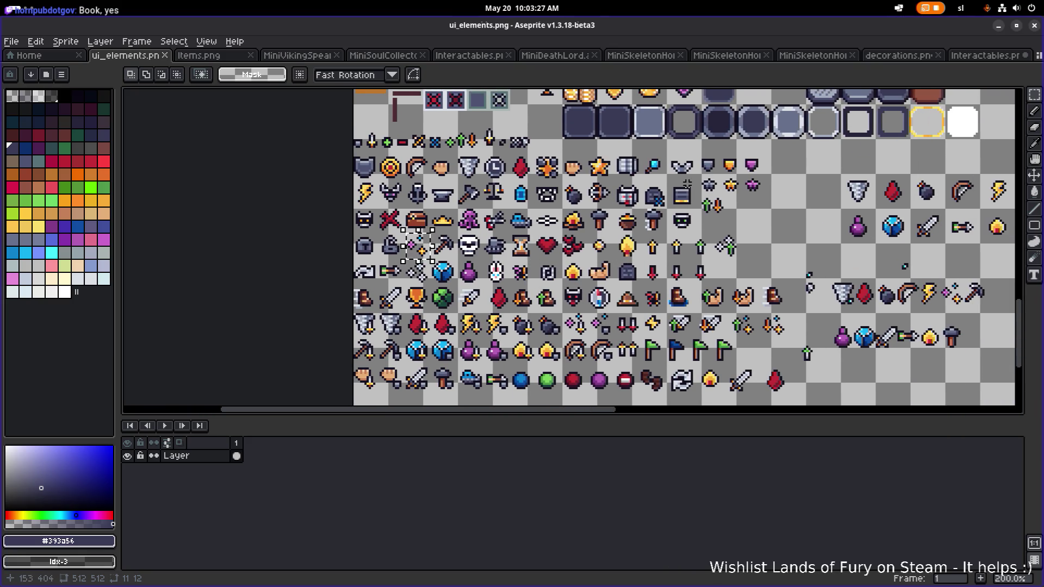
{"action": "left_click_drag", "start_coordinate": [668, 176], "coordinate": [699, 146]}
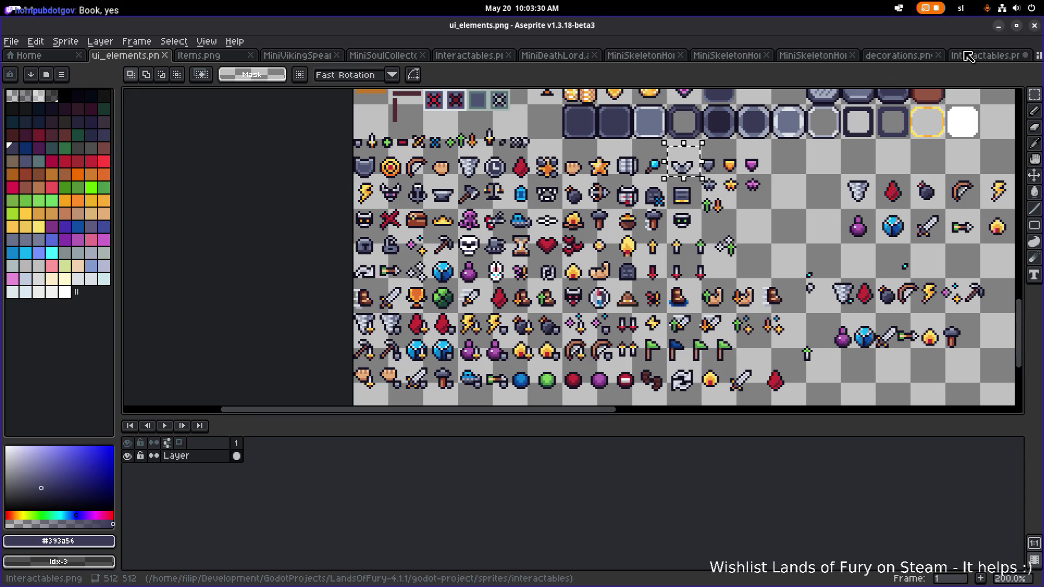
{"action": "left_click", "coordinate": [985, 55]}
{"action": "key", "text": "ctrl+v"}
{"action": "mouse_move", "coordinate": [571, 245]}
{"action": "left_mouse_down"}
{"action": "mouse_move", "coordinate": [697, 298]}
{"action": "mouse_move", "coordinate": [670, 212]}
{"action": "left_mouse_up"}
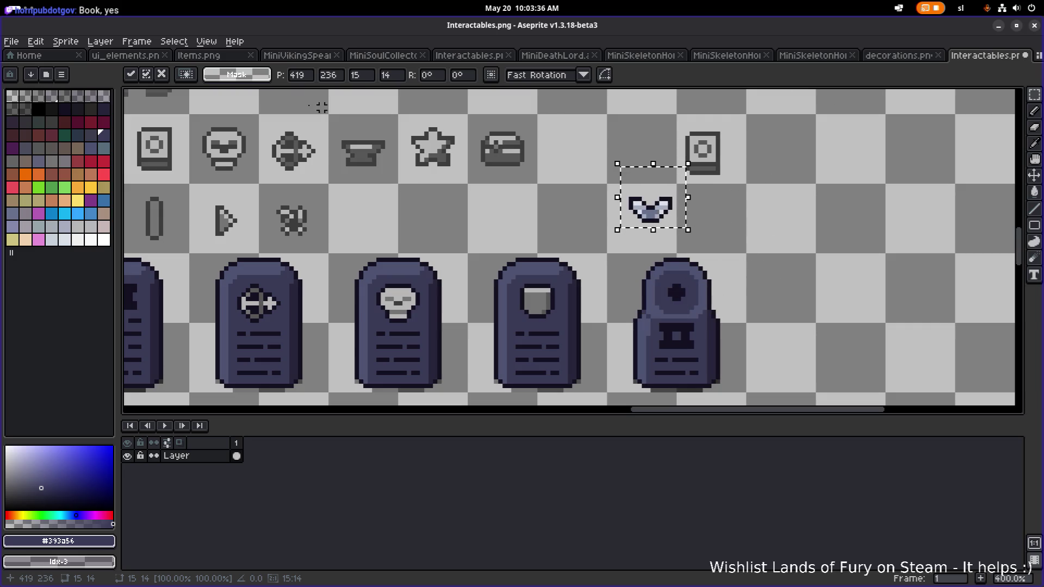
Paste the ui_elements sparkles beside the winged emblem, then try the emblem on the tombstone.
{"action": "left_click", "coordinate": [149, 58]}
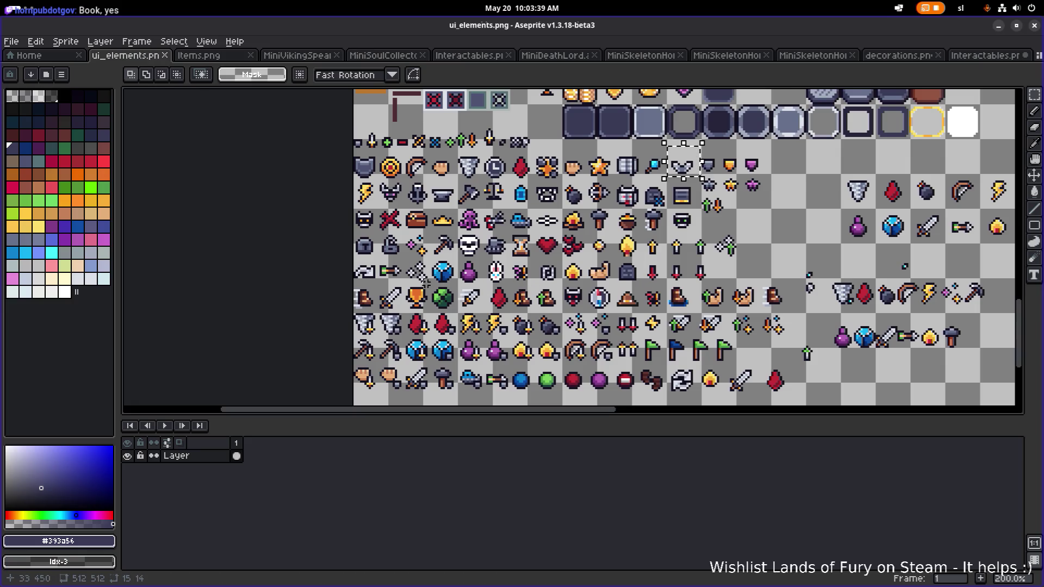
{"action": "scroll", "coordinate": [418, 283], "scroll_direction": "up", "scroll_amount": 1}
{"action": "left_click_drag", "start_coordinate": [401, 247], "coordinate": [433, 219]}
{"action": "left_click", "coordinate": [984, 55]}
{"action": "key", "text": "ctrl+v"}
{"action": "left_click_drag", "start_coordinate": [578, 256], "coordinate": [719, 231]}
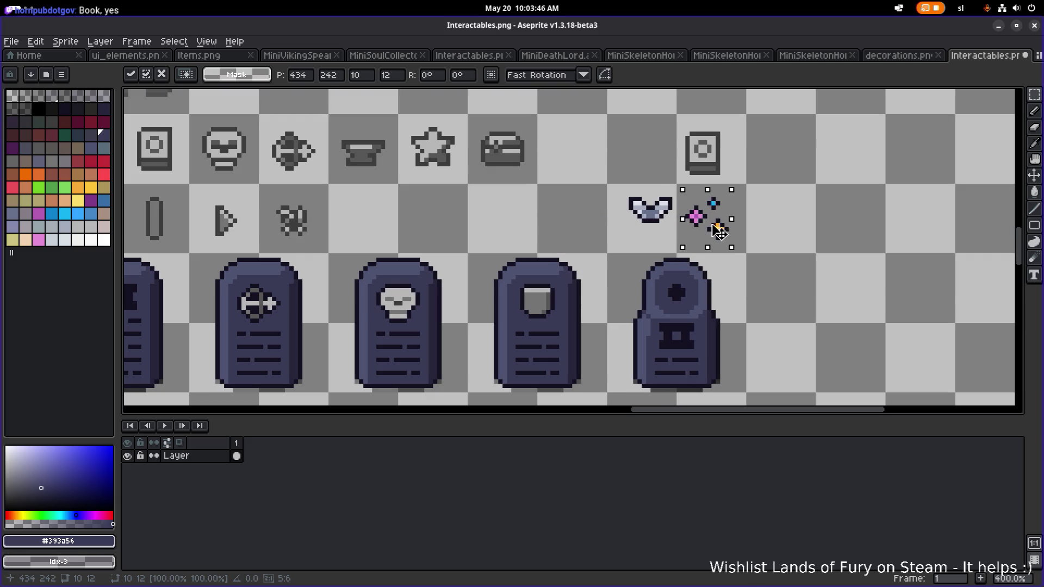
{"action": "left_click", "coordinate": [631, 230]}
{"action": "mouse_move", "coordinate": [619, 188]}
{"action": "left_mouse_down"}
{"action": "mouse_move", "coordinate": [678, 240]}
{"action": "mouse_move", "coordinate": [684, 293]}
{"action": "mouse_move", "coordinate": [816, 223]}
{"action": "mouse_move", "coordinate": [677, 204]}
{"action": "left_mouse_up"}
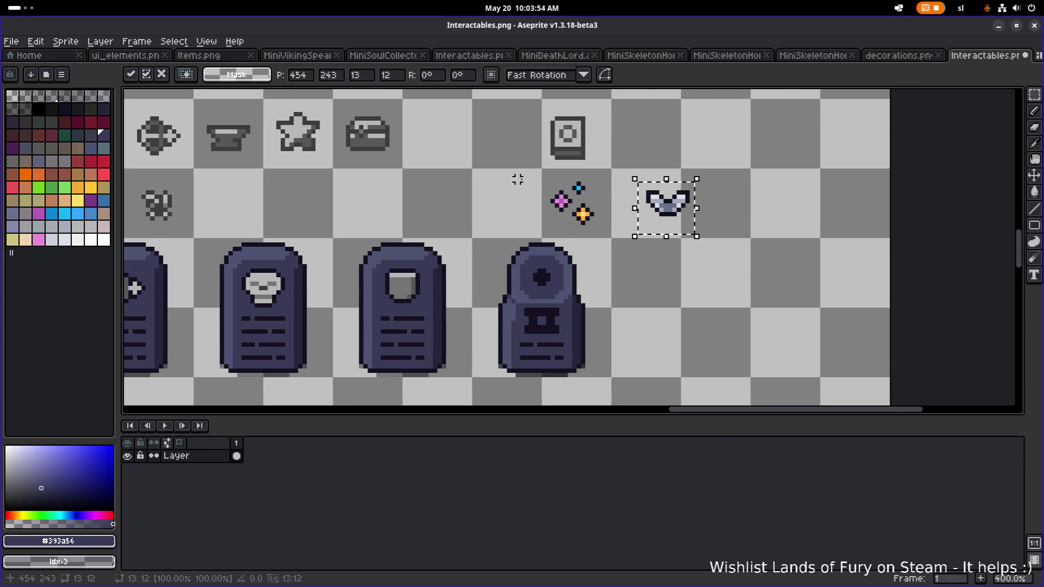
Try the sparkles on the round tombstone's top with one-pixel nudges, then lift them up.
{"action": "left_click", "coordinate": [539, 214]}
{"action": "left_click_drag", "start_coordinate": [542, 173], "coordinate": [613, 236]}
{"action": "left_click_drag", "start_coordinate": [571, 205], "coordinate": [559, 275]}
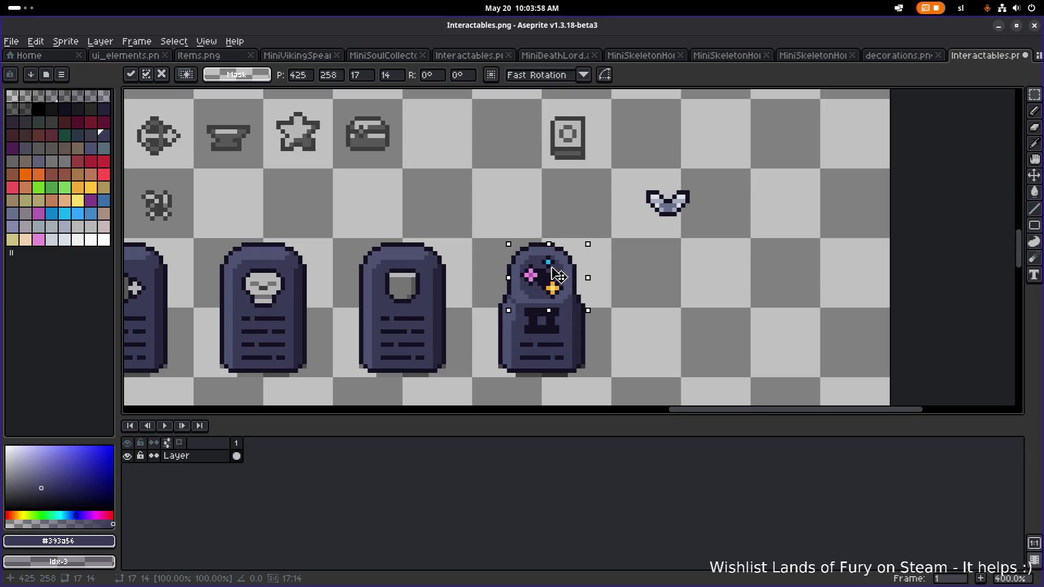
{"action": "key", "text": "Left"}
{"action": "key", "text": "Down"}
{"action": "key", "text": "Up"}
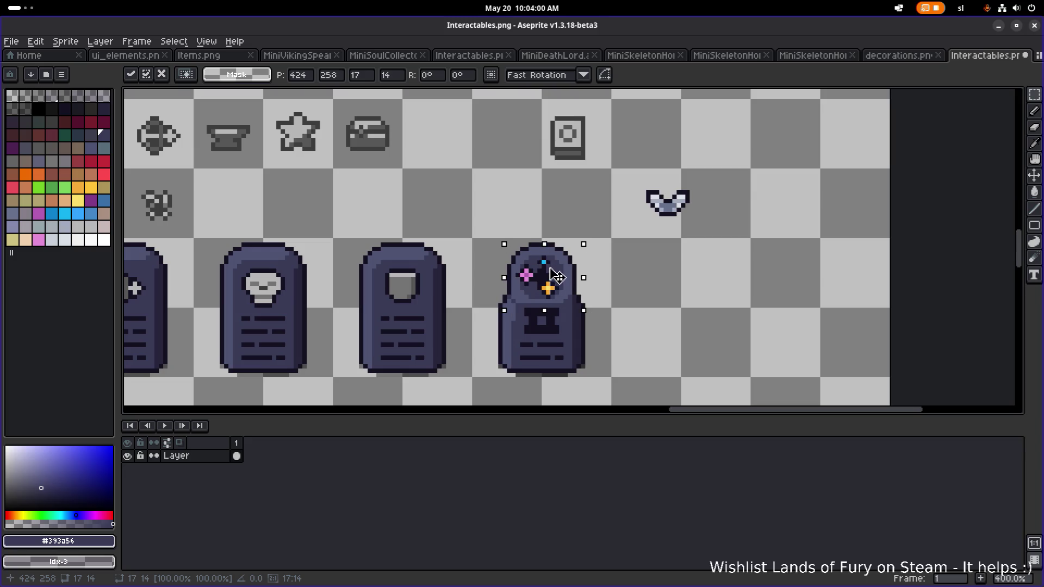
{"action": "key", "text": "Right"}
{"action": "key", "text": "Left"}
{"action": "key", "text": "Down"}
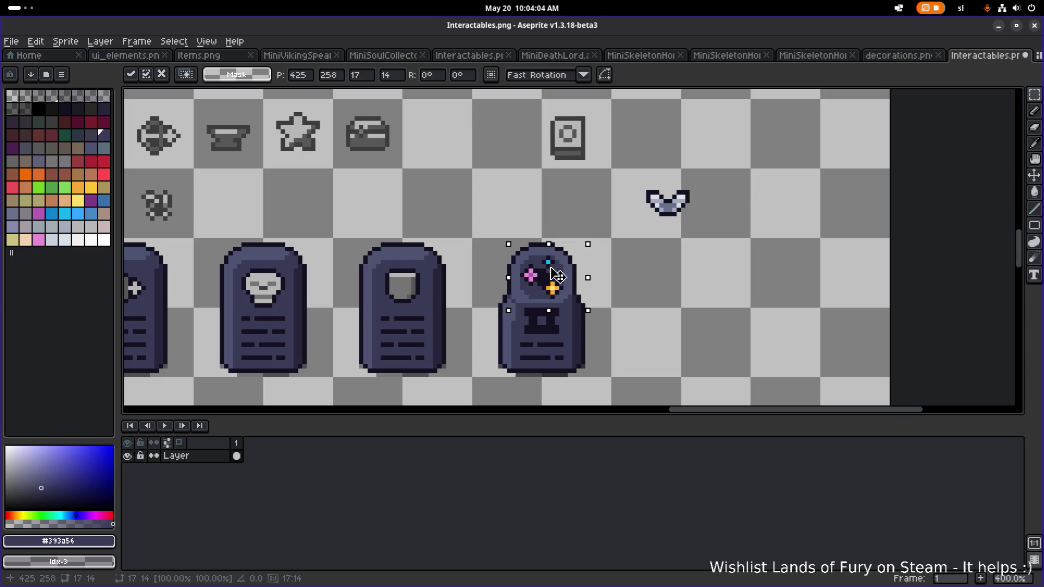
{"action": "left_click_drag", "start_coordinate": [557, 277], "coordinate": [521, 188]}
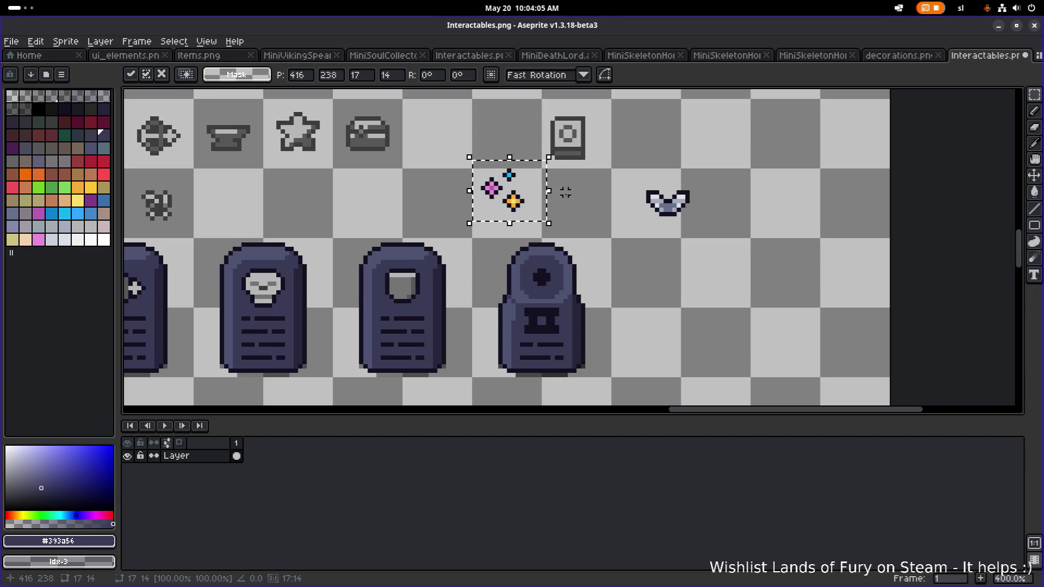
Reposition the blue sparkle to tighten the spacing, then select all three sparkles.
{"action": "key", "text": "m"}
{"action": "scroll", "coordinate": [511, 190], "scroll_direction": "up", "scroll_amount": 3}
{"action": "mouse_move", "coordinate": [471, 235]}
{"action": "left_mouse_down"}
{"action": "mouse_move", "coordinate": [541, 189]}
{"action": "mouse_move", "coordinate": [483, 223]}
{"action": "left_mouse_up"}
{"action": "key", "text": "Escape"}
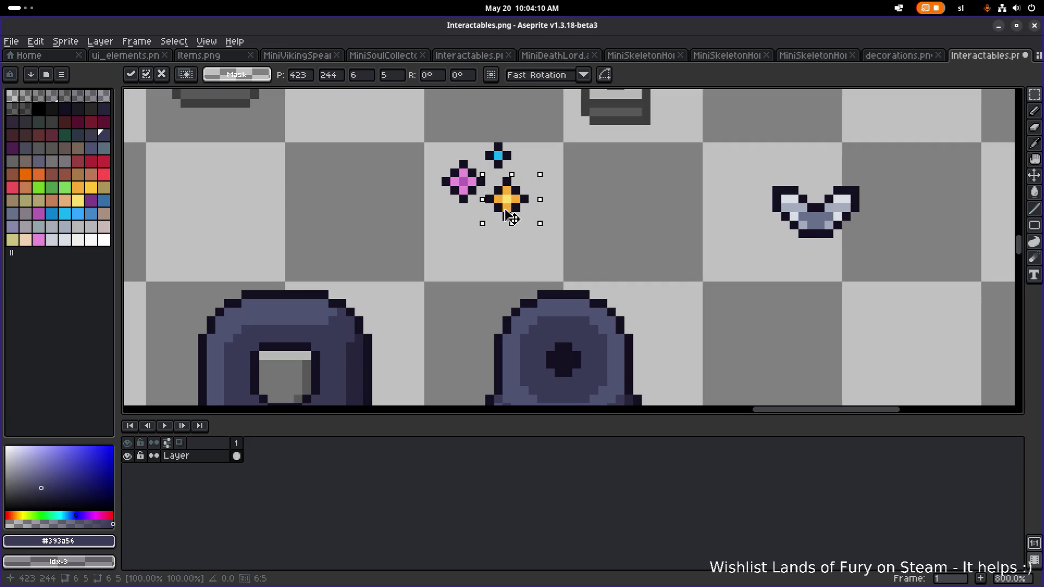
{"action": "mouse_move", "coordinate": [516, 119]}
{"action": "left_mouse_down"}
{"action": "mouse_move", "coordinate": [485, 166]}
{"action": "mouse_move", "coordinate": [489, 155]}
{"action": "left_mouse_up"}
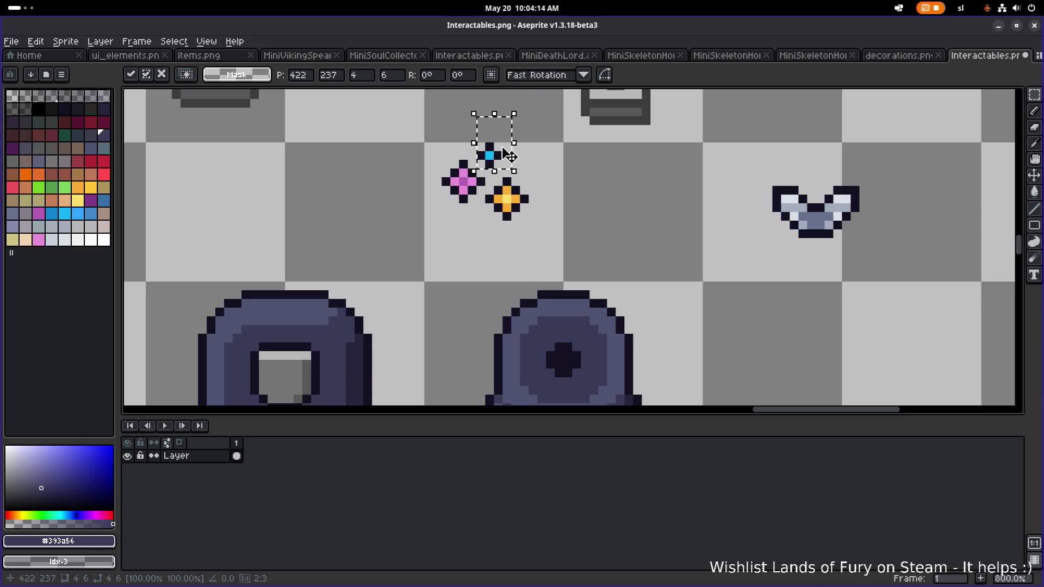
{"action": "left_click", "coordinate": [516, 260]}
{"action": "mouse_move", "coordinate": [547, 242]}
{"action": "left_mouse_down"}
{"action": "mouse_move", "coordinate": [438, 130]}
{"action": "mouse_move", "coordinate": [514, 249]}
{"action": "mouse_move", "coordinate": [504, 241]}
{"action": "mouse_move", "coordinate": [503, 250]}
{"action": "left_mouse_up"}
Drop the three sparkles on the tombstone, then settle them in the empty cell above.
{"action": "scroll", "coordinate": [560, 194], "scroll_direction": "down", "scroll_amount": 2}
{"action": "left_click", "coordinate": [587, 231]}
{"action": "scroll", "coordinate": [590, 232], "scroll_direction": "down", "scroll_amount": 2}
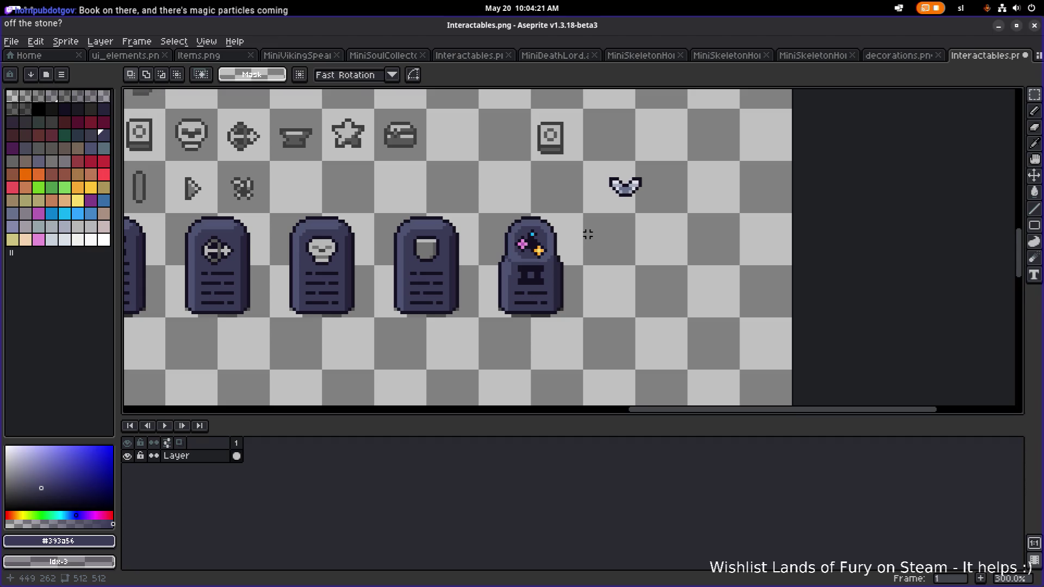
{"action": "scroll", "coordinate": [585, 234], "scroll_direction": "down", "scroll_amount": 1}
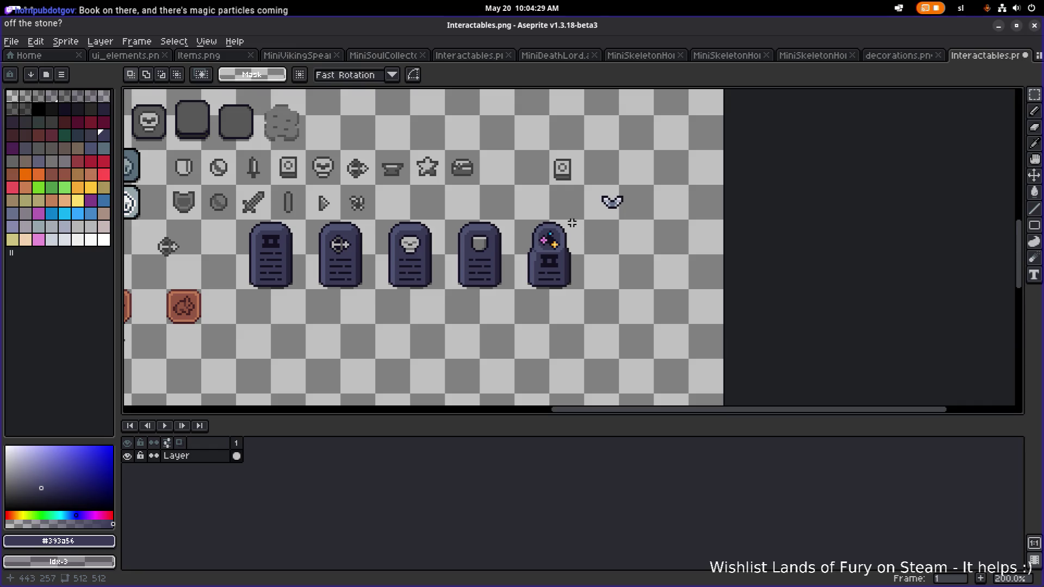
{"action": "scroll", "coordinate": [572, 225], "scroll_direction": "up", "scroll_amount": 3}
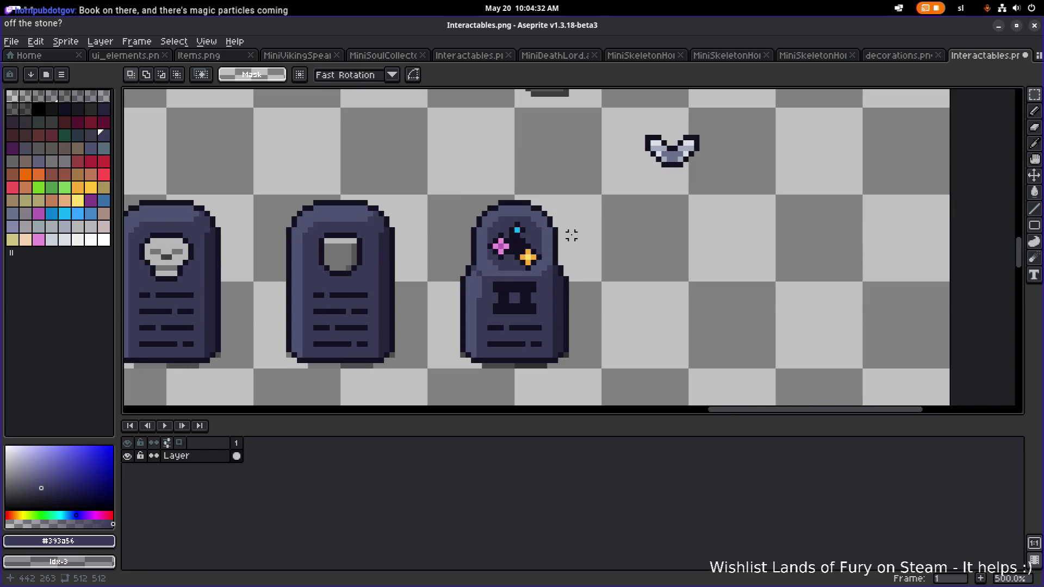
{"action": "left_click_drag", "start_coordinate": [478, 206], "coordinate": [549, 275]}
{"action": "left_click_drag", "start_coordinate": [514, 242], "coordinate": [471, 135]}
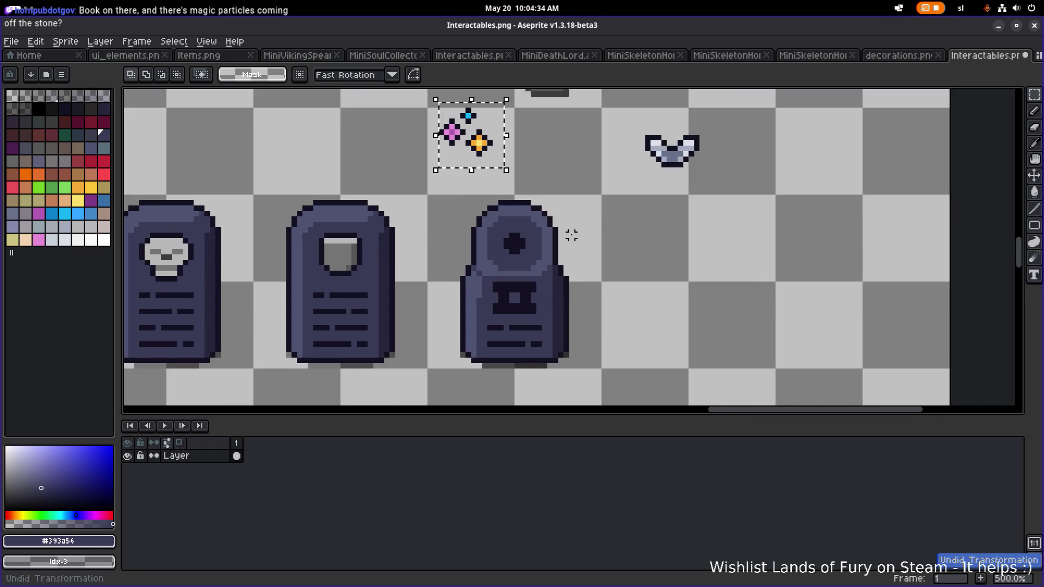
{"action": "scroll", "coordinate": [540, 198], "scroll_direction": "up", "scroll_amount": 2}
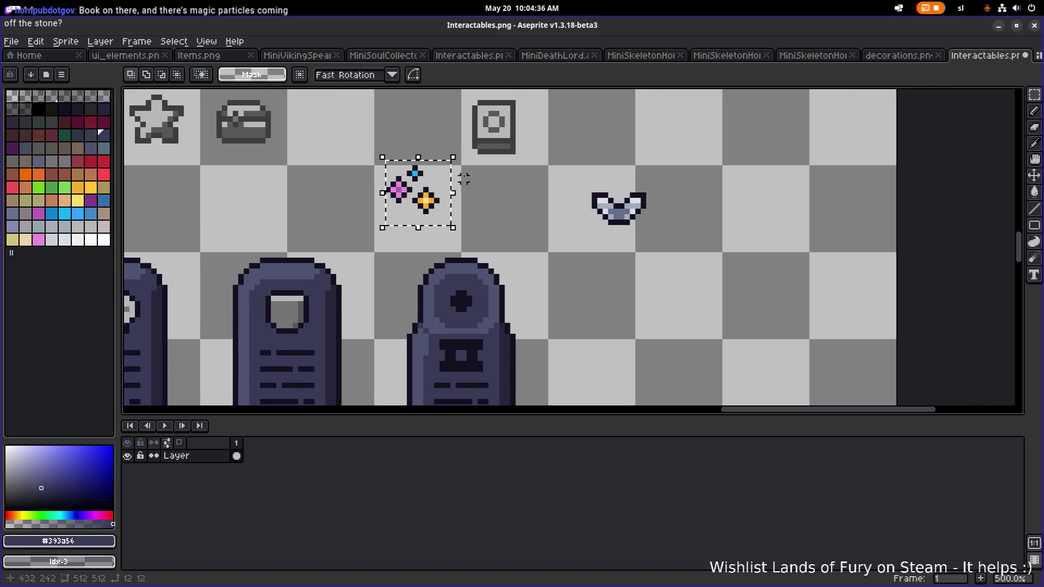
{"action": "left_click", "coordinate": [539, 164]}
Try moving the book onto the tombstone, then undo it and deselect.
{"action": "left_click_drag", "start_coordinate": [542, 173], "coordinate": [454, 94]}
{"action": "mouse_move", "coordinate": [494, 140]}
{"action": "left_mouse_down"}
{"action": "mouse_move", "coordinate": [469, 299]}
{"action": "mouse_move", "coordinate": [457, 297]}
{"action": "left_mouse_up"}
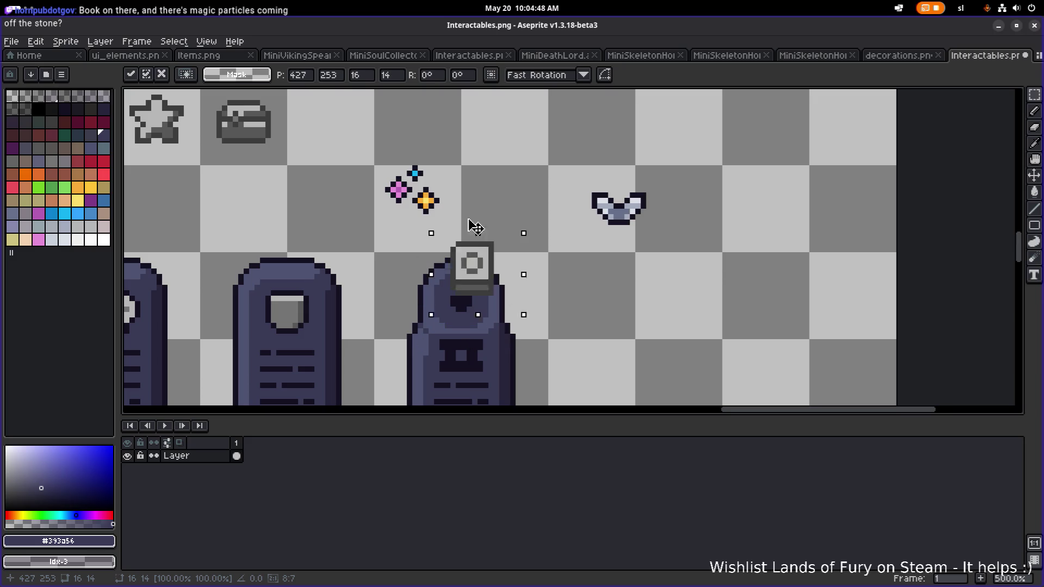
{"action": "key", "text": "ctrl+z"}
{"action": "key", "text": "ctrl+d"}
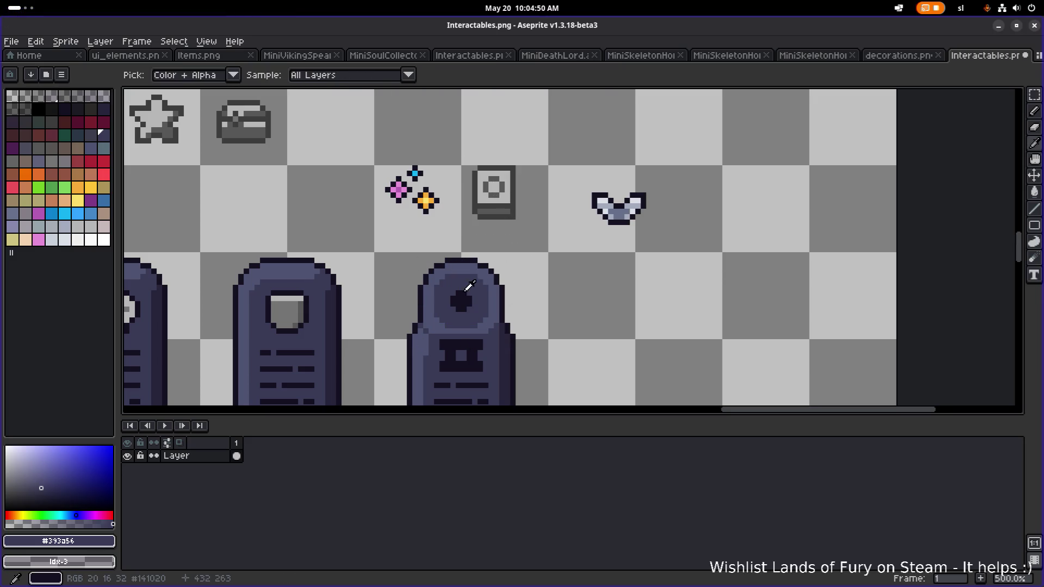
Flood-fill the book's outline with the dark #141020 colour.
{"action": "left_click", "coordinate": [490, 270], "text": "alt"}
{"action": "scroll", "coordinate": [495, 226], "scroll_direction": "up", "scroll_amount": 2}
{"action": "key", "text": "g"}
{"action": "left_click", "coordinate": [525, 179]}
{"action": "scroll", "coordinate": [525, 179], "scroll_direction": "down", "scroll_amount": 3}
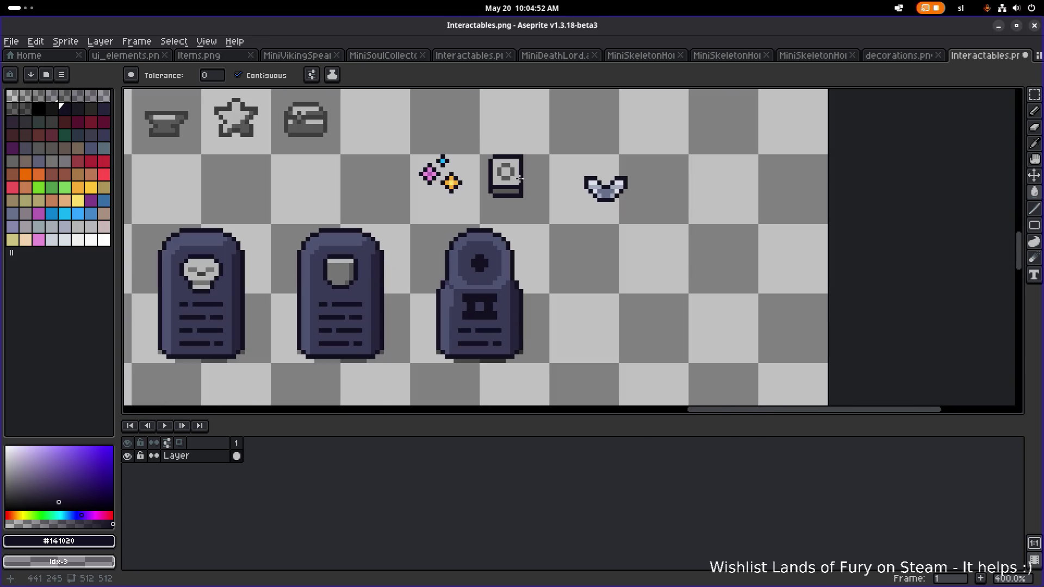
{"action": "scroll", "coordinate": [522, 185], "scroll_direction": "up", "scroll_amount": 1}
Move the outlined book onto the round tombstone and back up to its cell.
{"action": "key", "text": "m"}
{"action": "left_click_drag", "start_coordinate": [468, 220], "coordinate": [548, 129]}
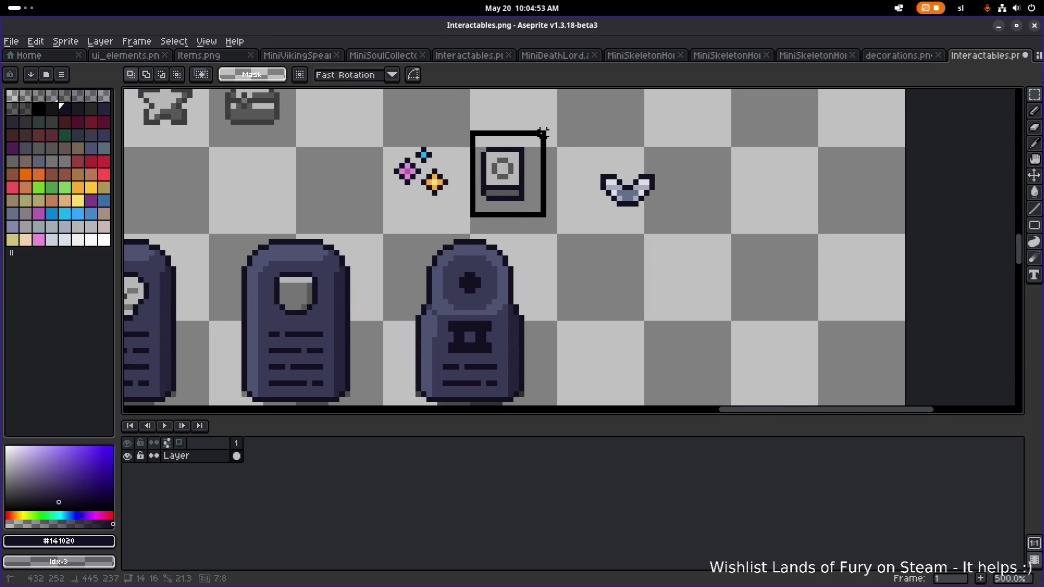
{"action": "key", "text": "ctrl+d"}
{"action": "left_click_drag", "start_coordinate": [532, 214], "coordinate": [471, 115]}
{"action": "mouse_move", "coordinate": [501, 185]}
{"action": "left_mouse_down"}
{"action": "mouse_move", "coordinate": [468, 272]}
{"action": "mouse_move", "coordinate": [472, 292]}
{"action": "left_mouse_up"}
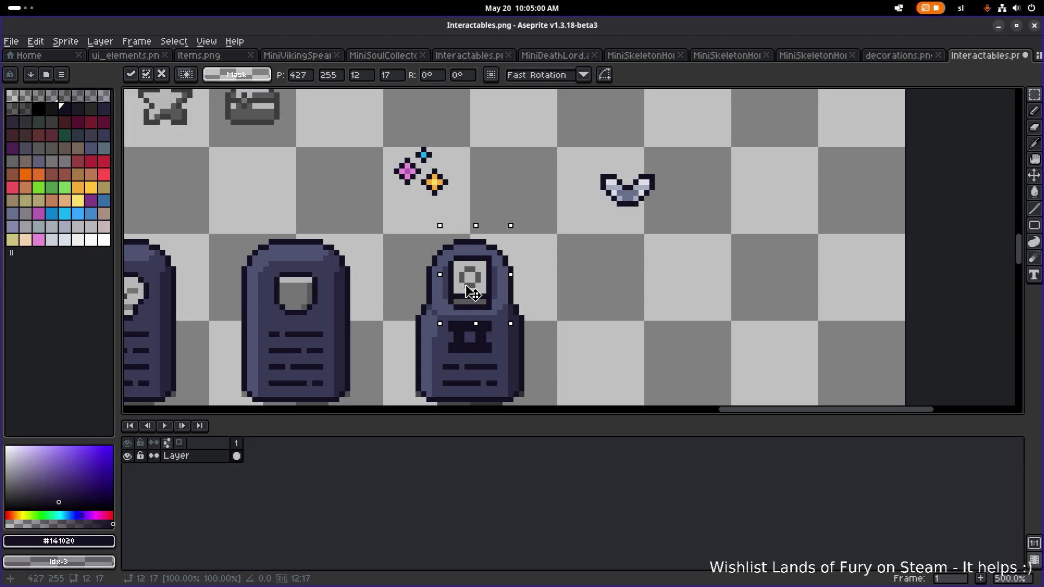
{"action": "left_click_drag", "start_coordinate": [472, 292], "coordinate": [517, 192]}
{"action": "key", "text": "ctrl+d"}
{"action": "scroll", "coordinate": [536, 205], "scroll_direction": "up", "scroll_amount": 4}
{"action": "key", "text": "b"}
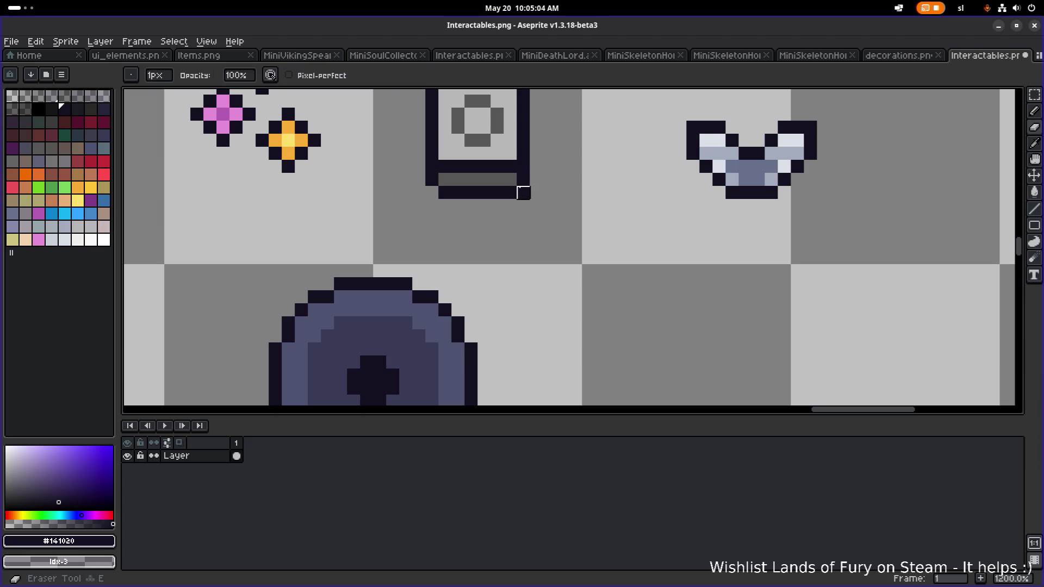
{"action": "scroll", "coordinate": [556, 179], "scroll_direction": "down", "scroll_amount": 4}
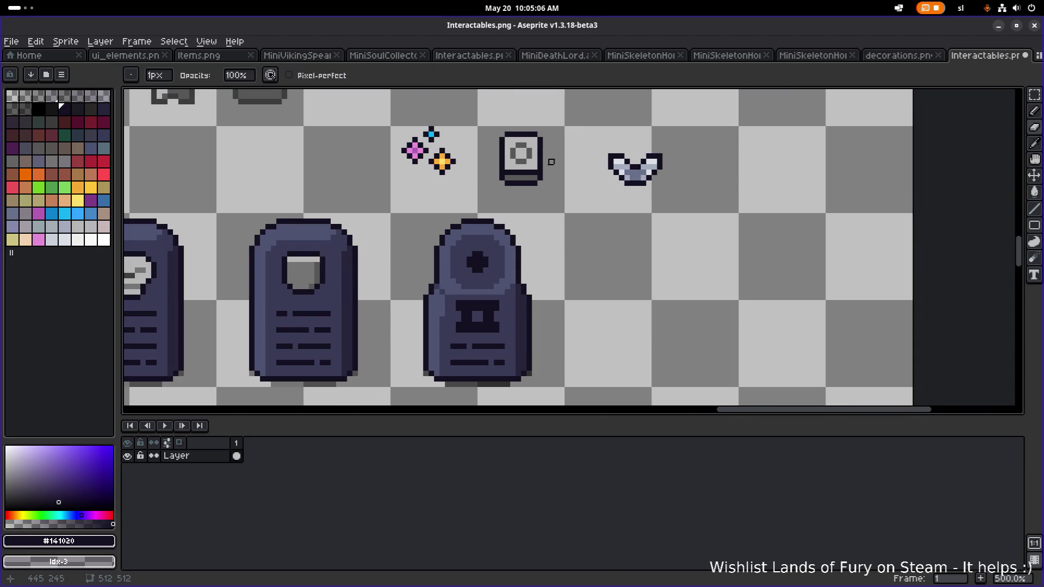
Set the book on the tombstone's face, nudge it up one pixel, then lift it back up.
{"action": "key", "text": "m"}
{"action": "left_click_drag", "start_coordinate": [548, 214], "coordinate": [494, 110]}
{"action": "left_click_drag", "start_coordinate": [529, 150], "coordinate": [486, 258]}
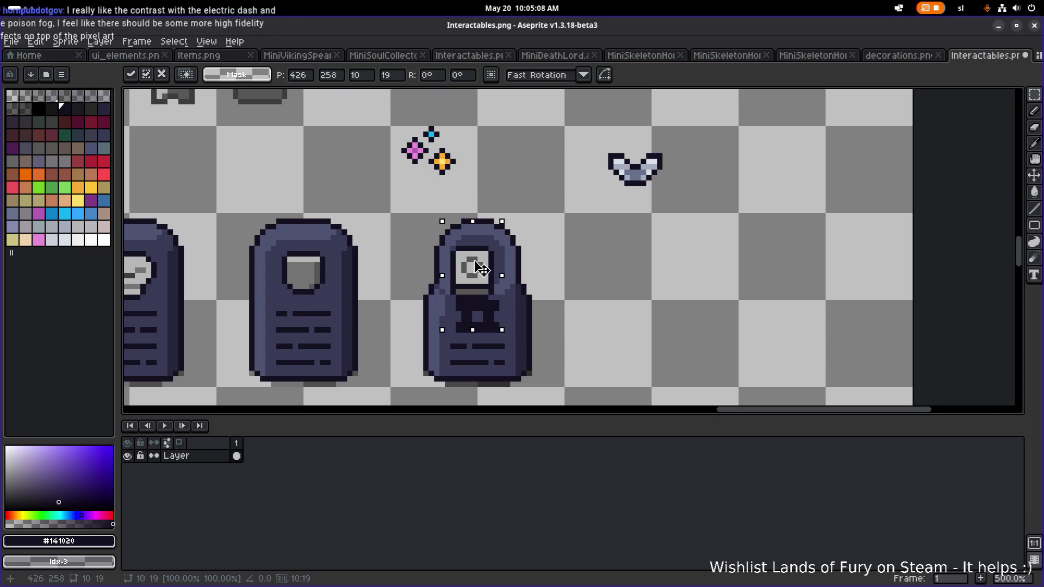
{"action": "key", "text": "Up"}
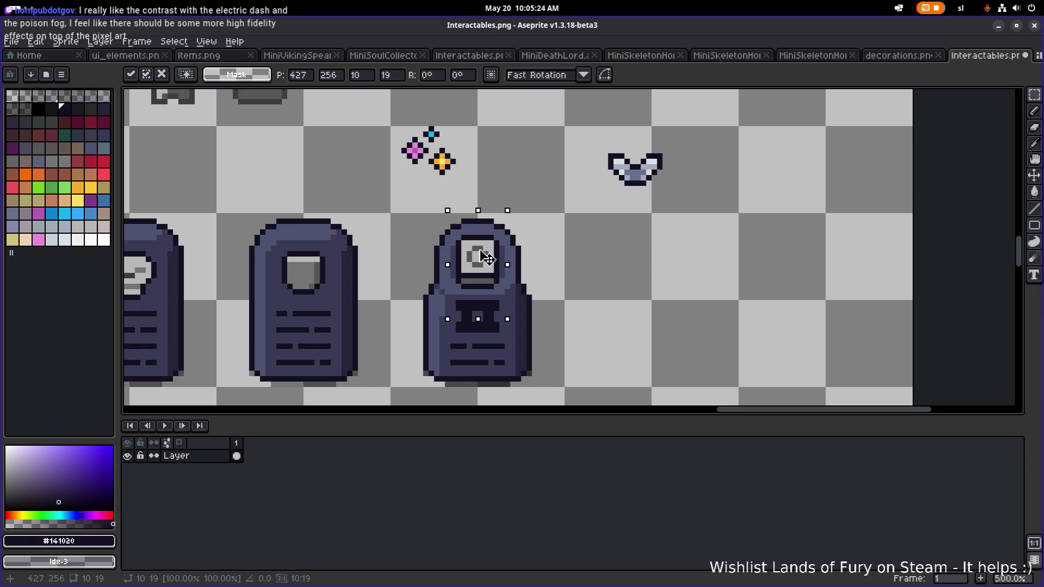
{"action": "left_click_drag", "start_coordinate": [487, 258], "coordinate": [530, 155]}
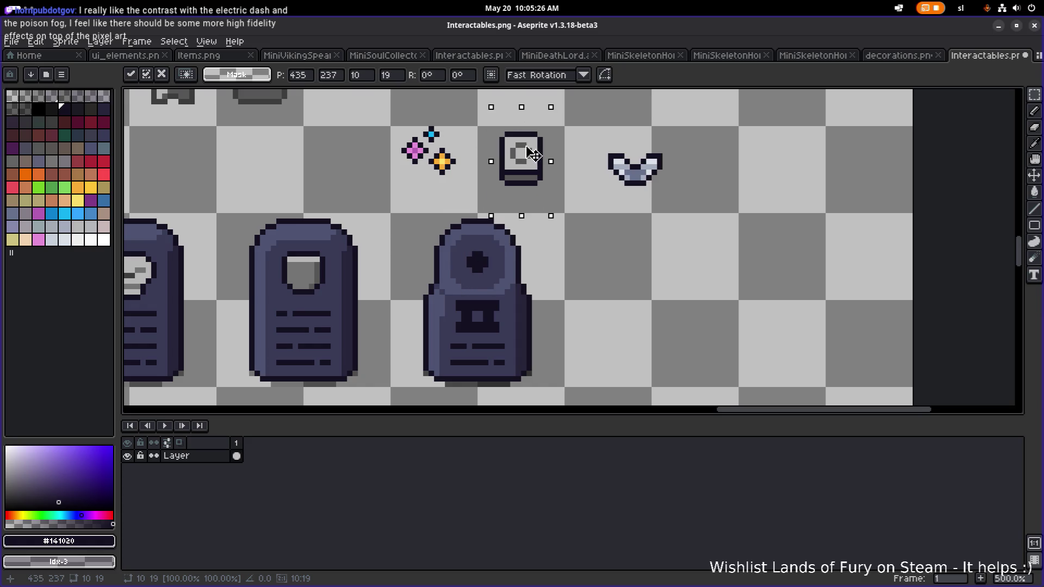
Commit the window piece's position, then try and undo moving the area beneath it.
{"action": "key", "text": "Return"}
{"action": "mouse_move", "coordinate": [559, 201]}
{"action": "left_mouse_down"}
{"action": "mouse_move", "coordinate": [490, 182]}
{"action": "mouse_move", "coordinate": [485, 161]}
{"action": "left_mouse_up"}
{"action": "left_click", "coordinate": [519, 181]}
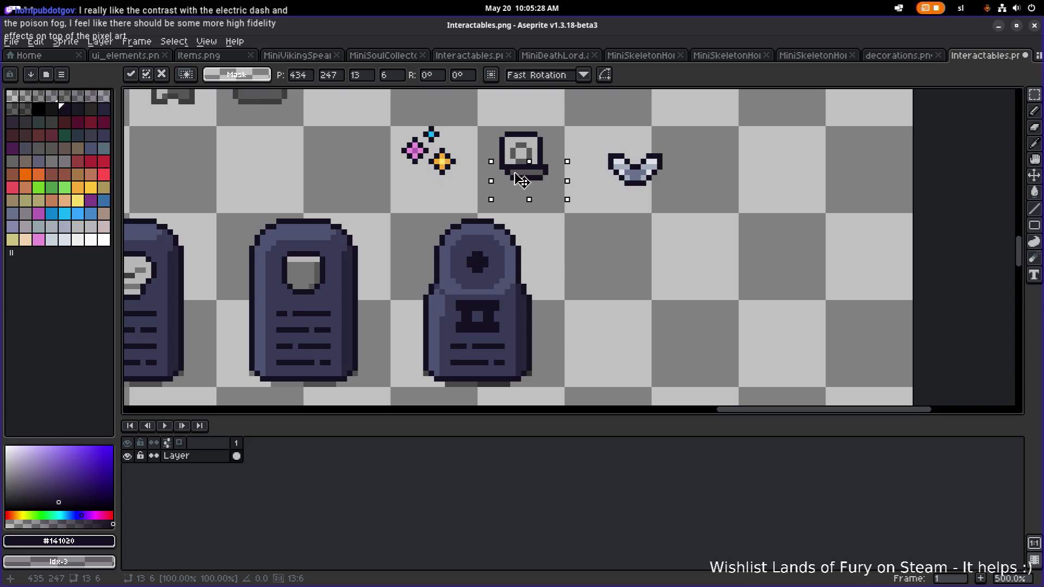
{"action": "left_click", "coordinate": [550, 117]}
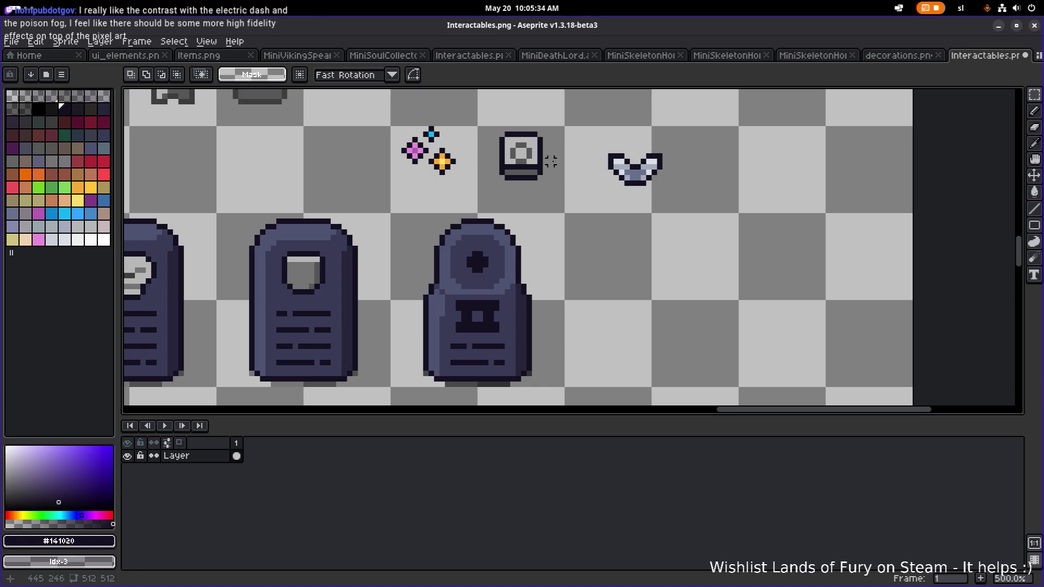
{"action": "key", "text": "ctrl+z"}
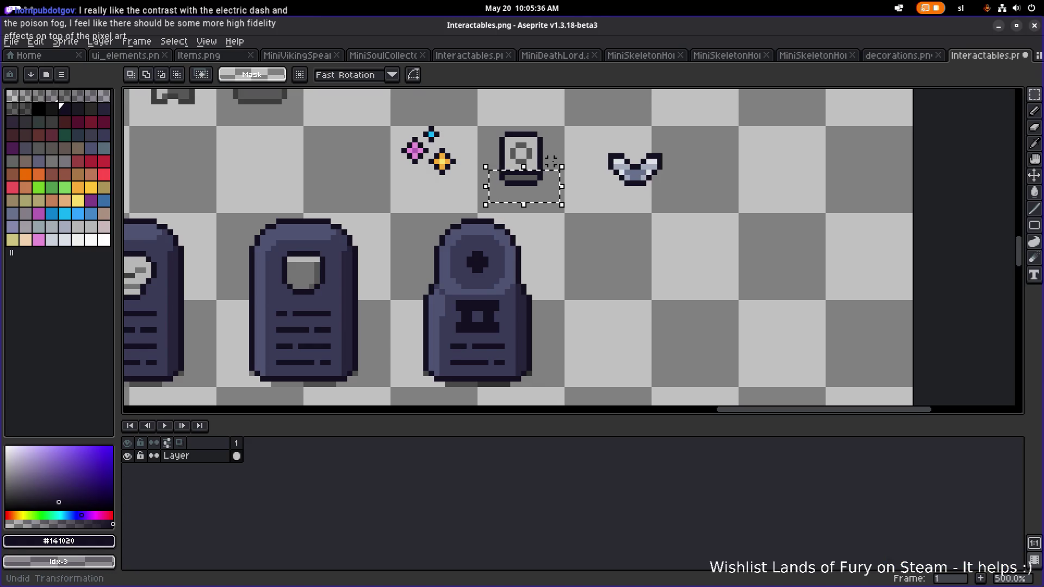
{"action": "left_click", "coordinate": [572, 227]}
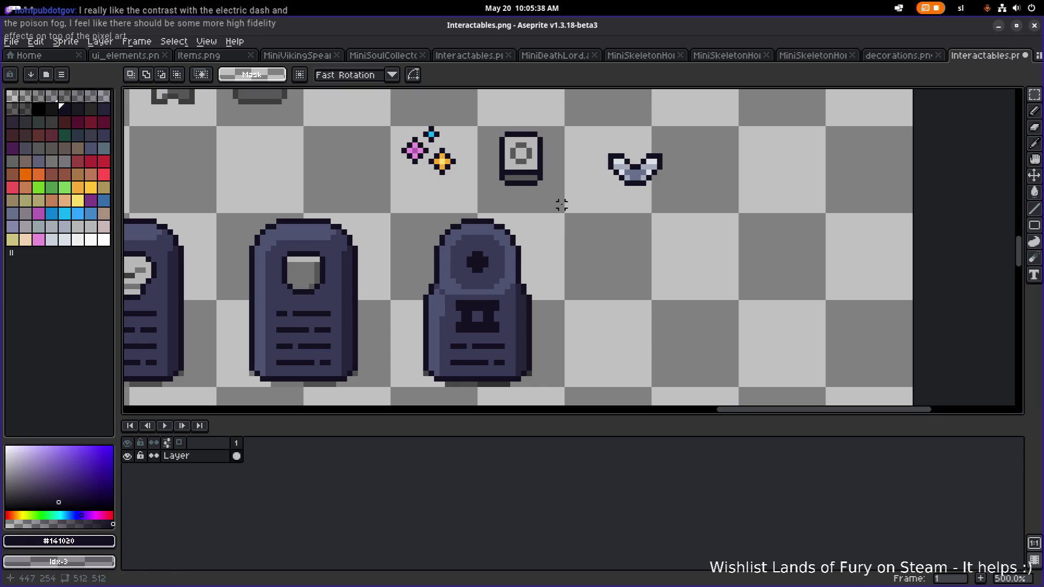
Move the framed box sprite down onto the tombstone and deselect it.
{"action": "left_click_drag", "start_coordinate": [565, 213], "coordinate": [478, 112]}
{"action": "mouse_move", "coordinate": [542, 157]}
{"action": "left_mouse_down"}
{"action": "mouse_move", "coordinate": [499, 257]}
{"action": "mouse_move", "coordinate": [543, 168]}
{"action": "mouse_move", "coordinate": [549, 179]}
{"action": "mouse_move", "coordinate": [402, 262]}
{"action": "left_mouse_up"}
{"action": "key", "text": "ctrl+d"}
Try nudging the tombstone's top up one pixel, then undo the nudge.
{"action": "left_click", "coordinate": [489, 259]}
{"action": "key", "text": "shift+v"}
{"action": "key", "text": "shift+h"}
{"action": "key", "text": "ctrl+z"}
{"action": "key", "text": "ctrl+z"}
{"action": "key", "text": "Up"}
{"action": "key", "text": "ctrl+z"}
{"action": "key", "text": "ctrl+y"}
{"action": "key", "text": "ctrl+z"}
{"action": "key", "text": "ctrl+d"}
Cancel a trial orb move and drag the small box sprite down-left onto the tombstone.
{"action": "mouse_move", "coordinate": [560, 193]}
{"action": "left_mouse_down"}
{"action": "mouse_move", "coordinate": [484, 129]}
{"action": "mouse_move", "coordinate": [516, 167]}
{"action": "mouse_move", "coordinate": [479, 252]}
{"action": "mouse_move", "coordinate": [561, 152]}
{"action": "left_mouse_up"}
{"action": "key", "text": "ctrl+d"}
{"action": "left_click_drag", "start_coordinate": [418, 209], "coordinate": [545, 266]}
{"action": "left_click", "coordinate": [507, 257]}
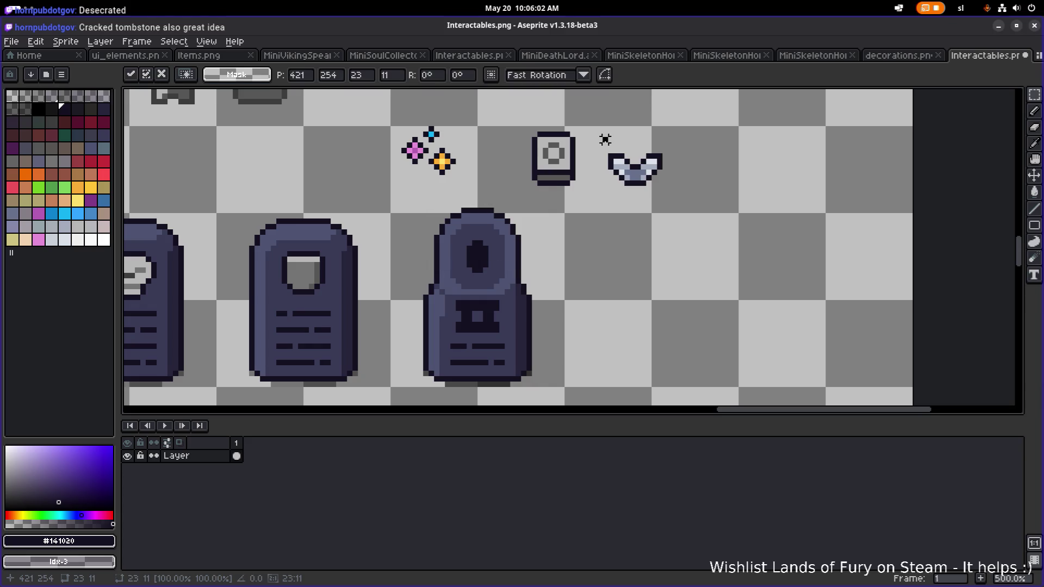
{"action": "key", "text": "ctrl+d"}
{"action": "left_click_drag", "start_coordinate": [587, 206], "coordinate": [513, 104]}
{"action": "left_click_drag", "start_coordinate": [544, 161], "coordinate": [472, 255]}
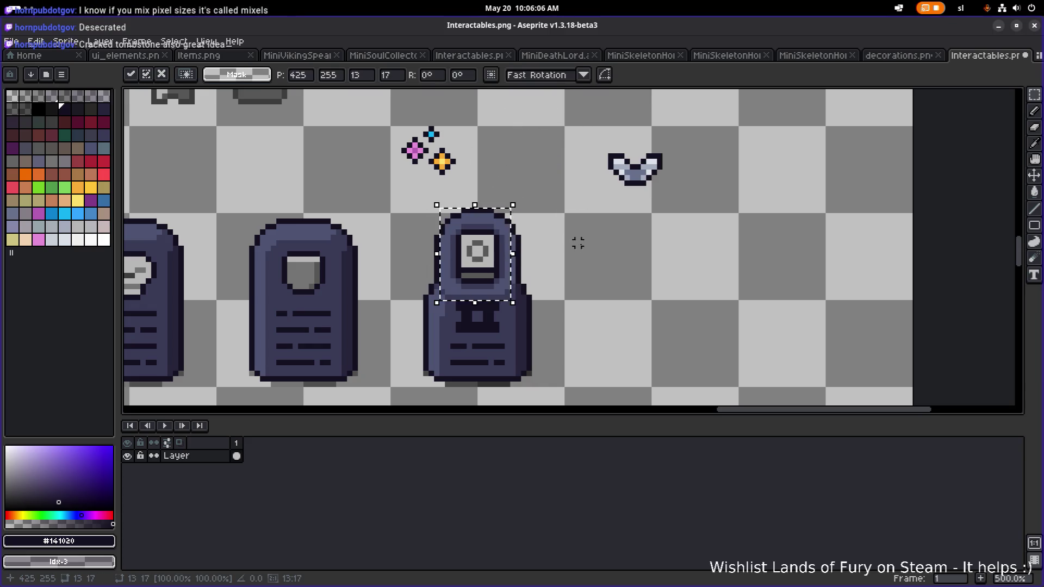
Commit the box placement and zoom in on the tombstone's window, Pencil ready.
{"action": "key", "text": "ctrl+d"}
{"action": "scroll", "coordinate": [595, 247], "scroll_direction": "down", "scroll_amount": 4}
{"action": "scroll", "coordinate": [552, 257], "scroll_direction": "up", "scroll_amount": 5}
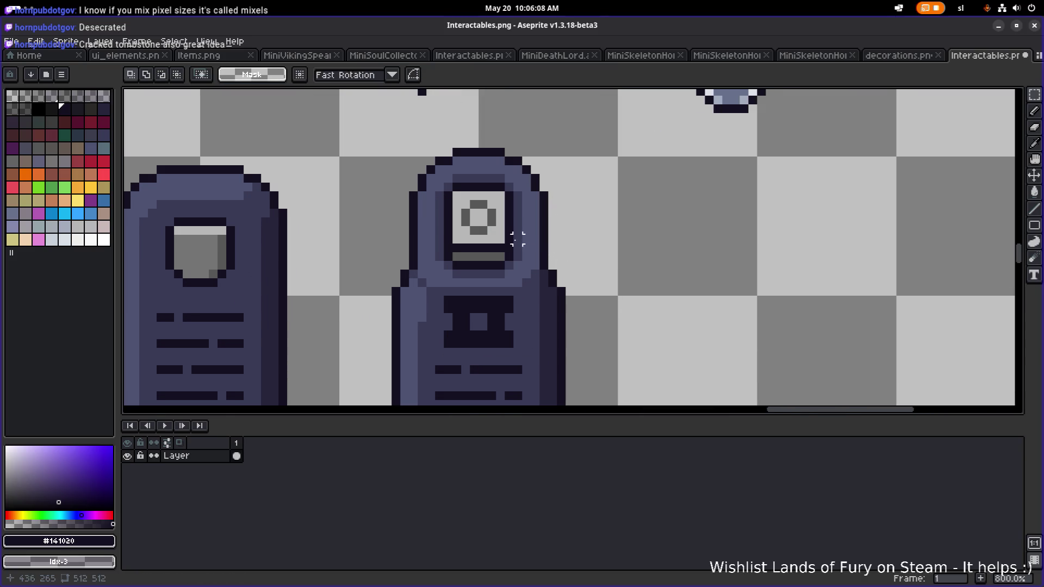
{"action": "scroll", "coordinate": [489, 250], "scroll_direction": "up", "scroll_amount": 3}
{"action": "key", "text": "b"}
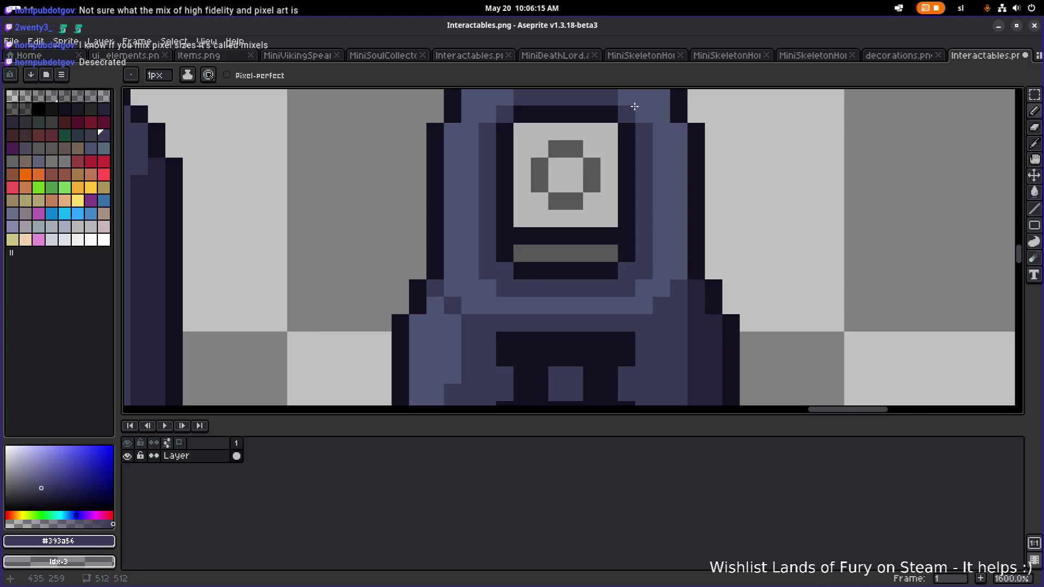
{"action": "scroll", "coordinate": [568, 128], "scroll_direction": "down", "scroll_amount": 1}
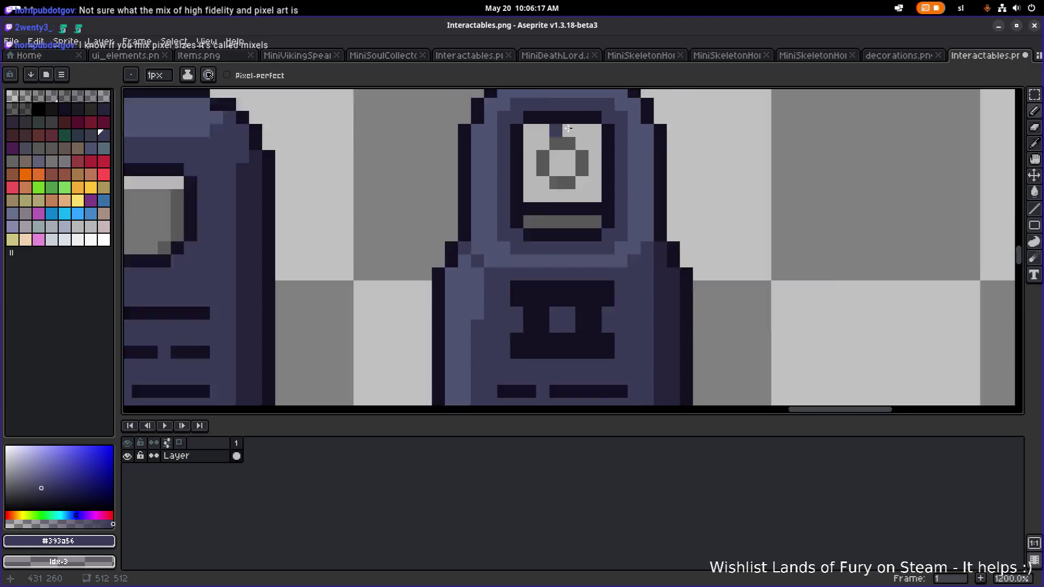
{"action": "scroll", "coordinate": [638, 151], "scroll_direction": "down", "scroll_amount": 6}
{"action": "scroll", "coordinate": [622, 214], "scroll_direction": "up", "scroll_amount": 1}
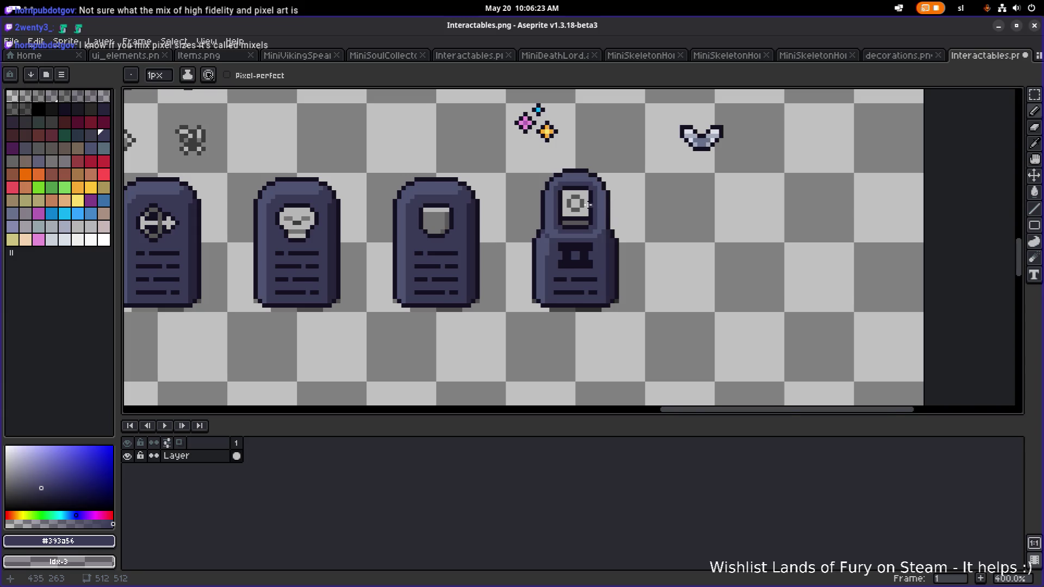
{"action": "scroll", "coordinate": [589, 205], "scroll_direction": "up", "scroll_amount": 5}
{"action": "scroll", "coordinate": [586, 204], "scroll_direction": "down", "scroll_amount": 3}
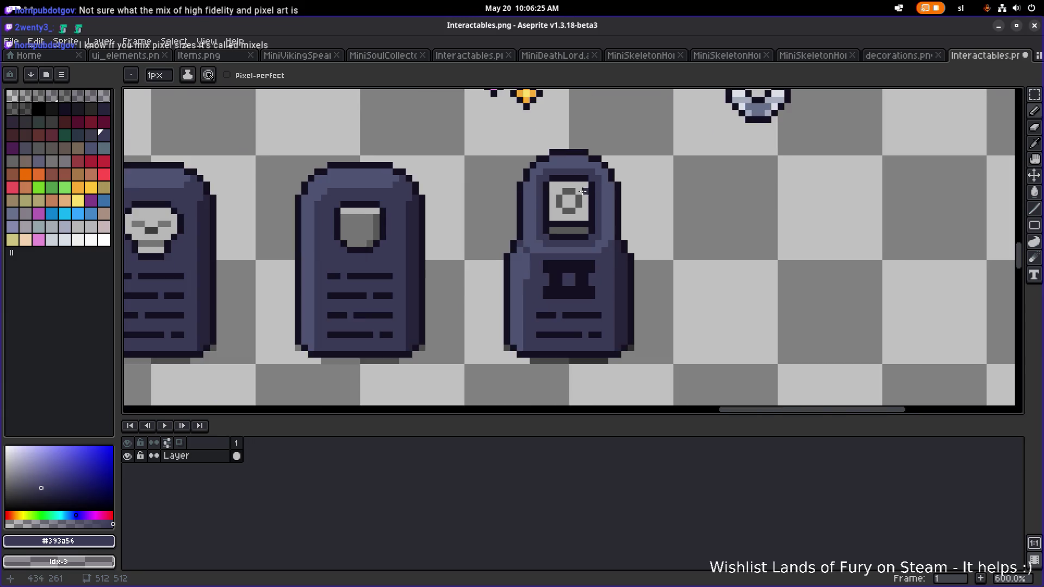
{"action": "key", "text": "alt"}
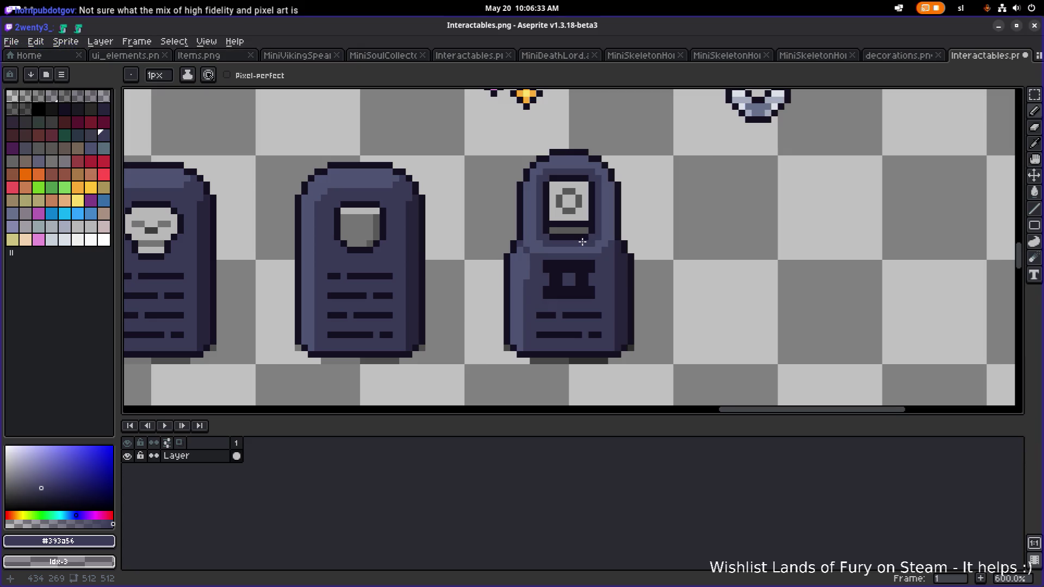
{"action": "left_click_drag", "start_coordinate": [546, 228], "coordinate": [583, 225]}
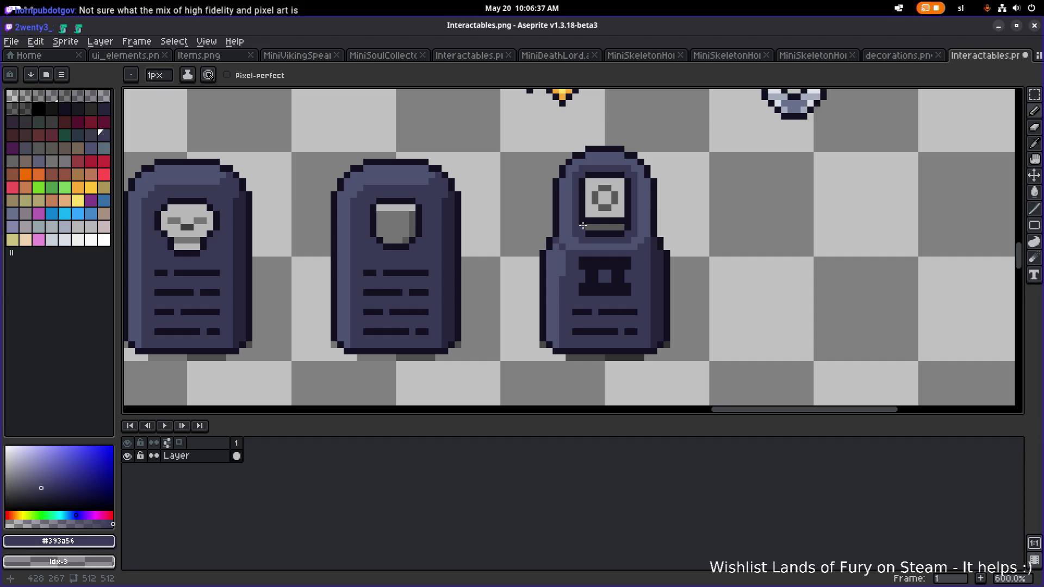
{"action": "mouse_move", "coordinate": [545, 226]}
{"action": "left_mouse_down"}
{"action": "mouse_move", "coordinate": [602, 226]}
{"action": "mouse_move", "coordinate": [601, 217]}
{"action": "left_mouse_up"}
{"action": "scroll", "coordinate": [576, 177], "scroll_direction": "up", "scroll_amount": 1}
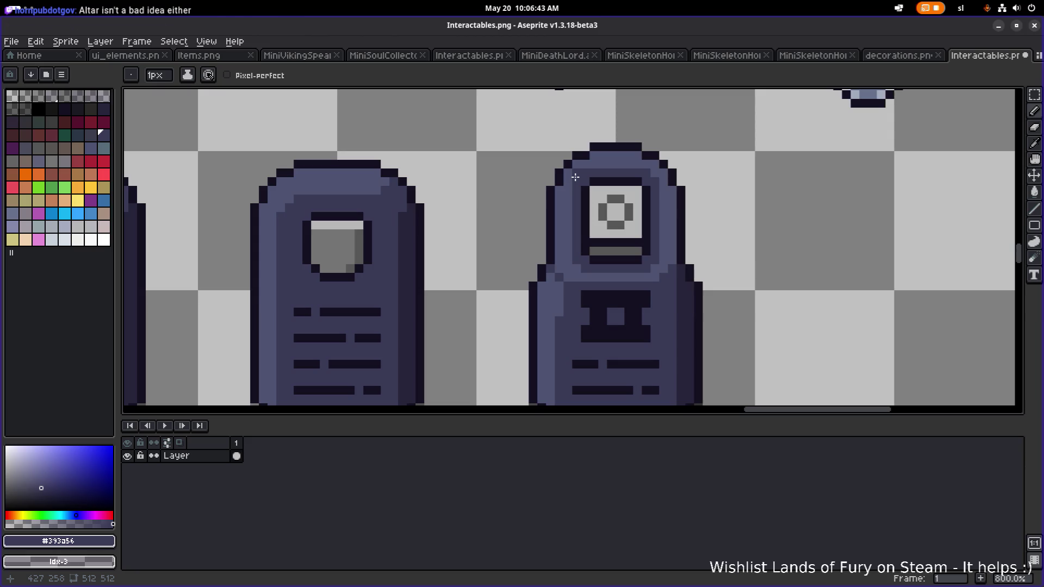
{"action": "left_click_drag", "start_coordinate": [629, 191], "coordinate": [571, 182]}
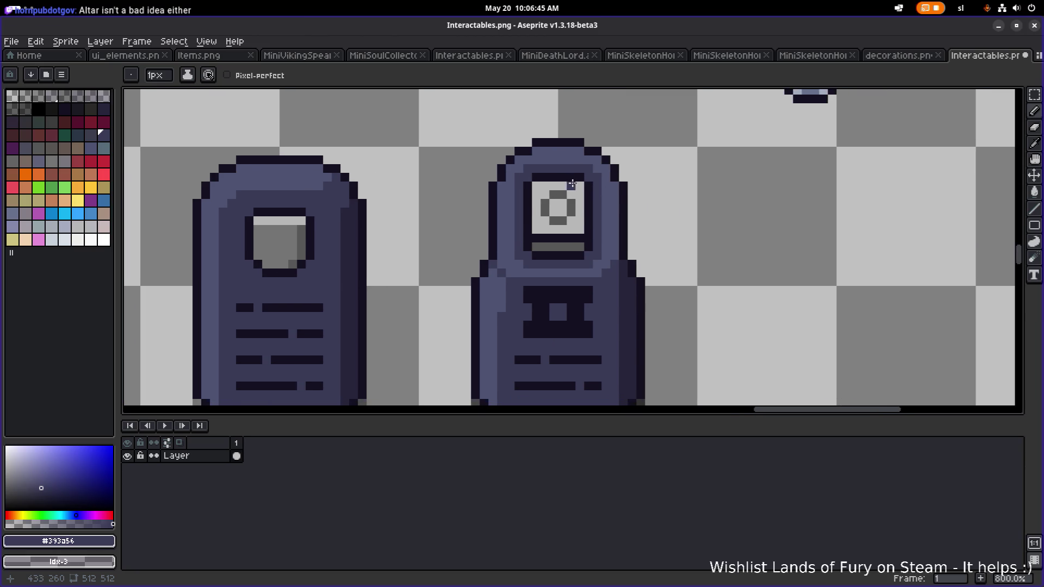
Repaint the dark top-bar pixels and the row above the window a lighter purple.
{"action": "key", "text": "i"}
{"action": "key", "text": "b"}
{"action": "left_click_drag", "start_coordinate": [553, 178], "coordinate": [561, 179]}
{"action": "left_click_drag", "start_coordinate": [535, 203], "coordinate": [471, 195]}
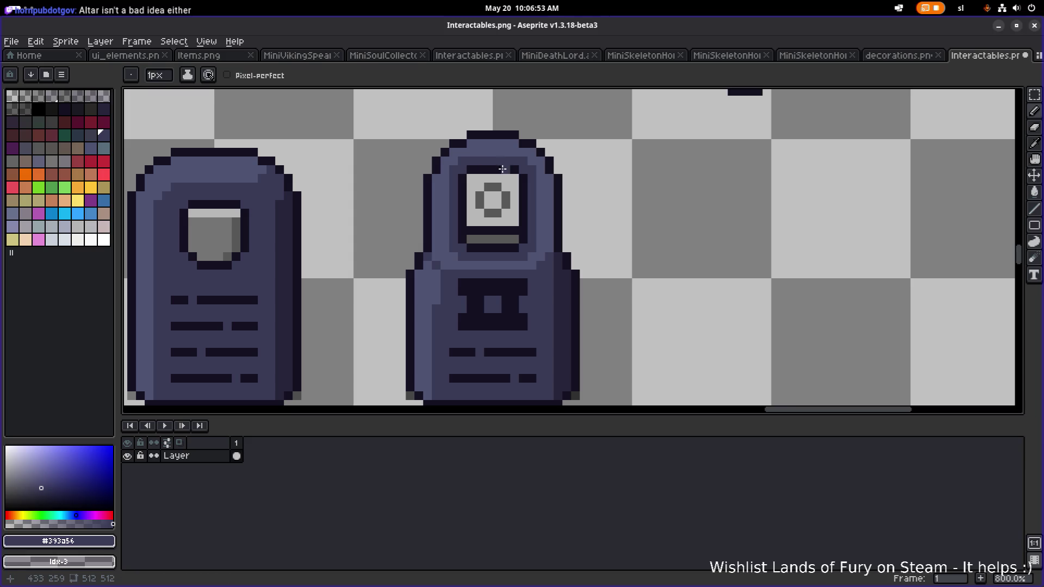
{"action": "scroll", "coordinate": [468, 165], "scroll_direction": "up", "scroll_amount": 5}
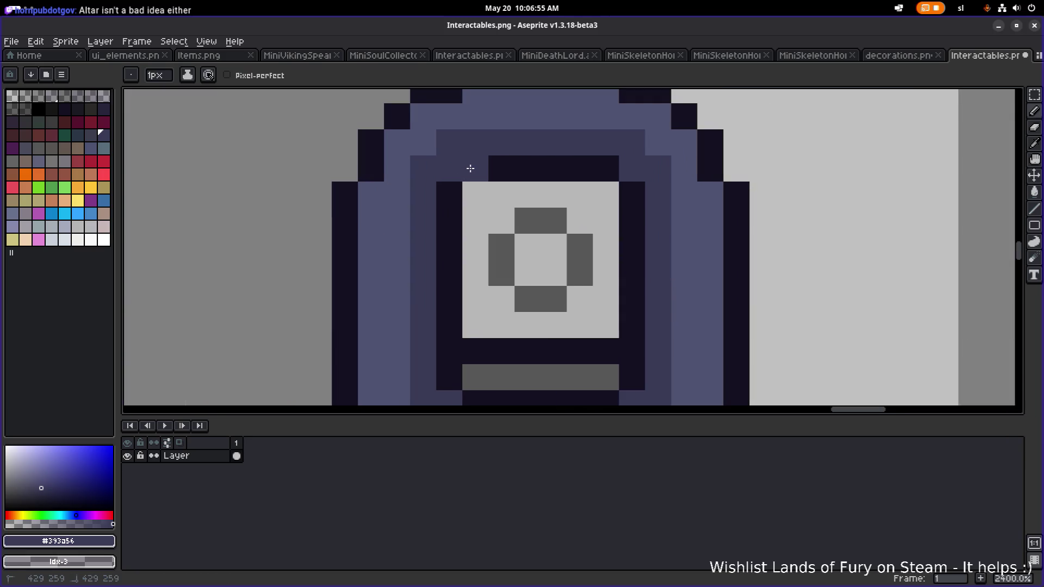
{"action": "left_click_drag", "start_coordinate": [471, 169], "coordinate": [602, 170]}
{"action": "scroll", "coordinate": [602, 169], "scroll_direction": "down", "scroll_amount": 3}
Paint the window's top row #141020, erase its top-left pixel, and pick #393a56.
{"action": "key", "text": "i"}
{"action": "left_click", "coordinate": [533, 178]}
{"action": "key", "text": "b"}
{"action": "left_click_drag", "start_coordinate": [528, 183], "coordinate": [606, 183]}
{"action": "key", "text": "e"}
{"action": "left_click", "coordinate": [527, 183]}
{"action": "left_click", "coordinate": [580, 158], "text": "alt"}
{"action": "key", "text": "b"}
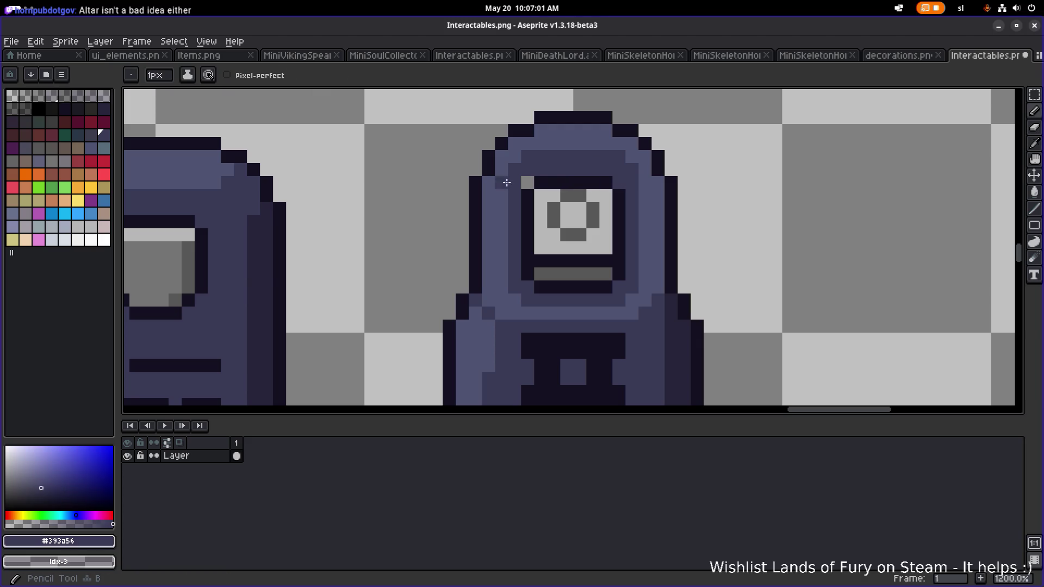
{"action": "scroll", "coordinate": [647, 193], "scroll_direction": "down", "scroll_amount": 5}
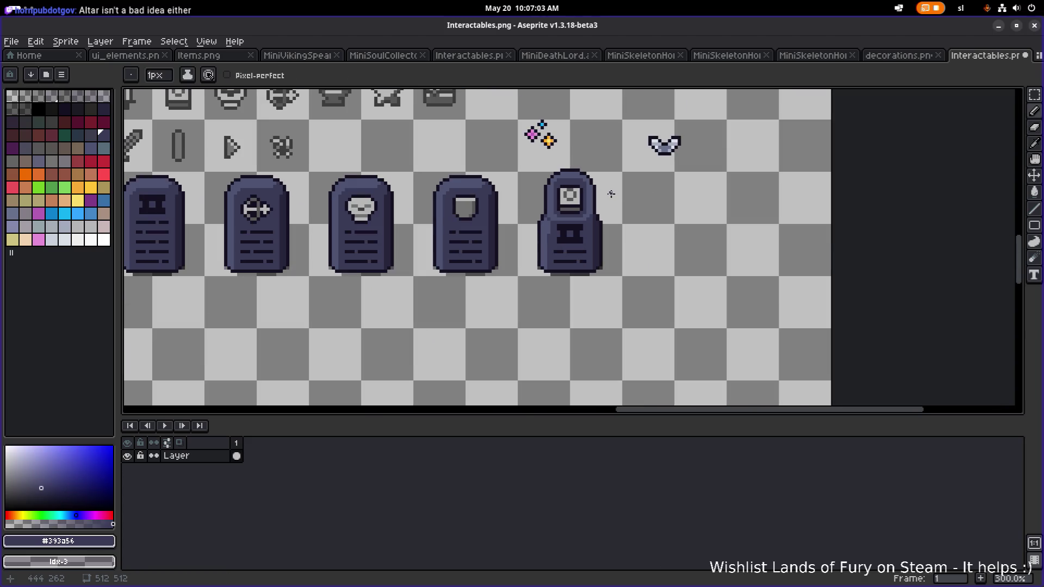
{"action": "scroll", "coordinate": [593, 188], "scroll_direction": "up", "scroll_amount": 3}
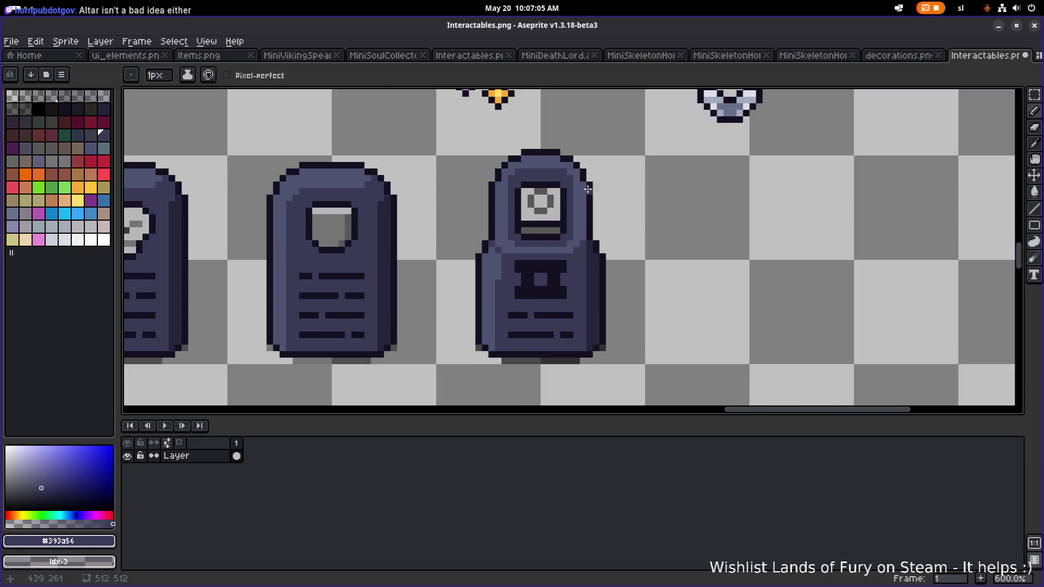
Try moving the area above the tombstone top down, then cancel and undo the last stroke.
{"action": "key", "text": "m"}
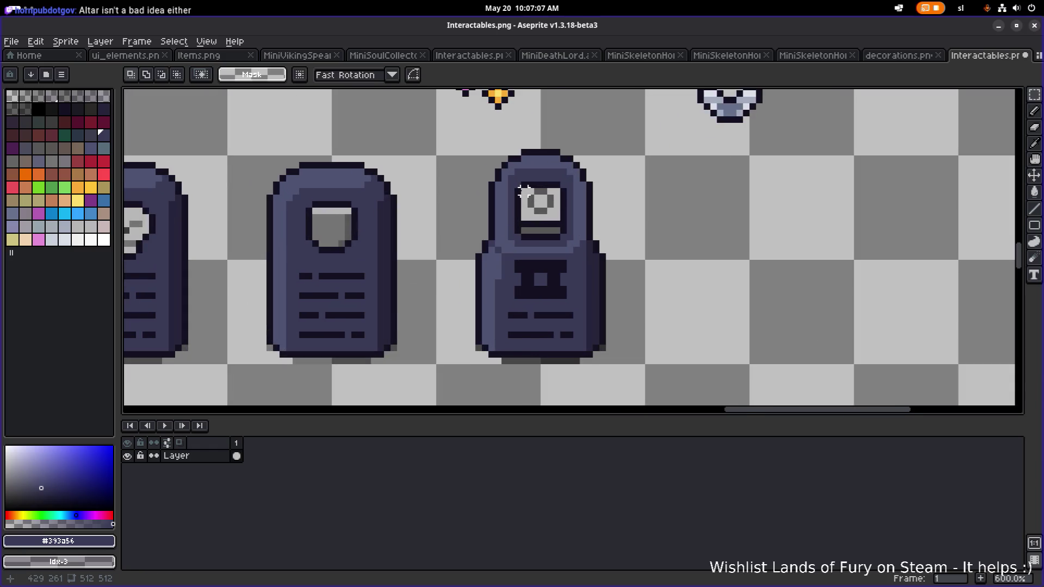
{"action": "left_click_drag", "start_coordinate": [608, 114], "coordinate": [473, 178]}
{"action": "left_click_drag", "start_coordinate": [554, 150], "coordinate": [555, 155]}
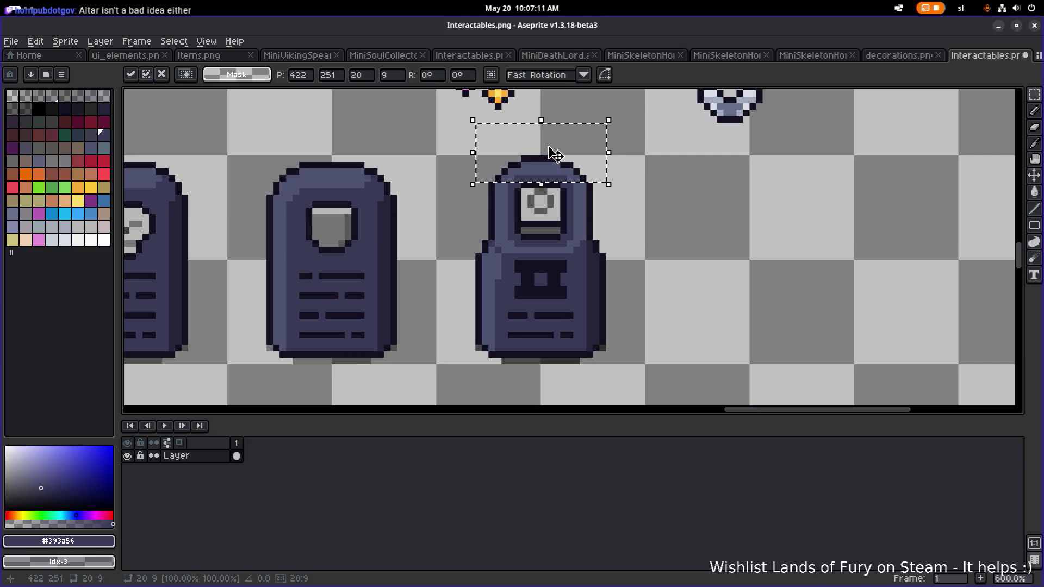
{"action": "key", "text": "Escape"}
{"action": "key", "text": "ctrl+z"}
{"action": "key", "text": "ctrl+z"}
{"action": "key", "text": "ctrl+z"}
{"action": "key", "text": "ctrl+z"}
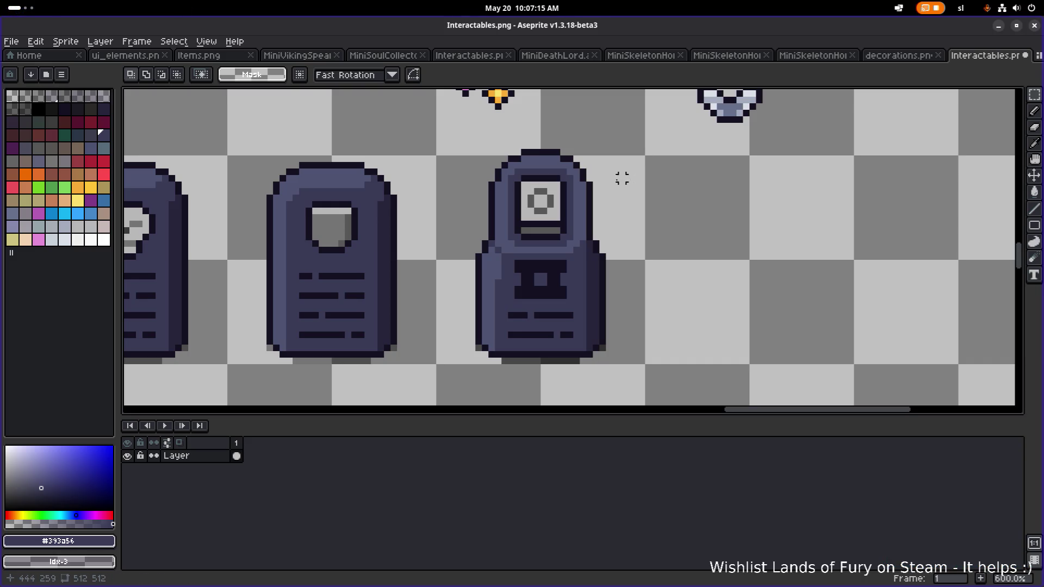
Bucket-fill the window's centre pixel and background with grey #747474.
{"action": "left_click", "coordinate": [335, 224], "text": "alt"}
{"action": "scroll", "coordinate": [523, 190], "scroll_direction": "up", "scroll_amount": 2}
{"action": "key", "text": "g"}
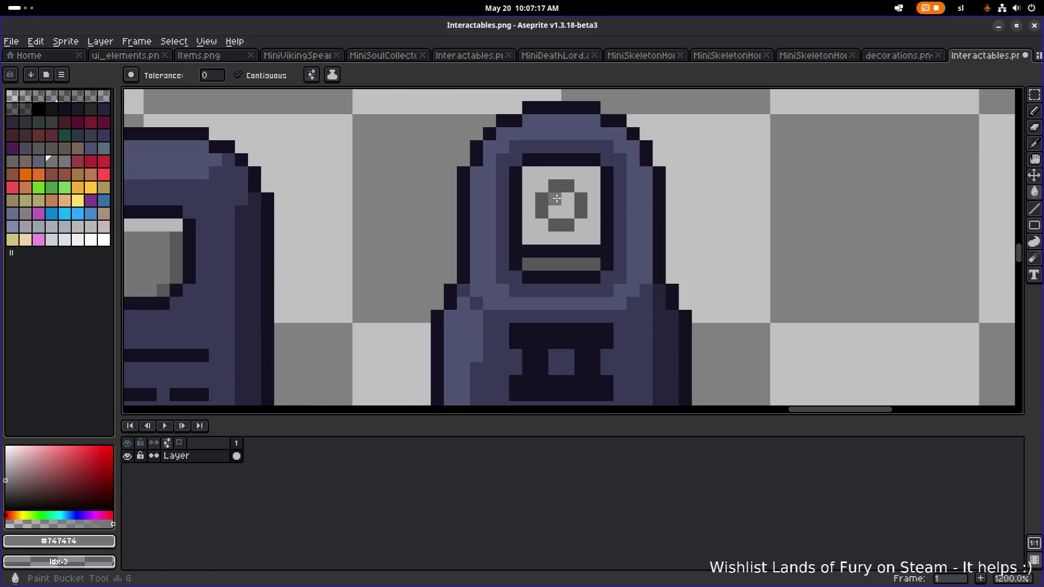
{"action": "scroll", "coordinate": [620, 190], "scroll_direction": "up", "scroll_amount": 1}
{"action": "left_click", "coordinate": [620, 190]}
{"action": "left_click", "coordinate": [598, 214]}
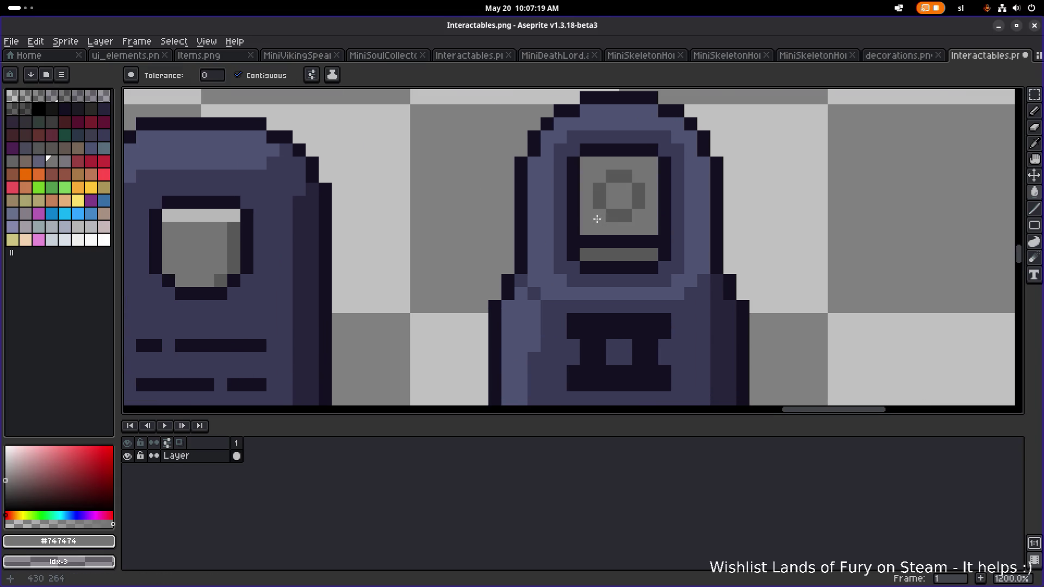
{"action": "scroll", "coordinate": [680, 208], "scroll_direction": "down", "scroll_amount": 5}
{"action": "scroll", "coordinate": [680, 209], "scroll_direction": "down", "scroll_amount": 1}
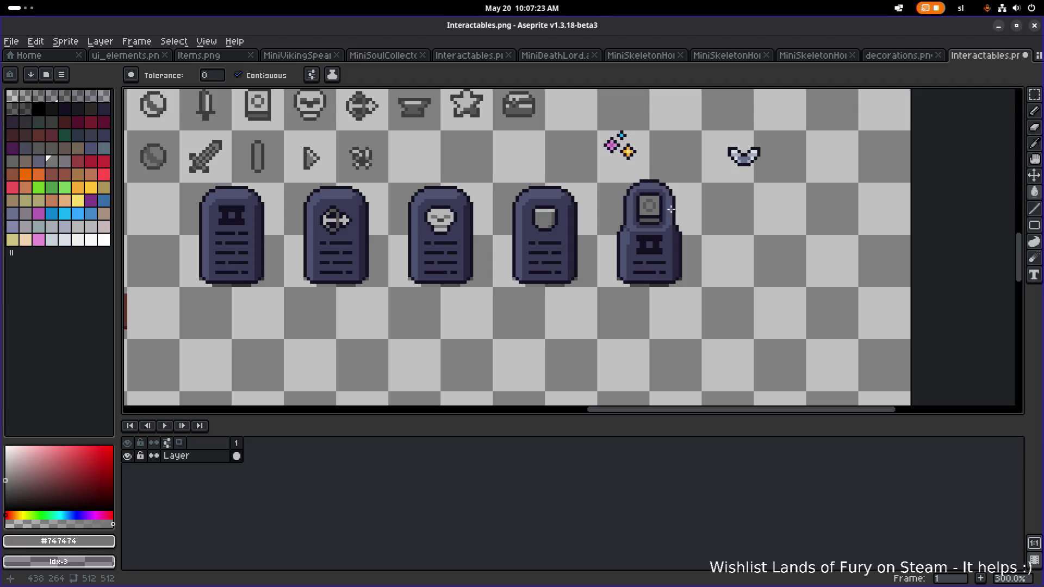
{"action": "scroll", "coordinate": [678, 211], "scroll_direction": "up", "scroll_amount": 3}
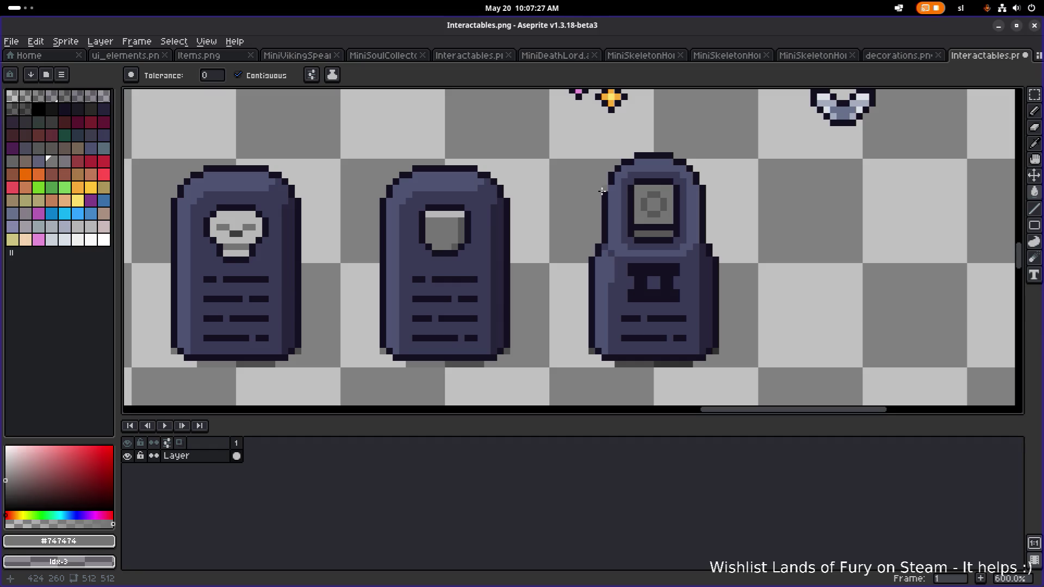
{"action": "scroll", "coordinate": [686, 232], "scroll_direction": "down", "scroll_amount": 1}
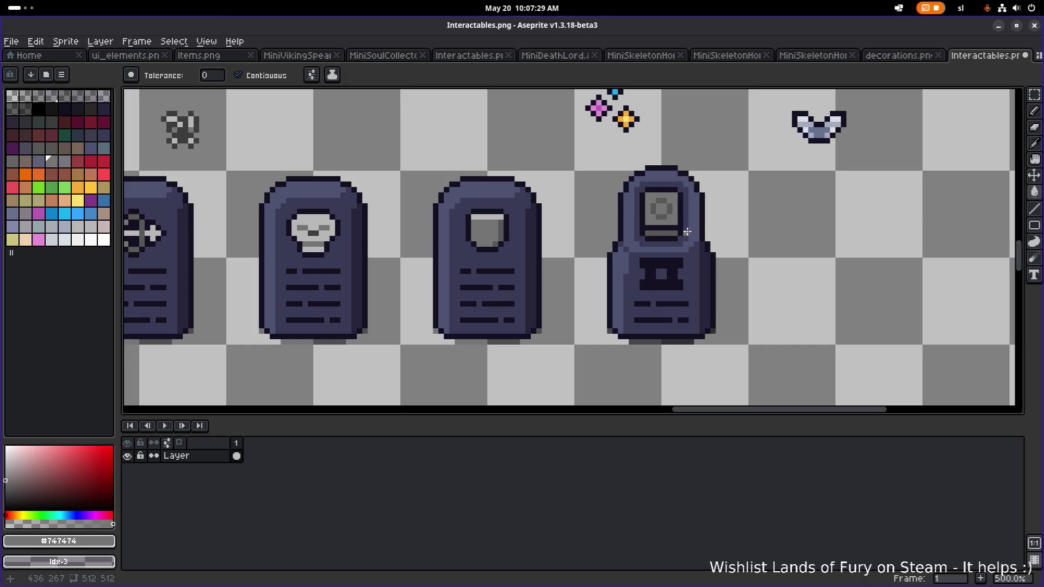
{"action": "scroll", "coordinate": [688, 232], "scroll_direction": "down", "scroll_amount": 2}
Save Interactables.png with Ctrl+S.
{"action": "key", "text": "ctrl+s"}
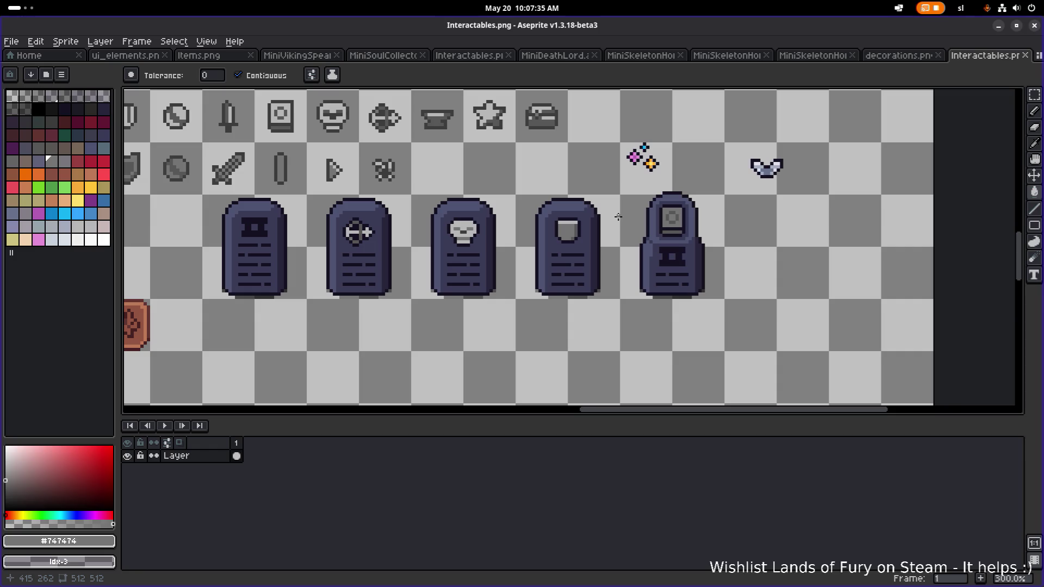
{"action": "left_click_drag", "start_coordinate": [708, 210], "coordinate": [635, 216]}
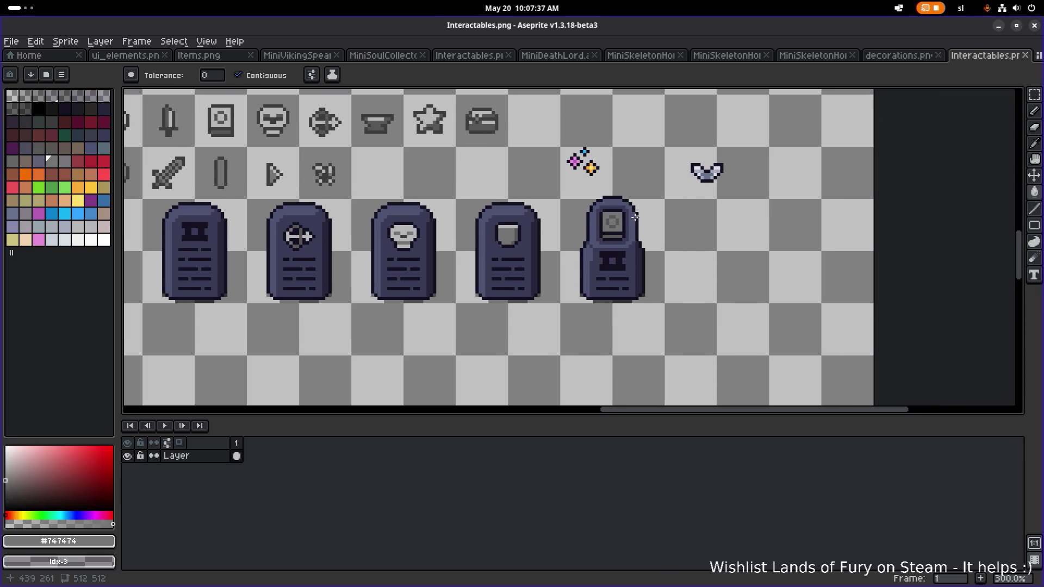
{"action": "scroll", "coordinate": [630, 219], "scroll_direction": "up", "scroll_amount": 4}
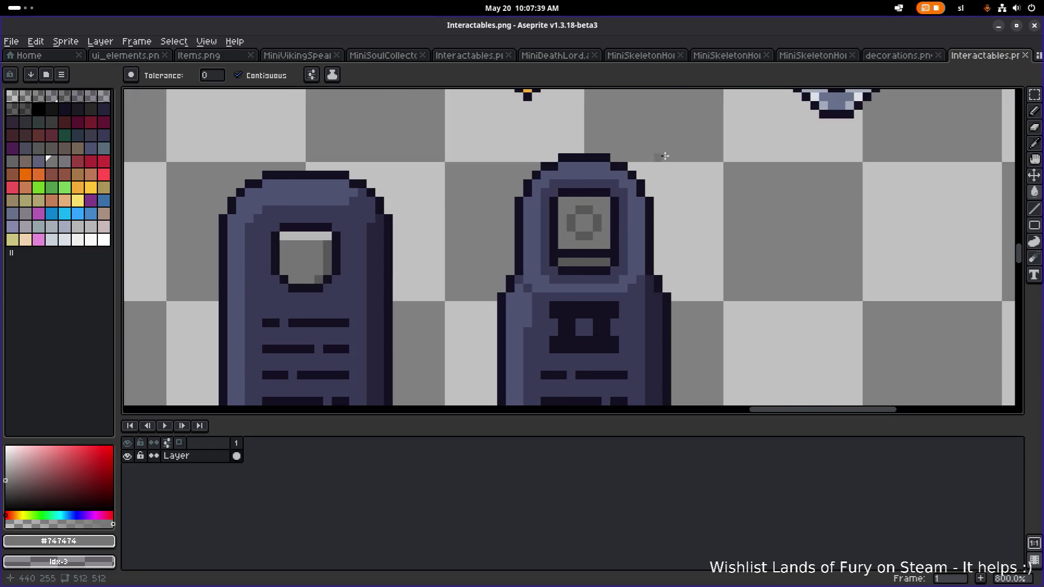
{"action": "scroll", "coordinate": [649, 174], "scroll_direction": "down", "scroll_amount": 2}
{"action": "key", "text": "ctrl+s"}
{"action": "left_click_drag", "start_coordinate": [663, 171], "coordinate": [568, 190]}
{"action": "left_click", "coordinate": [898, 55]}
{"action": "scroll", "coordinate": [575, 143], "scroll_direction": "up", "scroll_amount": 5}
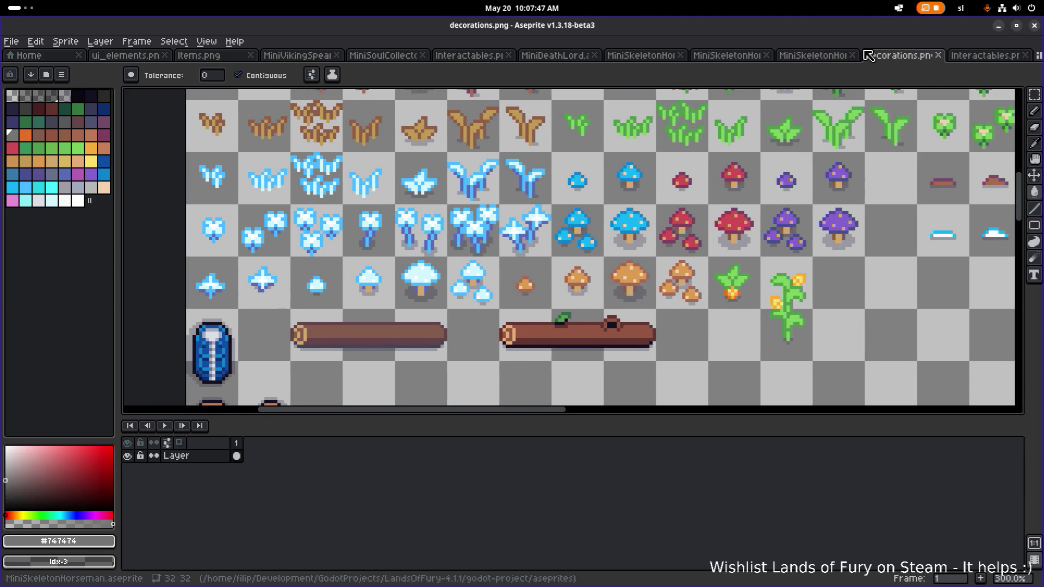
{"action": "left_click", "coordinate": [126, 55]}
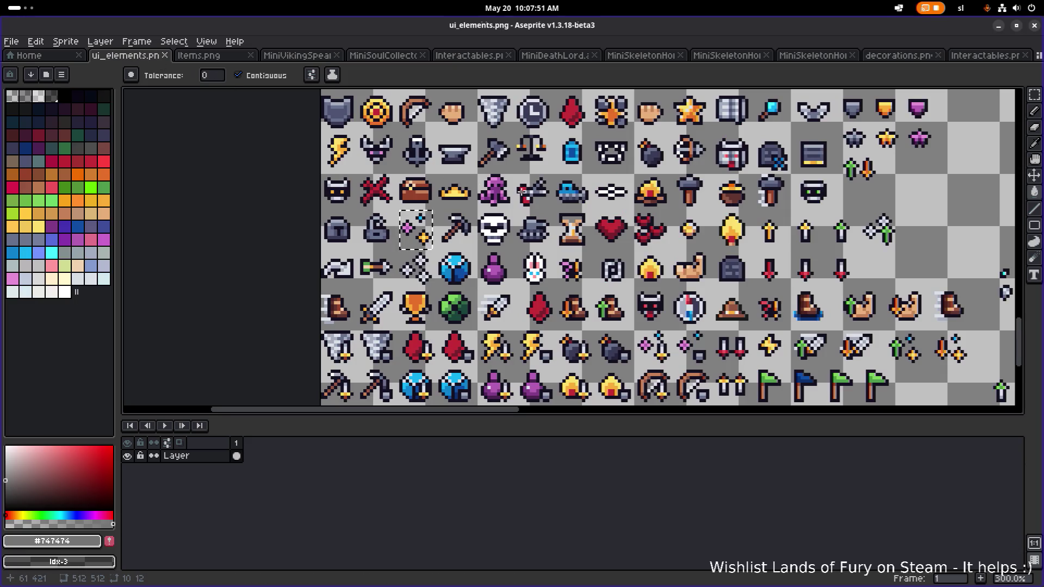
{"action": "scroll", "coordinate": [638, 241], "scroll_direction": "down", "scroll_amount": 1}
{"action": "left_click_drag", "start_coordinate": [638, 240], "coordinate": [417, 232]}
{"action": "left_click_drag", "start_coordinate": [391, 272], "coordinate": [448, 243]}
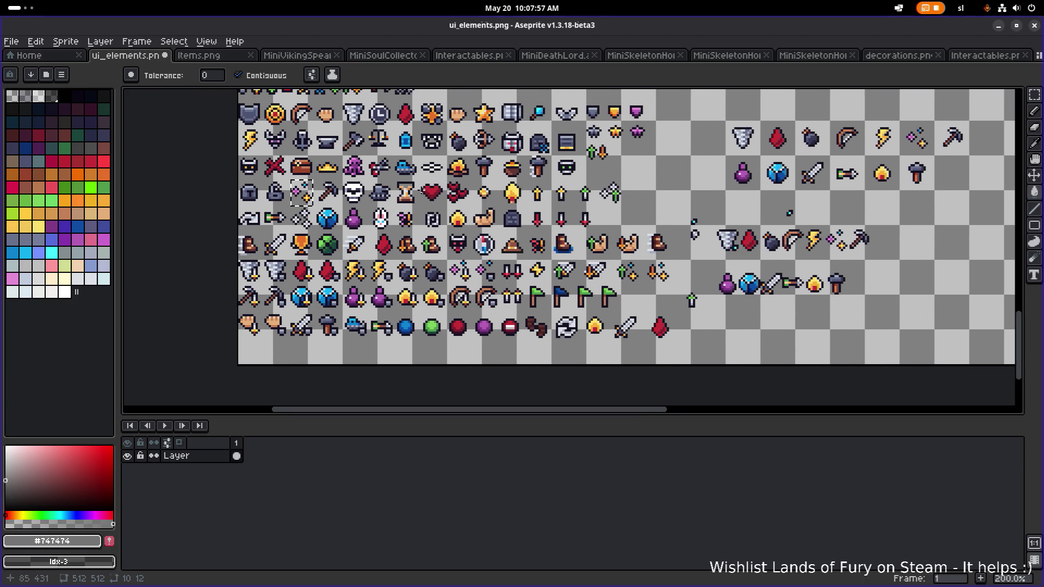
{"action": "key", "text": "m"}
{"action": "key", "text": "ctrl+d"}
{"action": "scroll", "coordinate": [442, 182], "scroll_direction": "up", "scroll_amount": 1}
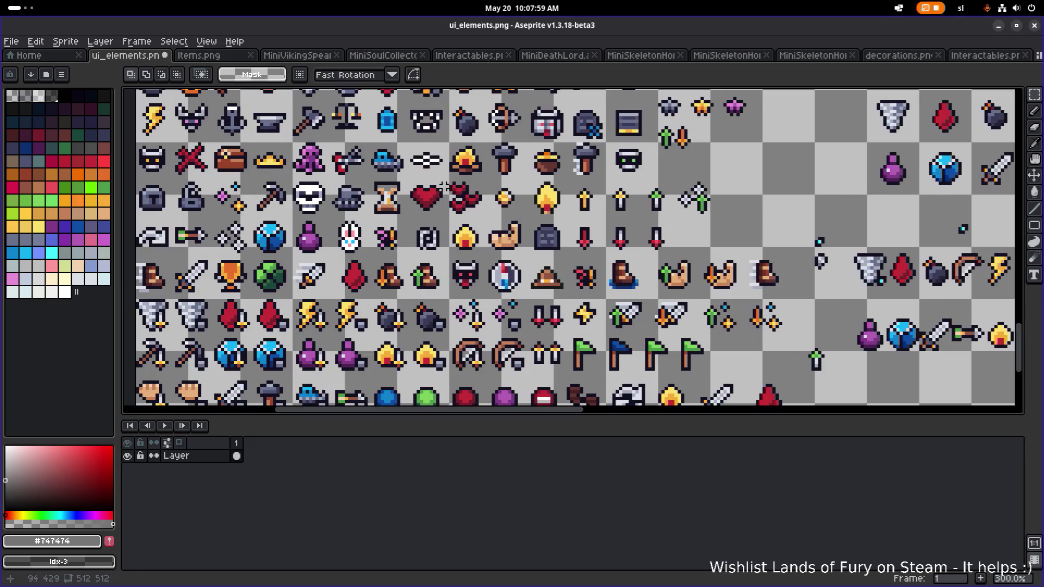
{"action": "left_click_drag", "start_coordinate": [445, 219], "coordinate": [488, 176]}
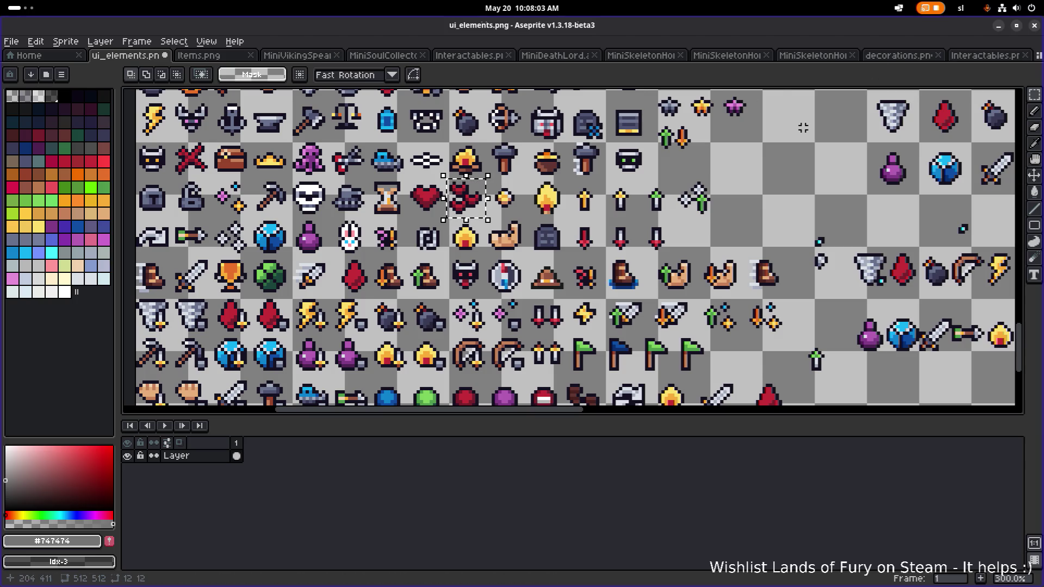
{"action": "key", "text": "ctrl+Tab"}
{"action": "key", "text": "ctrl+Tab"}
{"action": "key", "text": "ctrl+Tab"}
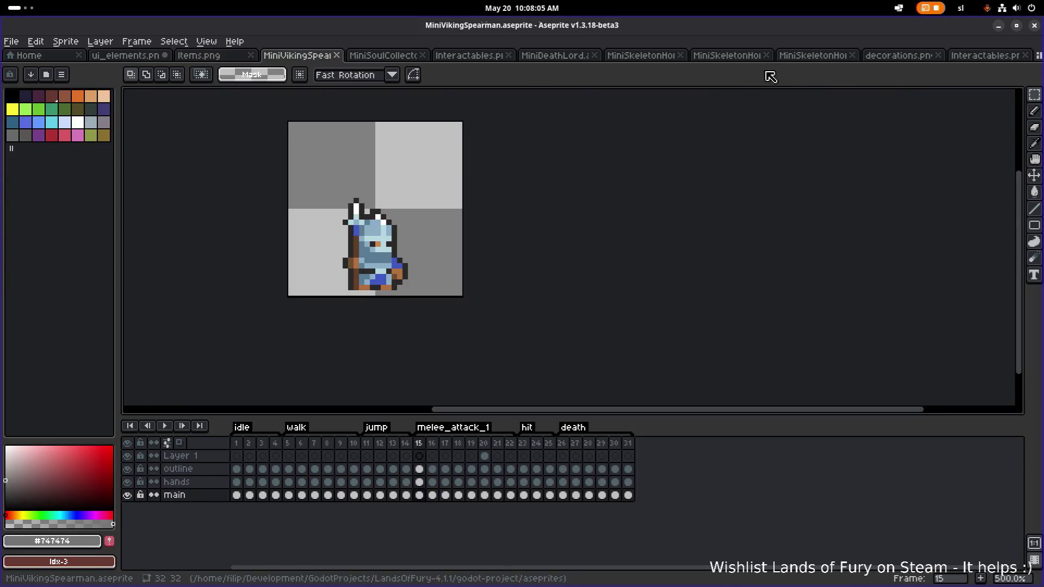
{"action": "scroll", "coordinate": [517, 241], "scroll_direction": "down", "scroll_amount": 1}
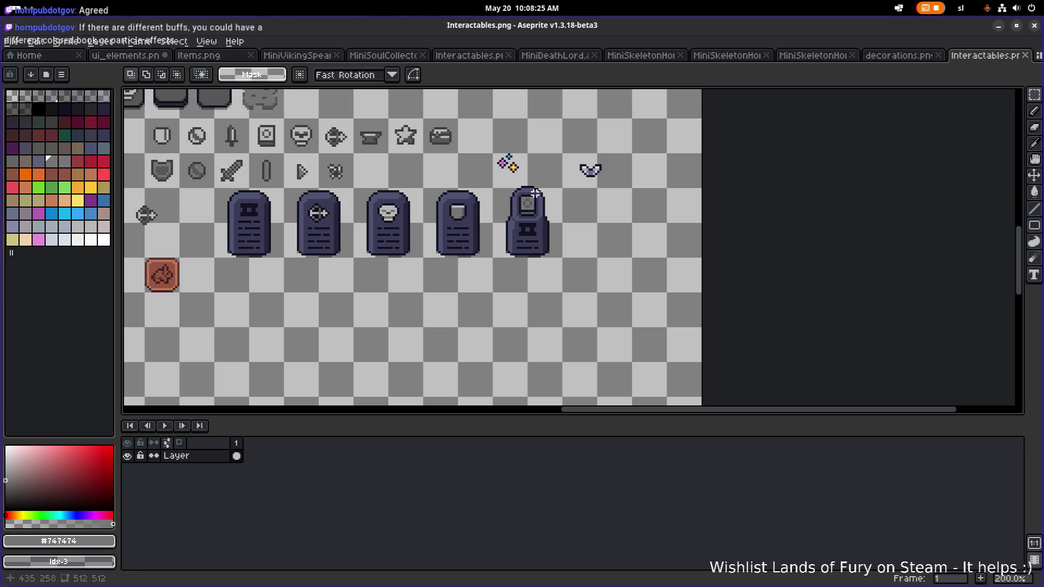
Try shifting the new tombstone's right half one pixel right, then undo the widening.
{"action": "scroll", "coordinate": [532, 203], "scroll_direction": "up", "scroll_amount": 2}
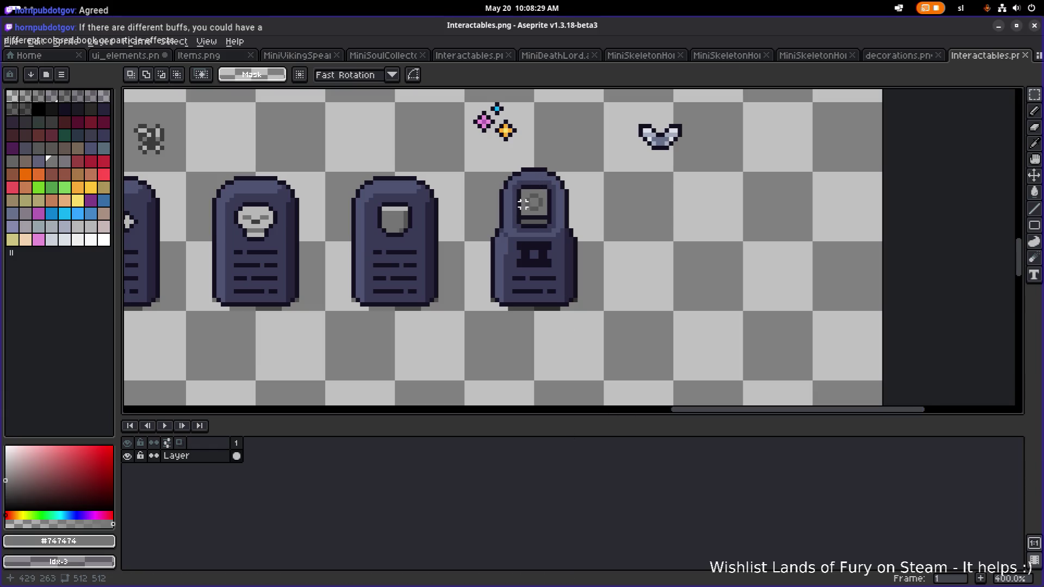
{"action": "mouse_move", "coordinate": [479, 160]}
{"action": "left_mouse_down"}
{"action": "mouse_move", "coordinate": [601, 181]}
{"action": "mouse_move", "coordinate": [604, 211]}
{"action": "left_mouse_up"}
{"action": "left_click", "coordinate": [606, 191]}
{"action": "scroll", "coordinate": [488, 191], "scroll_direction": "up", "scroll_amount": 1}
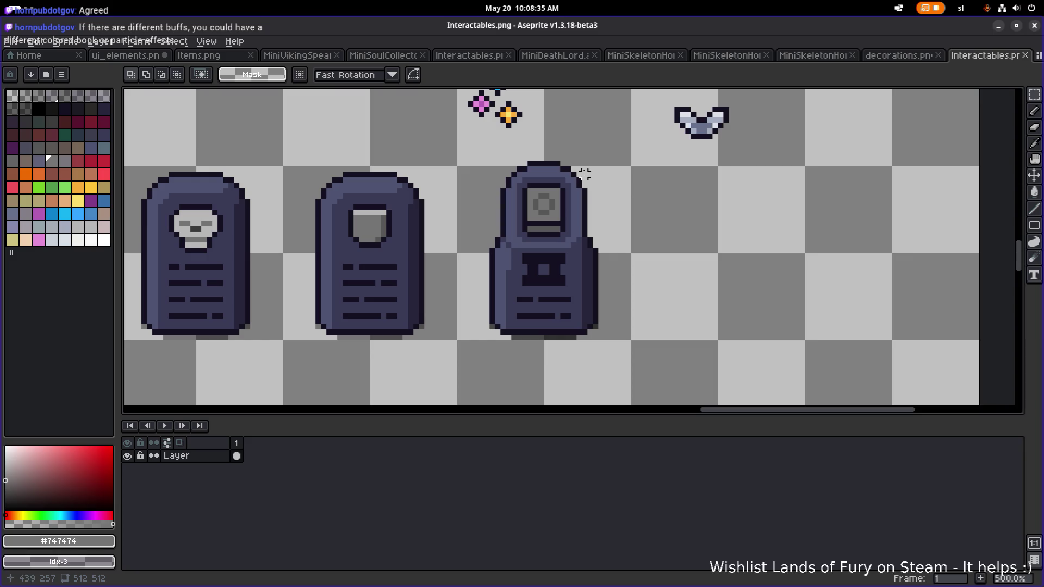
{"action": "mouse_move", "coordinate": [639, 354]}
{"action": "left_mouse_down"}
{"action": "mouse_move", "coordinate": [574, 196]}
{"action": "mouse_move", "coordinate": [566, 171]}
{"action": "mouse_move", "coordinate": [576, 158]}
{"action": "mouse_move", "coordinate": [545, 155]}
{"action": "left_mouse_up"}
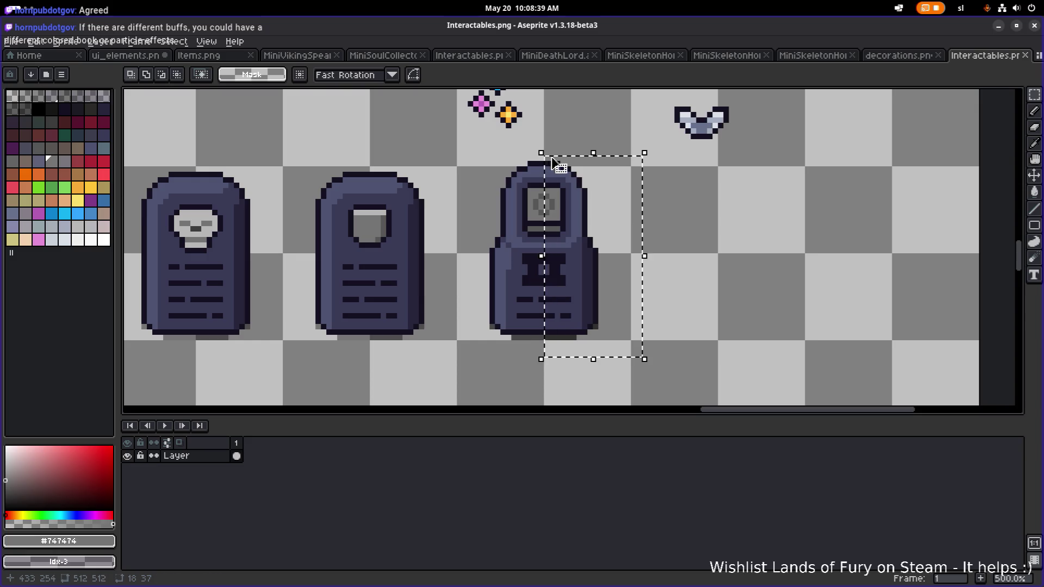
{"action": "left_click_drag", "start_coordinate": [571, 200], "coordinate": [586, 203]}
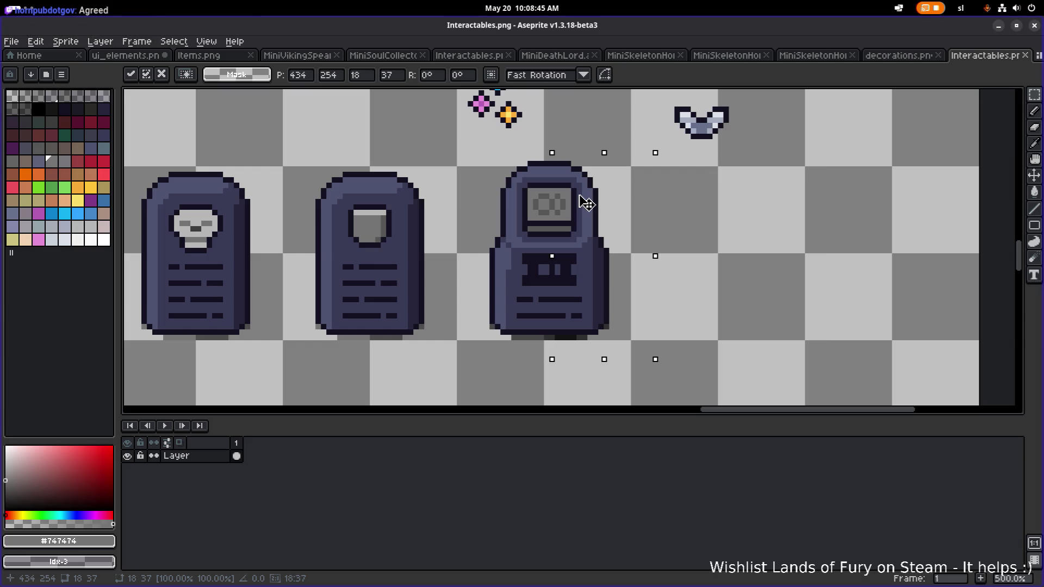
{"action": "left_click_drag", "start_coordinate": [580, 196], "coordinate": [586, 196]}
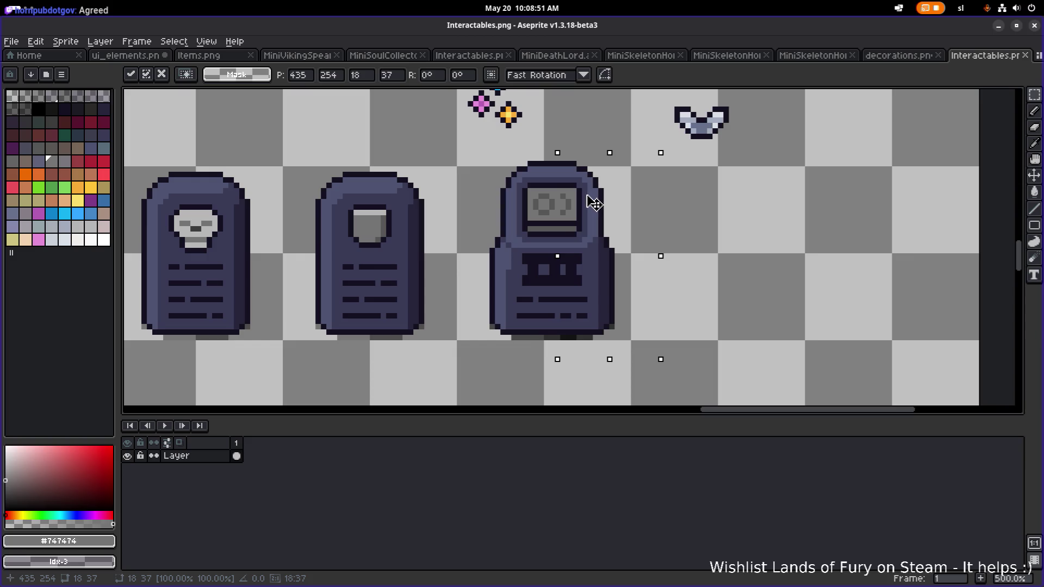
{"action": "left_click", "coordinate": [745, 212]}
{"action": "scroll", "coordinate": [724, 216], "scroll_direction": "down", "scroll_amount": 3}
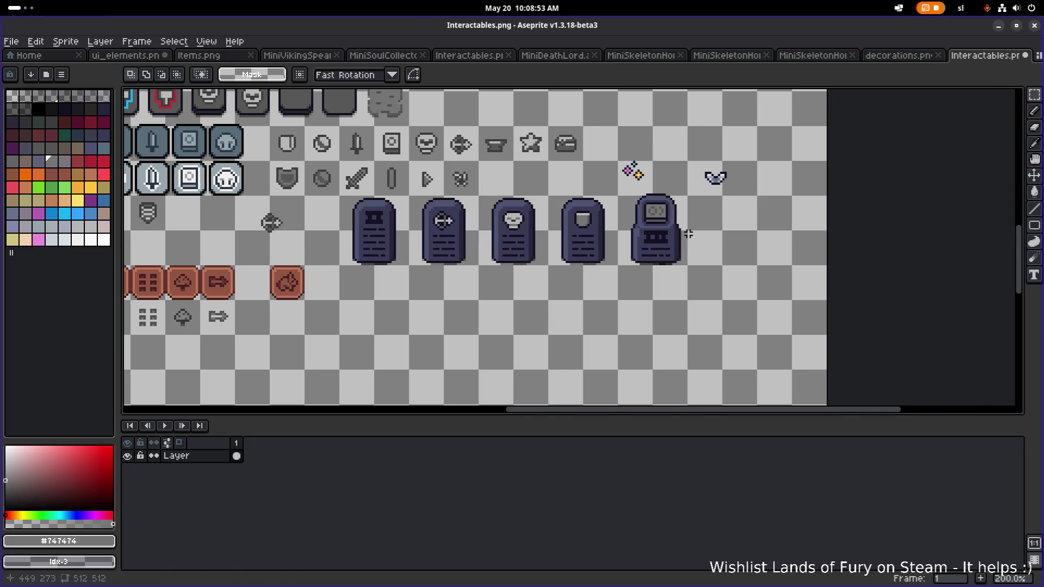
{"action": "left_click_drag", "start_coordinate": [710, 226], "coordinate": [634, 228]}
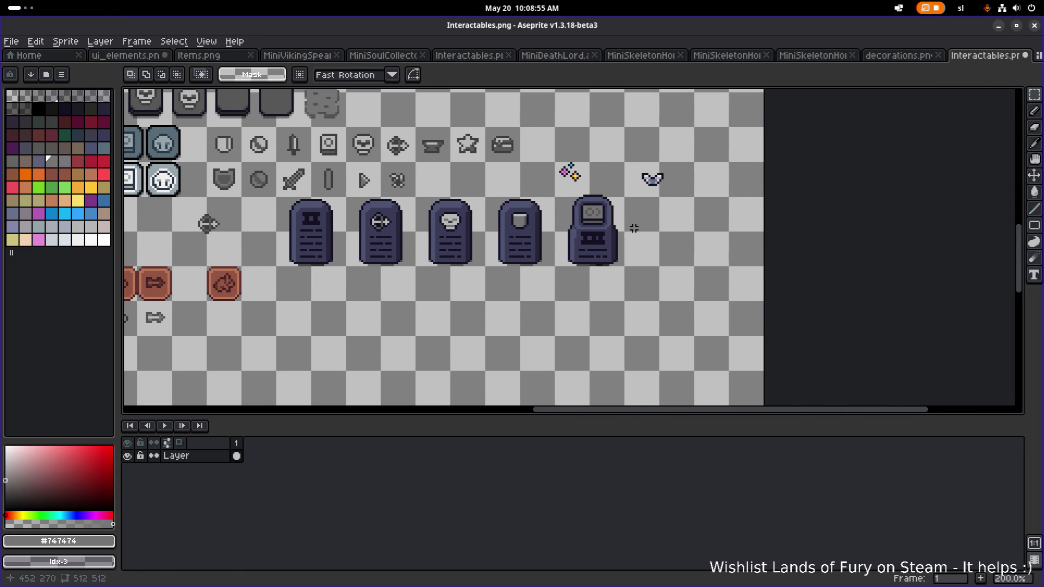
{"action": "key", "text": "ctrl+z"}
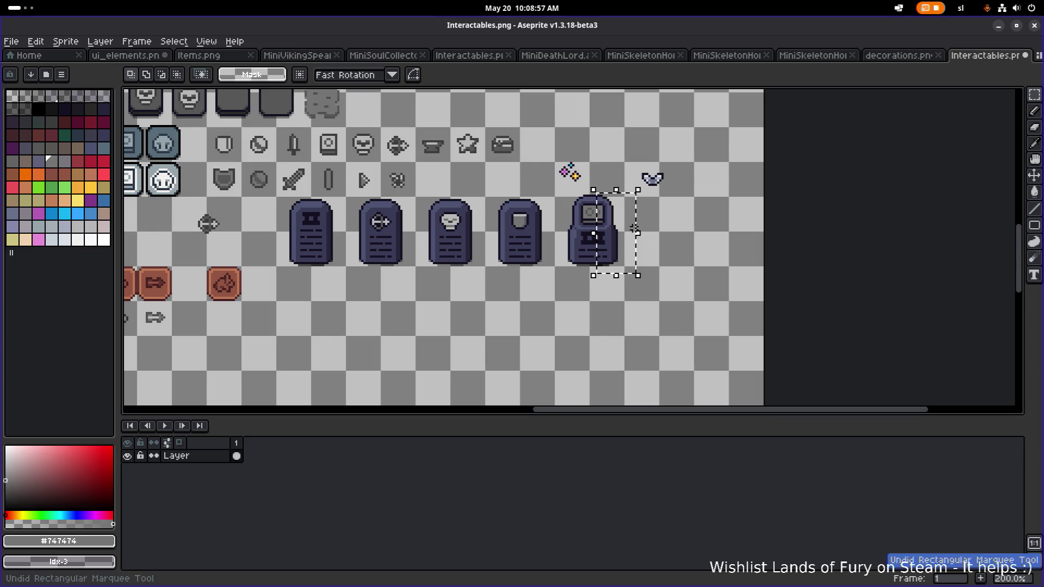
{"action": "key", "text": "ctrl+z"}
Pencil a #141020 outline row one pixel lower on the tombstone top and switch to Eraser.
{"action": "left_click_drag", "start_coordinate": [616, 240], "coordinate": [496, 213]}
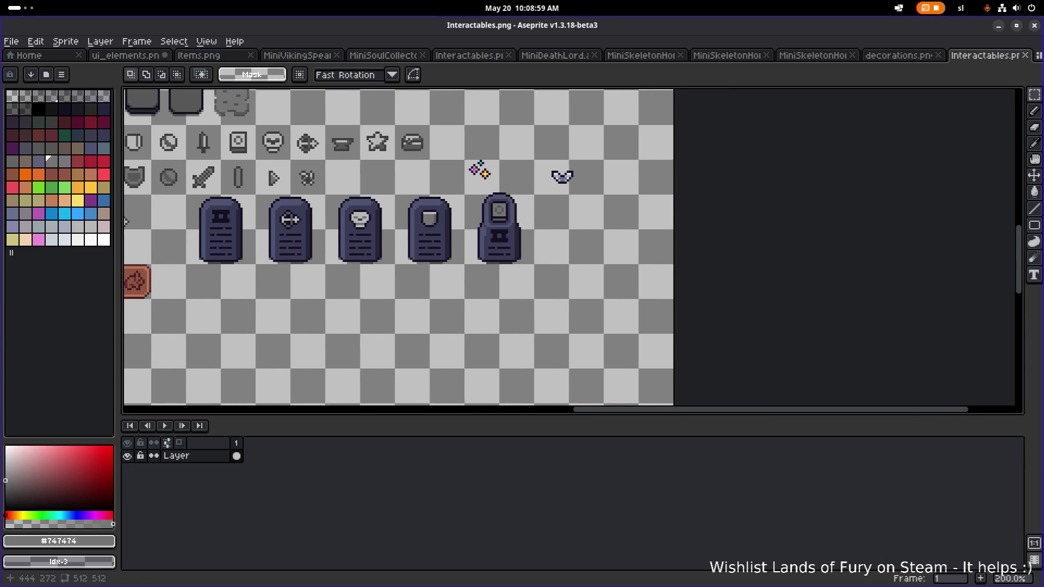
{"action": "scroll", "coordinate": [496, 209], "scroll_direction": "up", "scroll_amount": 6}
{"action": "left_click_drag", "start_coordinate": [496, 175], "coordinate": [523, 219]}
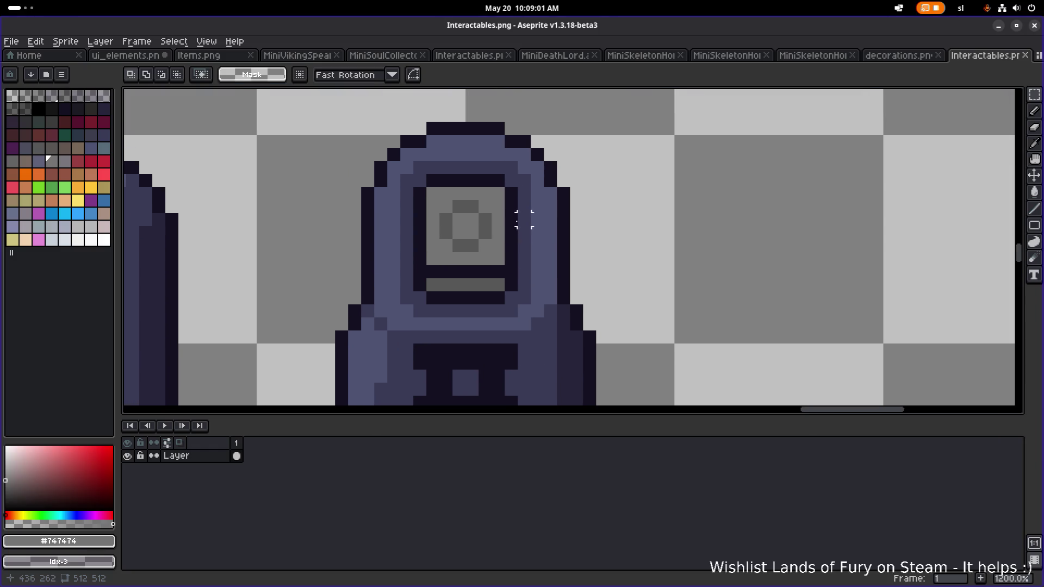
{"action": "key", "text": "i"}
{"action": "left_click", "coordinate": [450, 128]}
{"action": "key", "text": "b"}
{"action": "mouse_move", "coordinate": [430, 142]}
{"action": "left_mouse_down"}
{"action": "mouse_move", "coordinate": [503, 141]}
{"action": "mouse_move", "coordinate": [394, 129]}
{"action": "left_mouse_up"}
{"action": "key", "text": "e"}
{"action": "scroll", "coordinate": [395, 129], "scroll_direction": "down", "scroll_amount": 6}
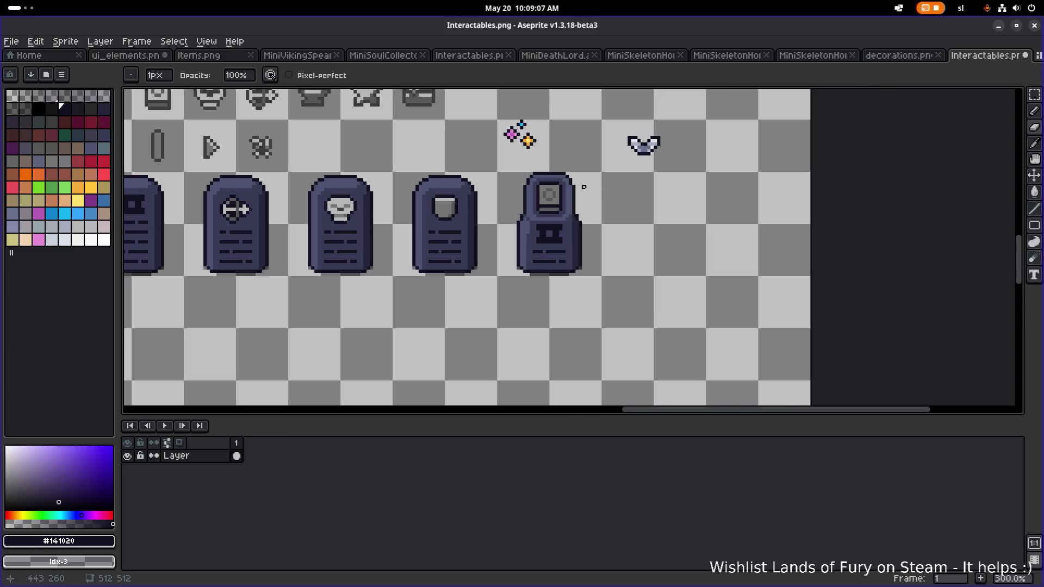
{"action": "scroll", "coordinate": [570, 183], "scroll_direction": "up", "scroll_amount": 4}
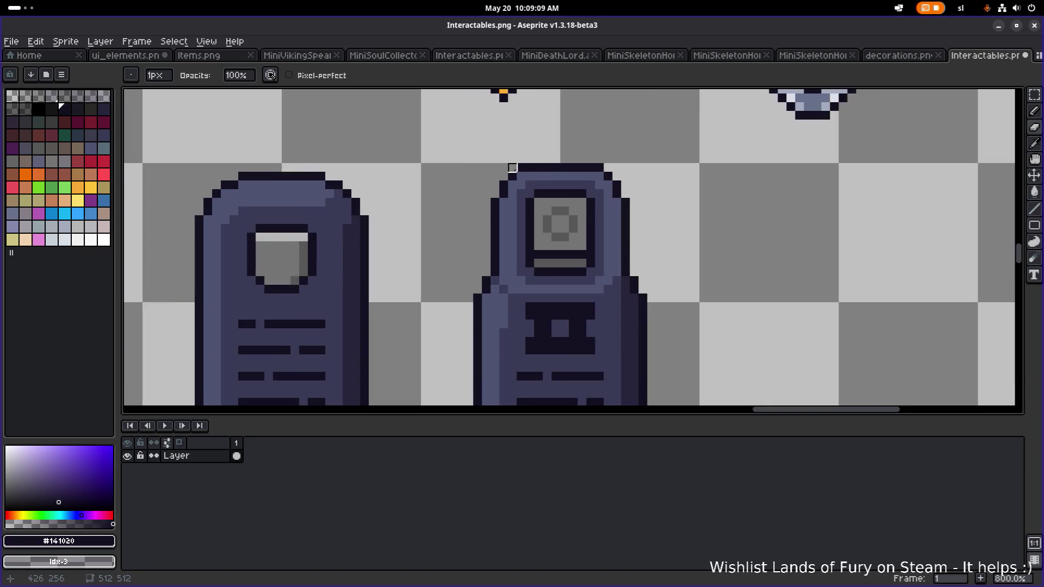
{"action": "scroll", "coordinate": [548, 168], "scroll_direction": "down", "scroll_amount": 4}
{"action": "scroll", "coordinate": [610, 184], "scroll_direction": "up", "scroll_amount": 3}
{"action": "scroll", "coordinate": [623, 183], "scroll_direction": "down", "scroll_amount": 1}
{"action": "scroll", "coordinate": [635, 216], "scroll_direction": "up", "scroll_amount": 5}
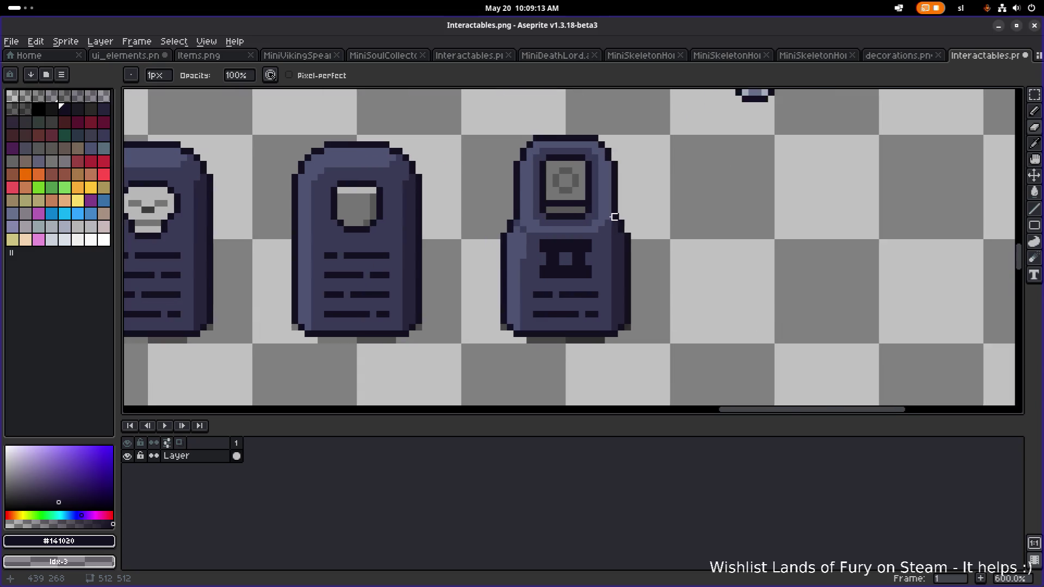
Sample #393a56, test and undo a shoulder pixel, then pick the lighter blue #4c5371.
{"action": "left_click", "coordinate": [517, 246], "text": "alt"}
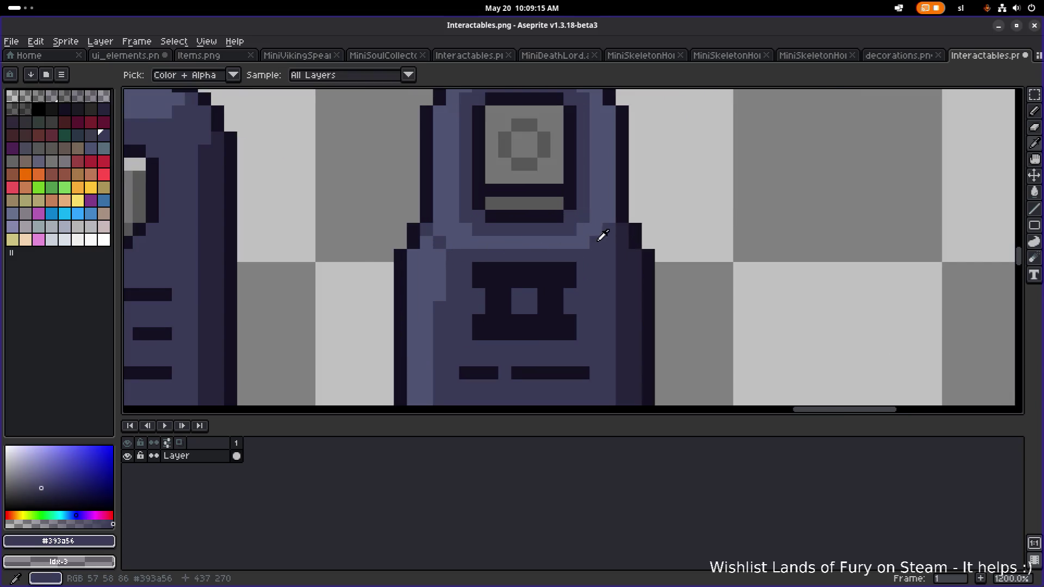
{"action": "left_click", "coordinate": [452, 242]}
{"action": "key", "text": "ctrl+z"}
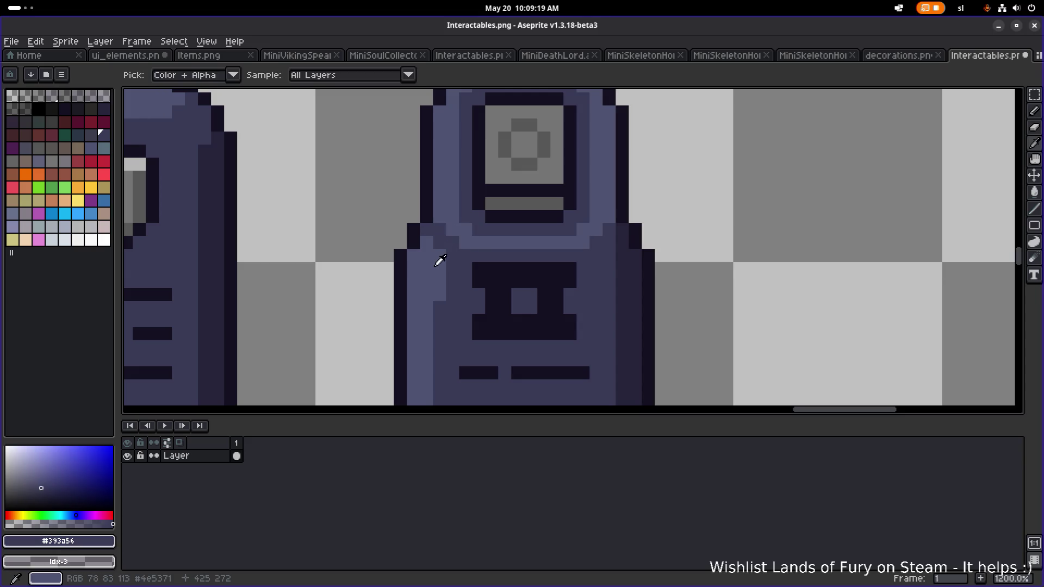
{"action": "left_click", "coordinate": [435, 255], "text": "alt"}
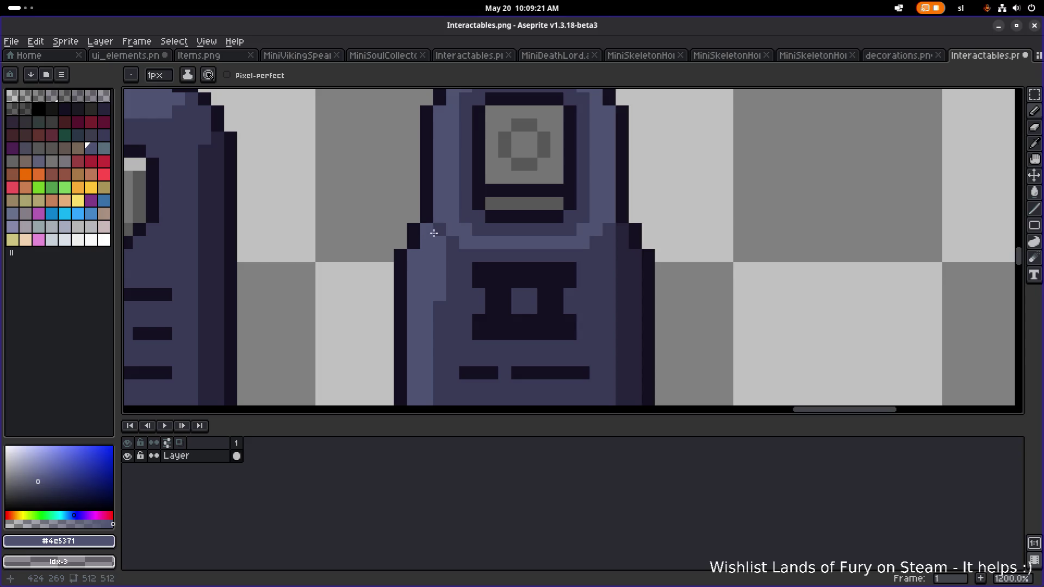
{"action": "scroll", "coordinate": [434, 233], "scroll_direction": "down", "scroll_amount": 5}
{"action": "scroll", "coordinate": [563, 222], "scroll_direction": "down", "scroll_amount": 1}
{"action": "left_click_drag", "start_coordinate": [564, 221], "coordinate": [530, 221]}
{"action": "scroll", "coordinate": [537, 221], "scroll_direction": "up", "scroll_amount": 6}
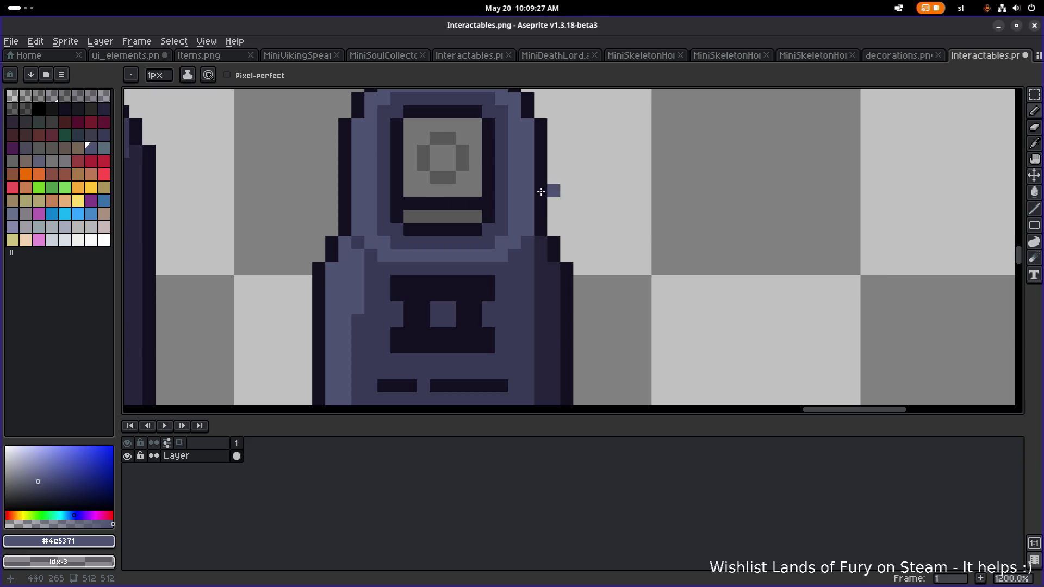
{"action": "scroll", "coordinate": [363, 196], "scroll_direction": "down", "scroll_amount": 5}
{"action": "scroll", "coordinate": [598, 217], "scroll_direction": "right", "scroll_amount": 3}
Save Interactables.png with Ctrl+S and return to the Pencil.
{"action": "key", "text": "v"}
{"action": "key", "text": "ctrl+s"}
{"action": "key", "text": "b"}
{"action": "scroll", "coordinate": [579, 187], "scroll_direction": "up", "scroll_amount": 2}
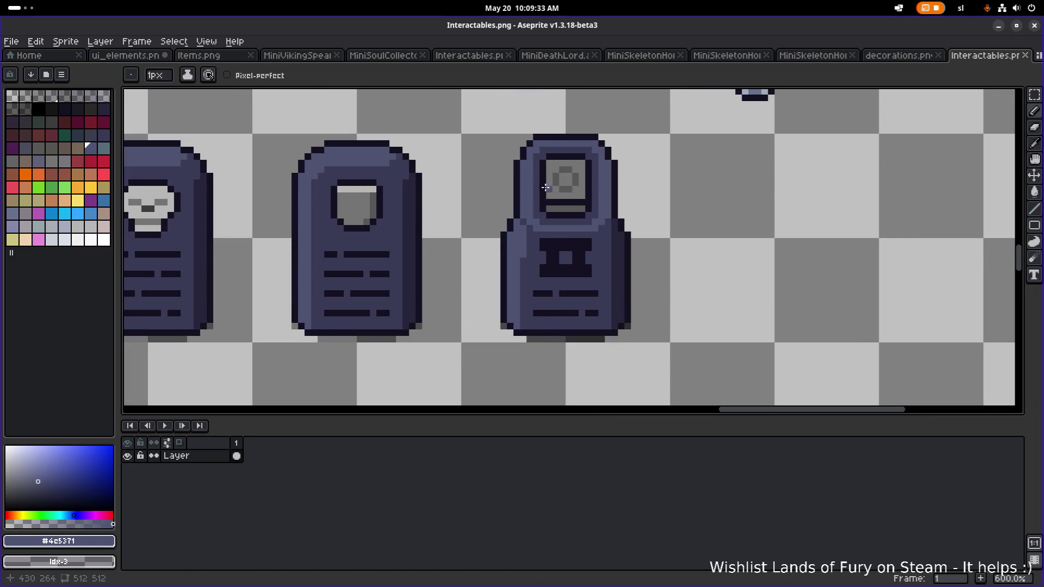
{"action": "scroll", "coordinate": [552, 187], "scroll_direction": "down", "scroll_amount": 3}
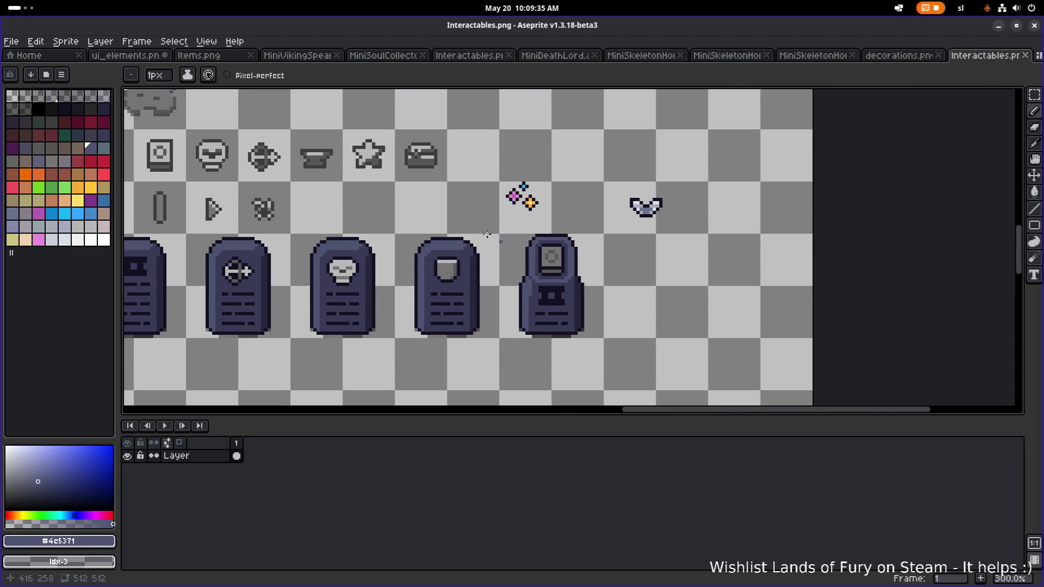
{"action": "scroll", "coordinate": [545, 211], "scroll_direction": "left", "scroll_amount": 2}
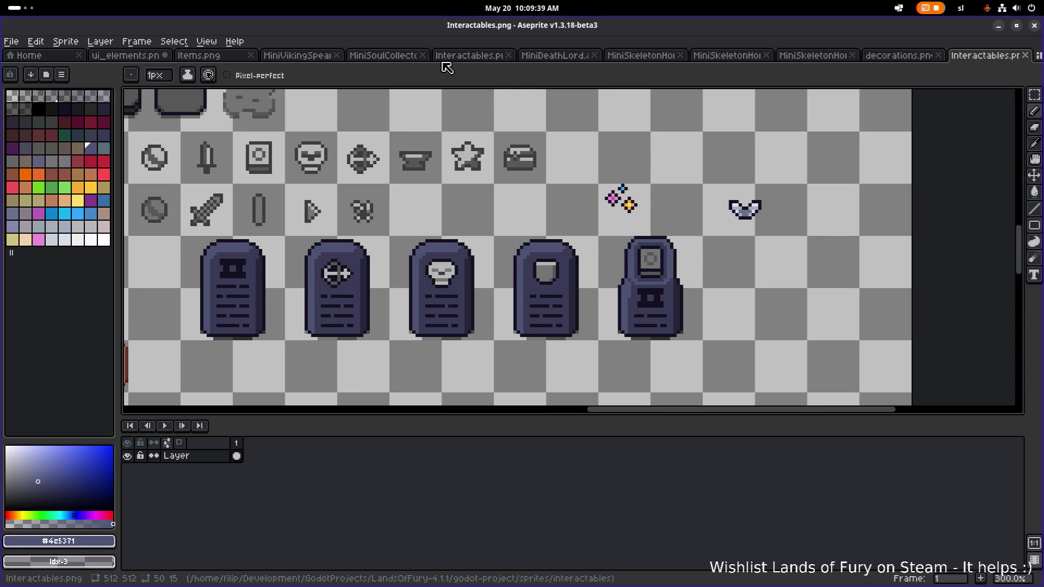
Bring up the Open dialog from the File menu and go up to the godot-project folder.
{"action": "key", "text": "m"}
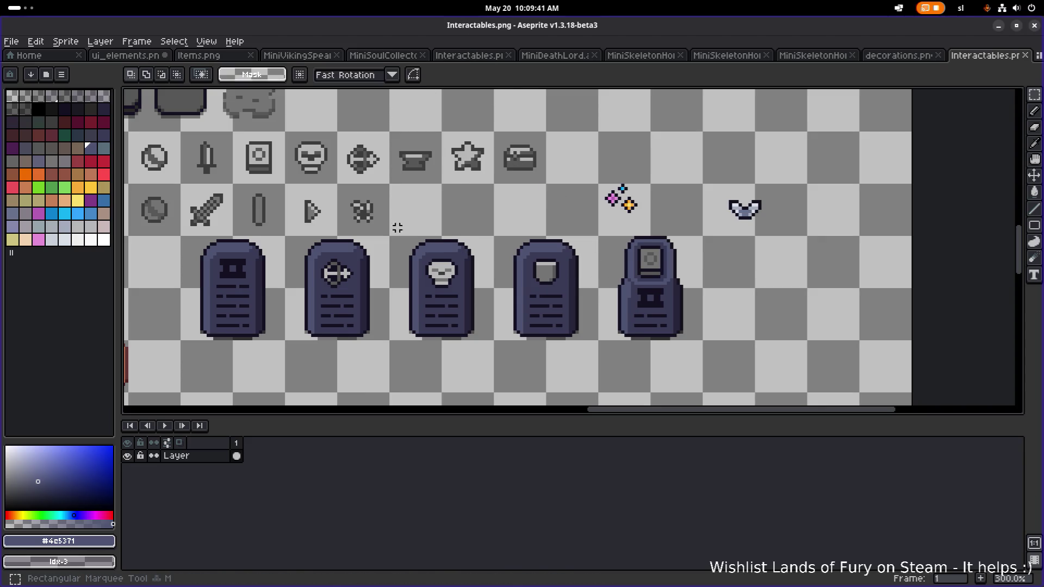
{"action": "scroll", "coordinate": [427, 202], "scroll_direction": "left", "scroll_amount": 1}
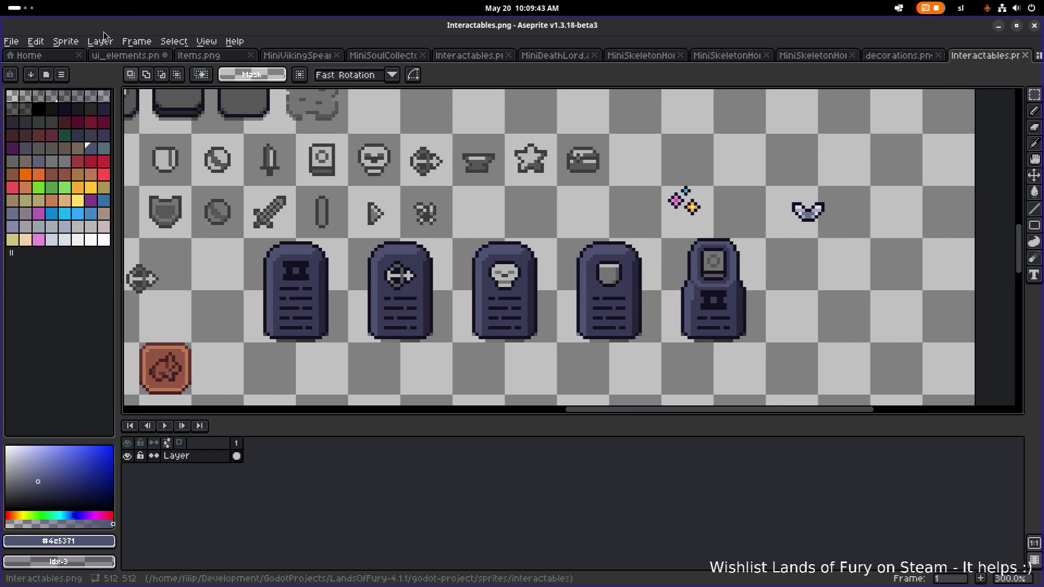
{"action": "left_click", "coordinate": [11, 41]}
{"action": "left_click", "coordinate": [27, 68]}
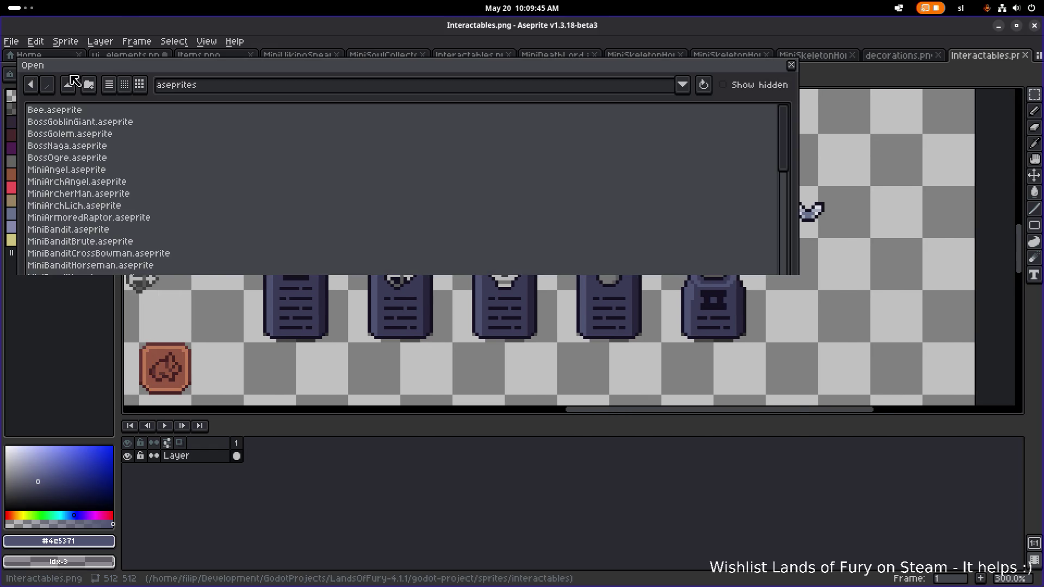
{"action": "left_click", "coordinate": [68, 84]}
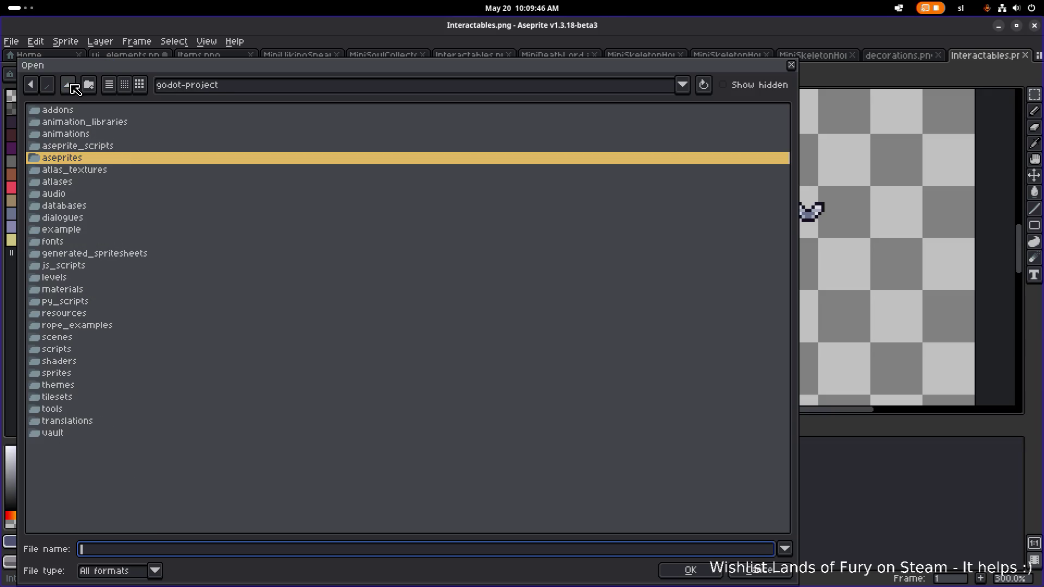
Enter the sprites folder and, after looking at other subfolders, open items.
{"action": "double_click", "coordinate": [109, 375]}
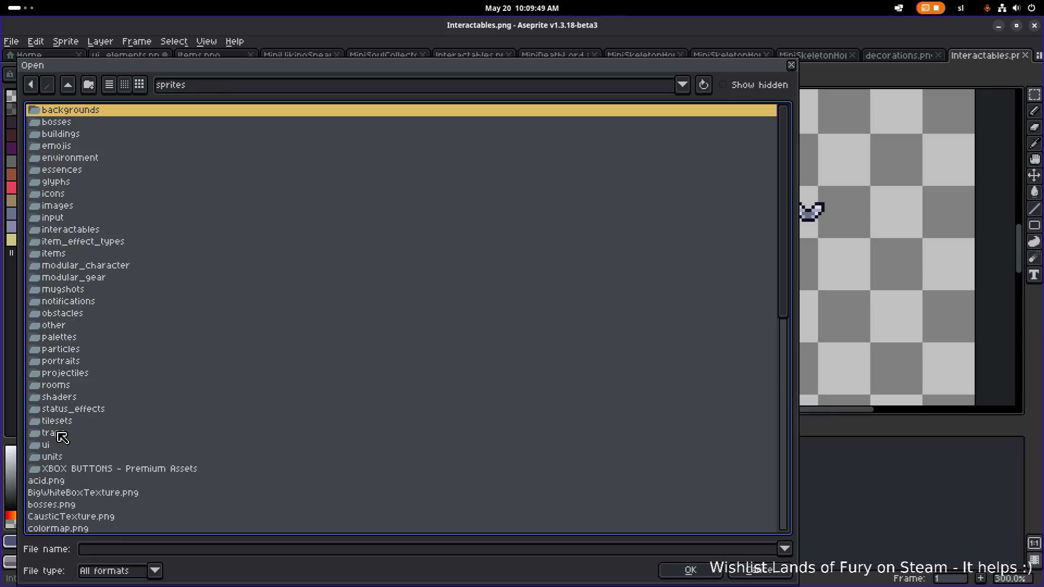
{"action": "left_click", "coordinate": [70, 422]}
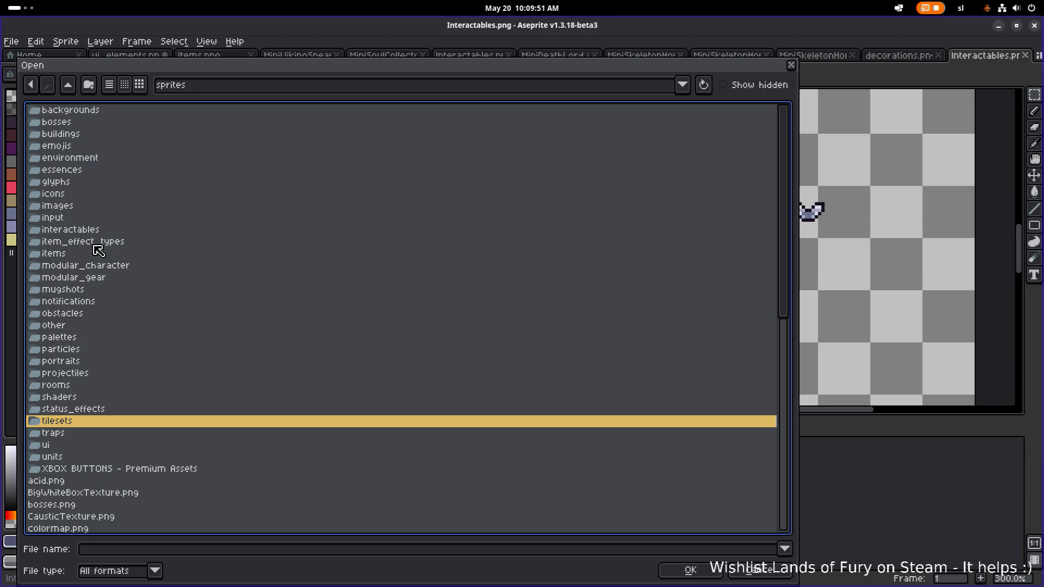
{"action": "left_click", "coordinate": [90, 194]}
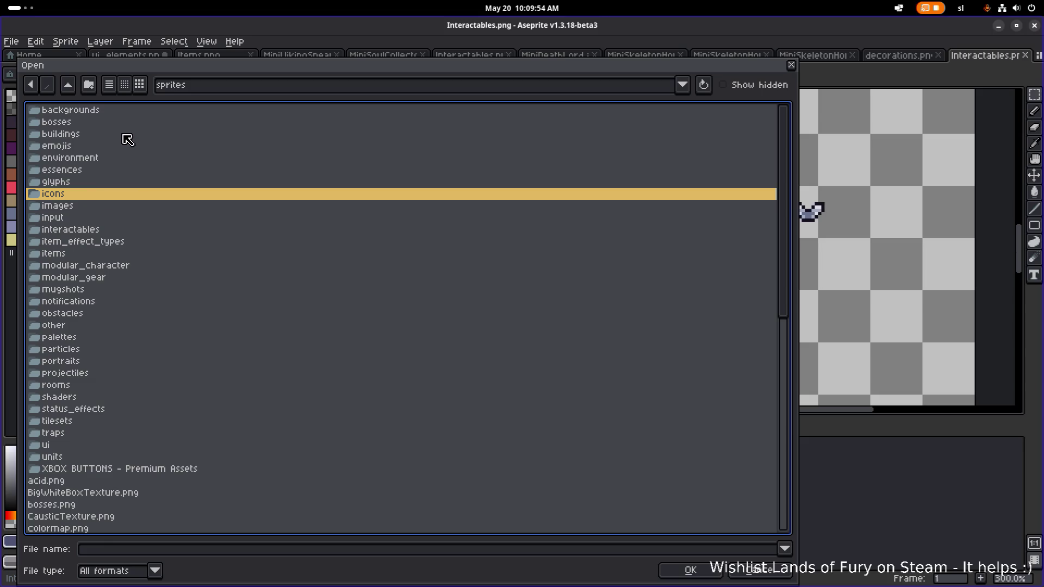
{"action": "left_click", "coordinate": [106, 181]}
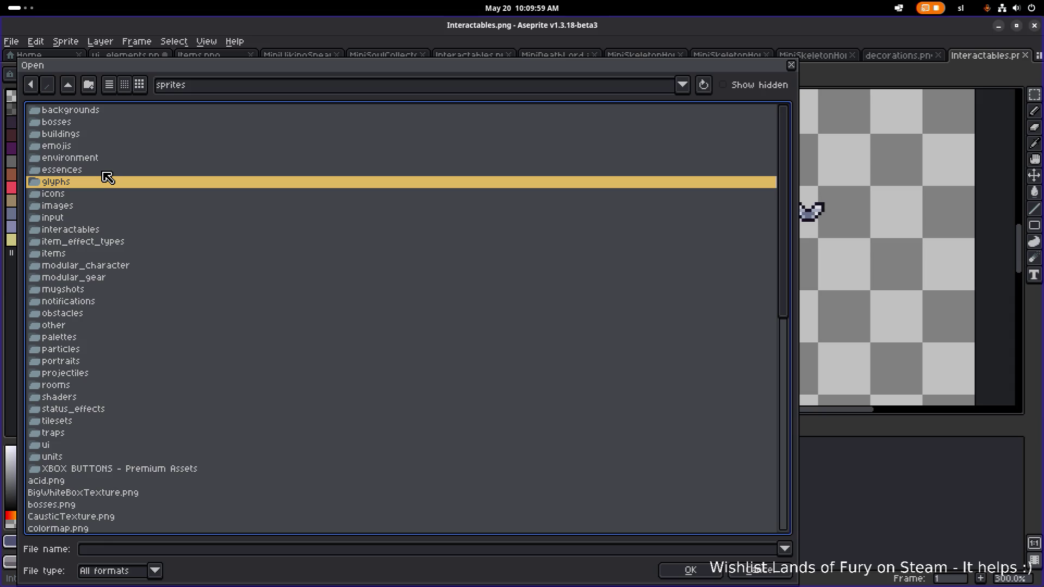
{"action": "double_click", "coordinate": [93, 253]}
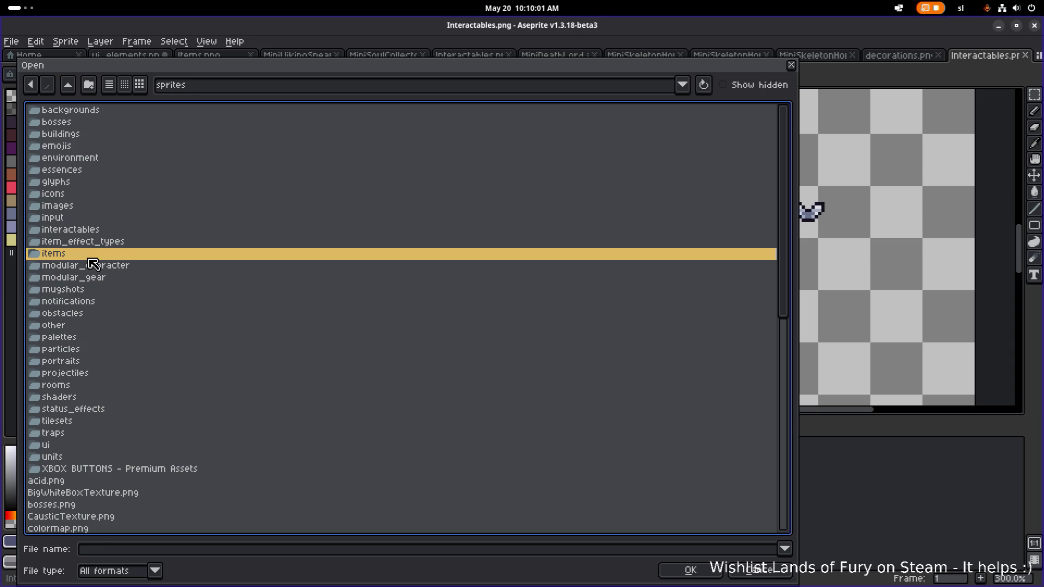
Preview the book_*.png thumbnails in the items folder, from book_1 through book_24.
{"action": "scroll", "coordinate": [119, 240], "scroll_direction": "down", "scroll_amount": 15}
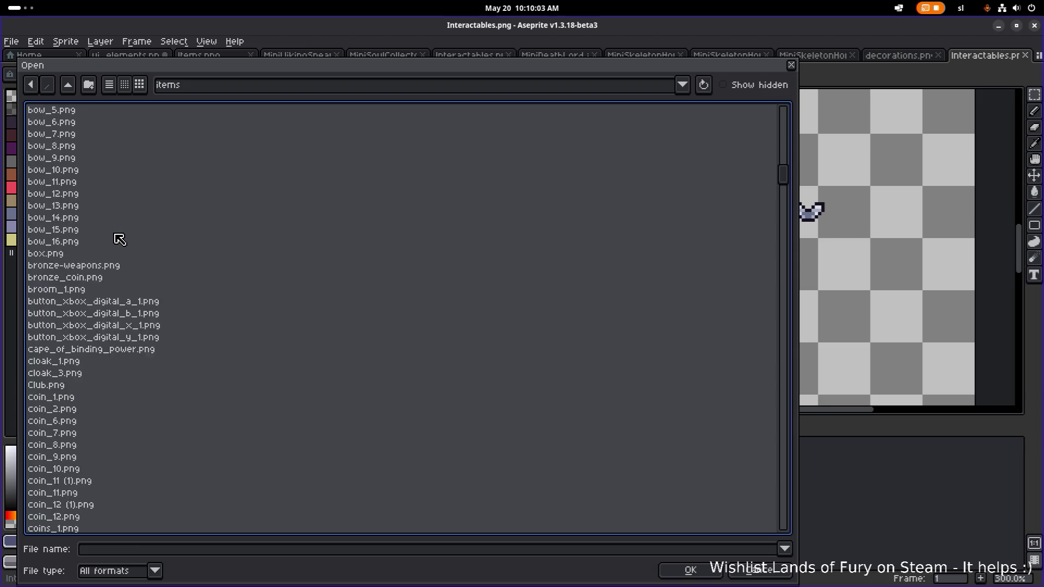
{"action": "left_click", "coordinate": [102, 183]}
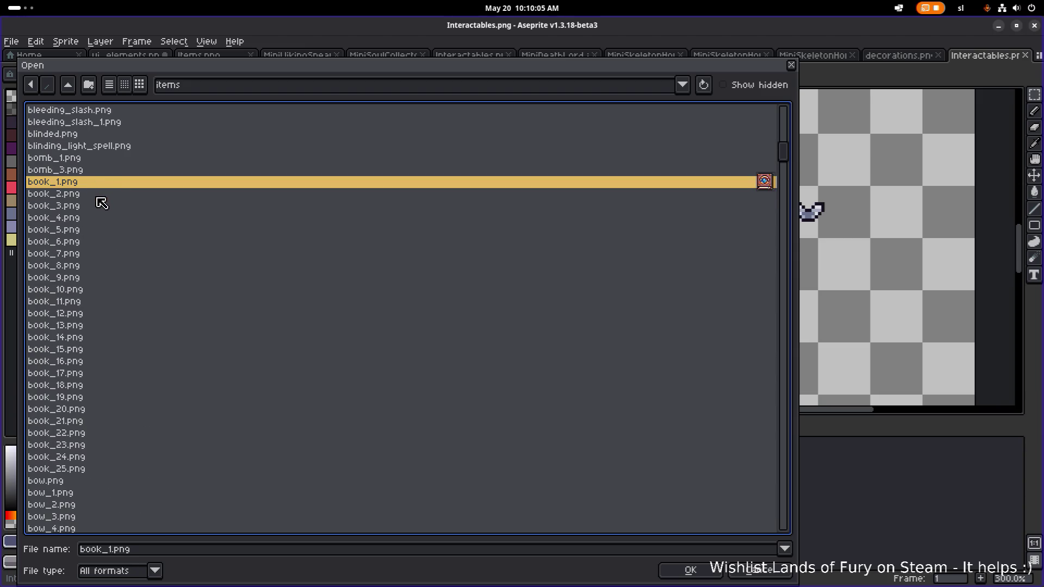
{"action": "left_click", "coordinate": [99, 195]}
{"action": "left_click", "coordinate": [98, 168]}
{"action": "left_click", "coordinate": [96, 185]}
{"action": "left_click", "coordinate": [93, 195]}
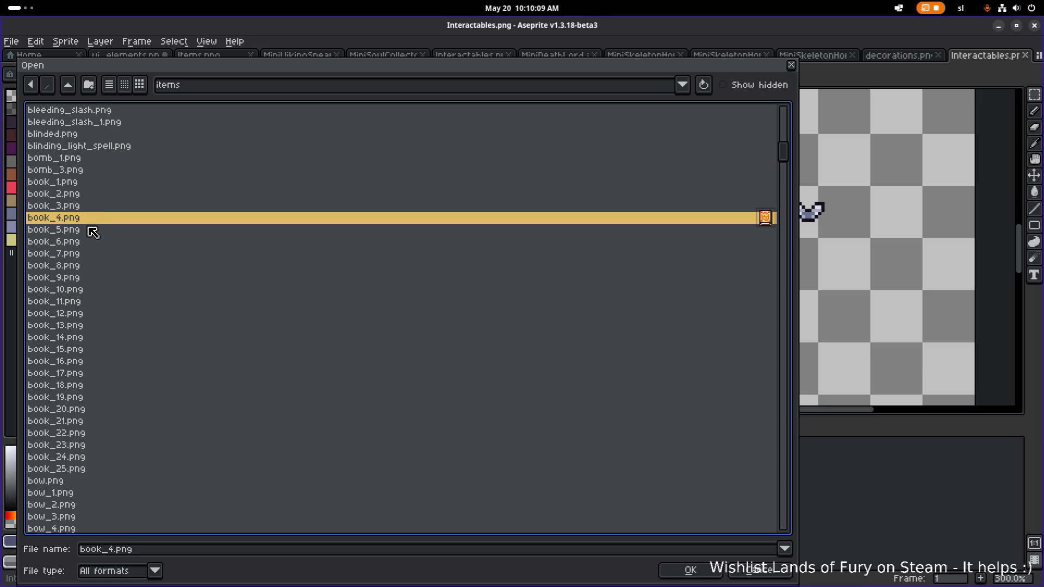
{"action": "left_click", "coordinate": [91, 230]}
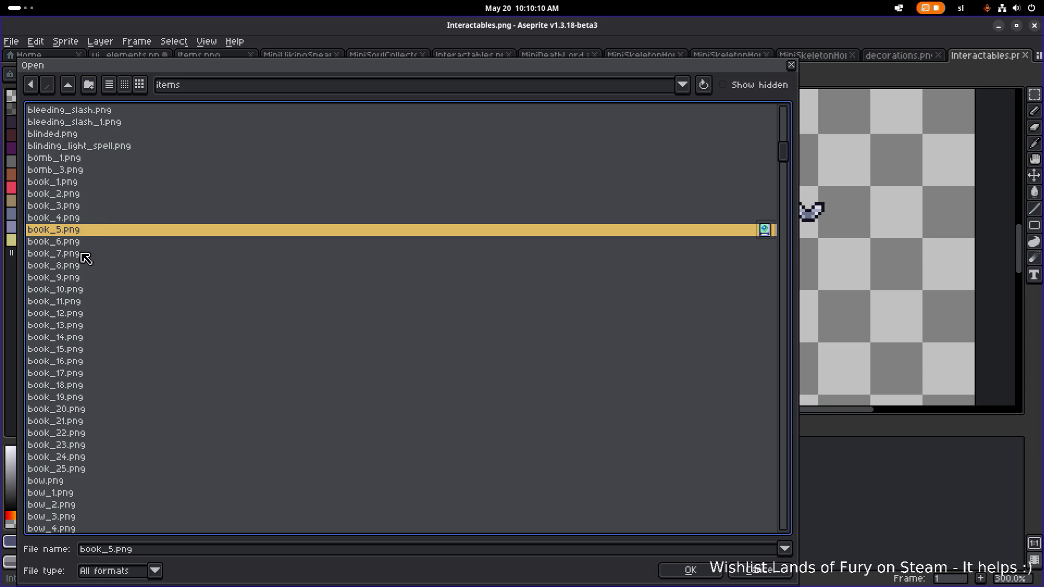
{"action": "left_click", "coordinate": [82, 254]}
{"action": "left_click", "coordinate": [81, 265]}
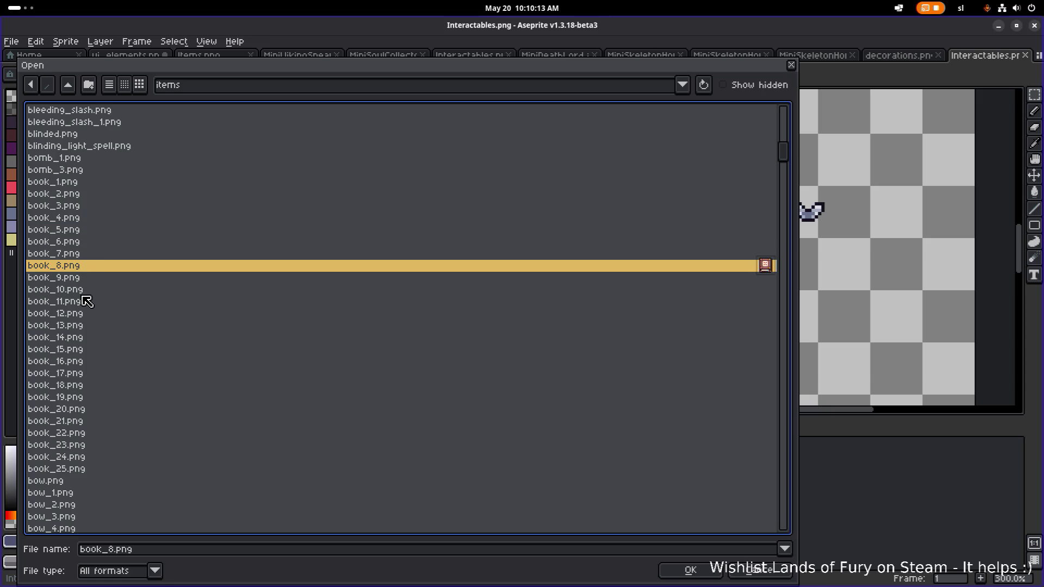
{"action": "left_click", "coordinate": [67, 314]}
{"action": "left_click", "coordinate": [64, 325]}
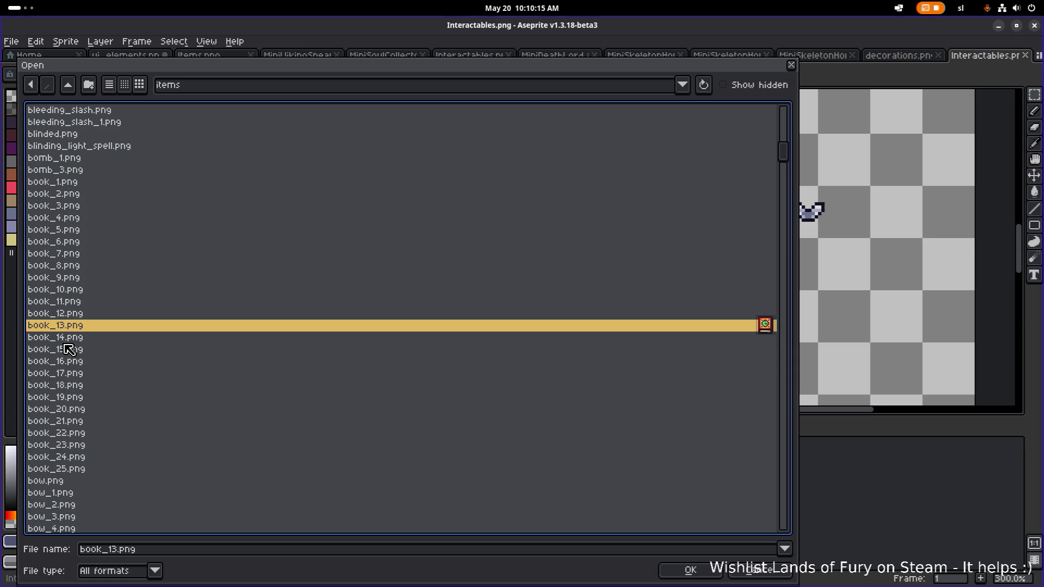
{"action": "left_click", "coordinate": [65, 343]}
{"action": "left_click", "coordinate": [73, 361]}
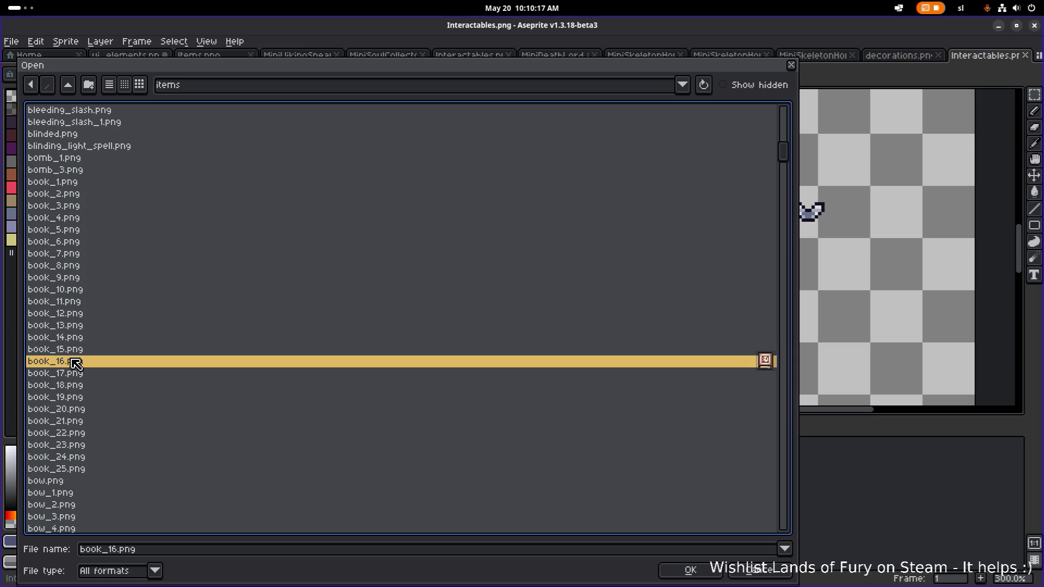
{"action": "left_click", "coordinate": [72, 378]}
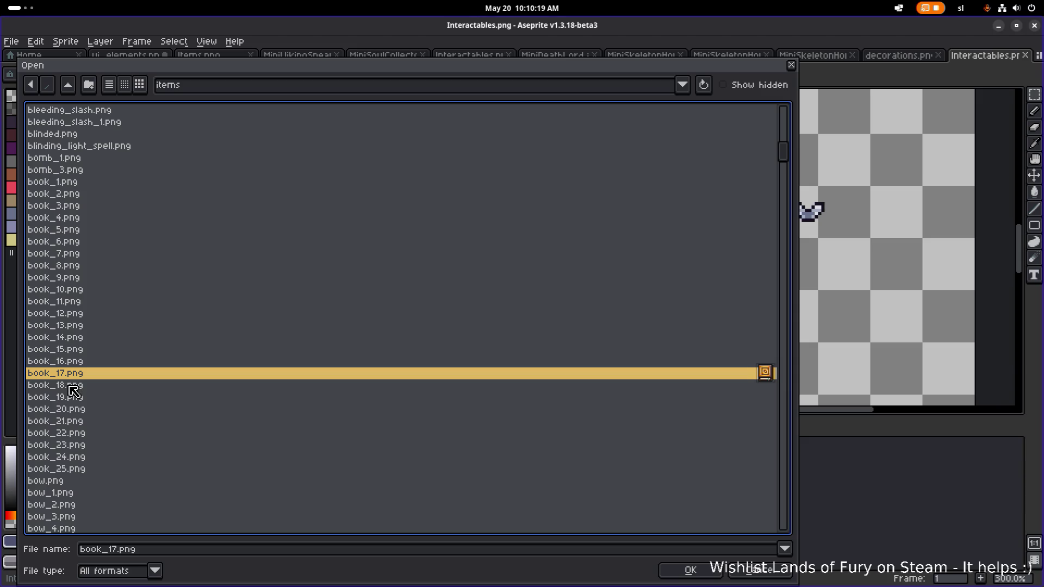
{"action": "left_click", "coordinate": [71, 388]}
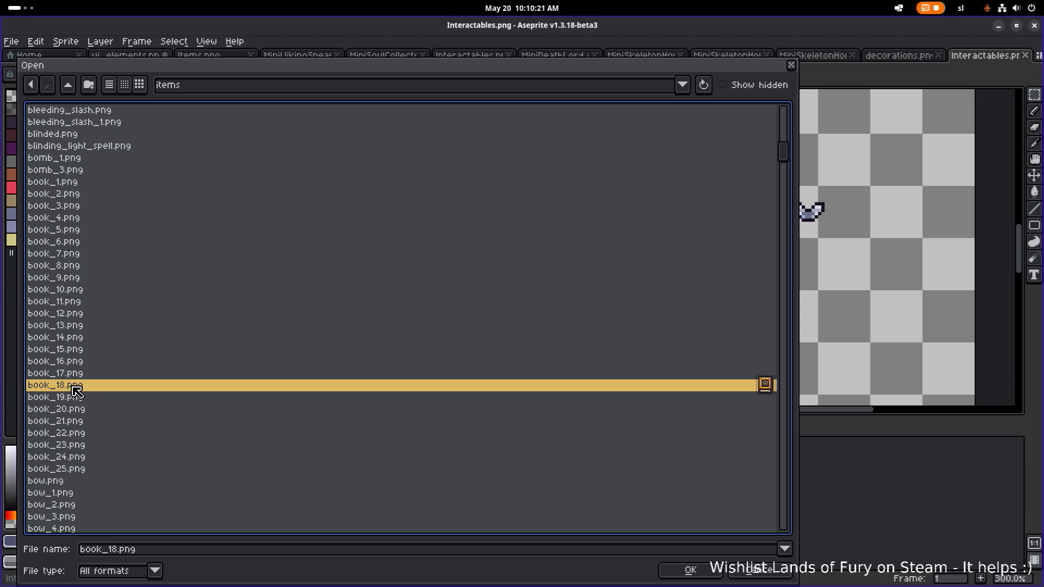
{"action": "left_click", "coordinate": [73, 402]}
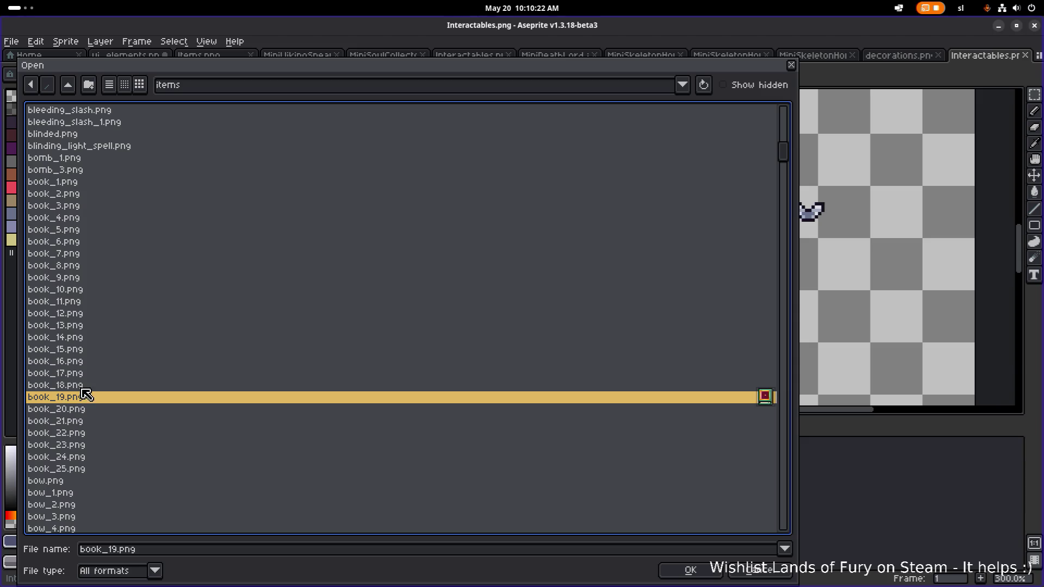
{"action": "left_click", "coordinate": [81, 388]}
{"action": "left_click", "coordinate": [86, 375]}
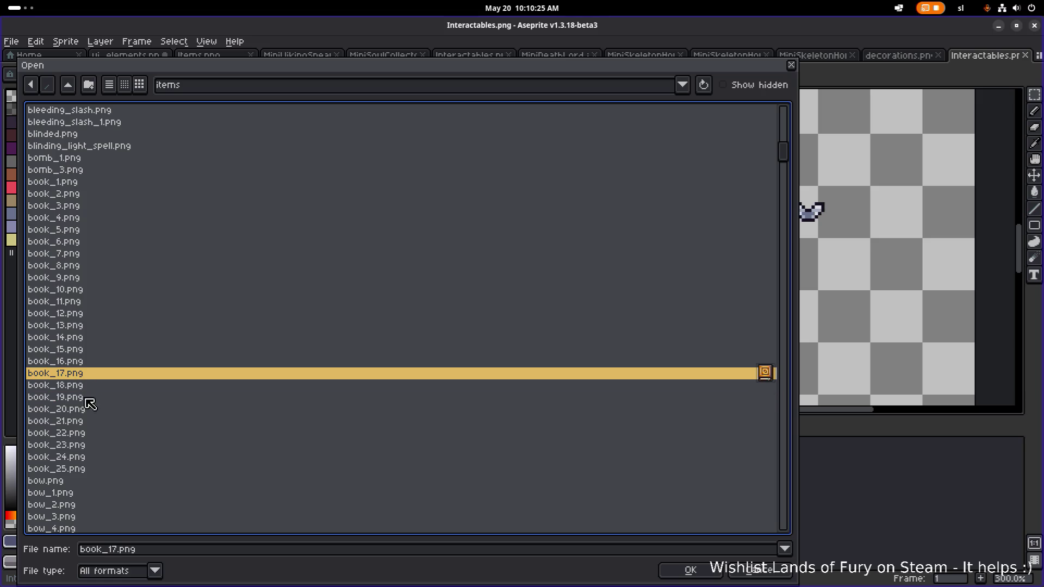
{"action": "left_click", "coordinate": [102, 421]}
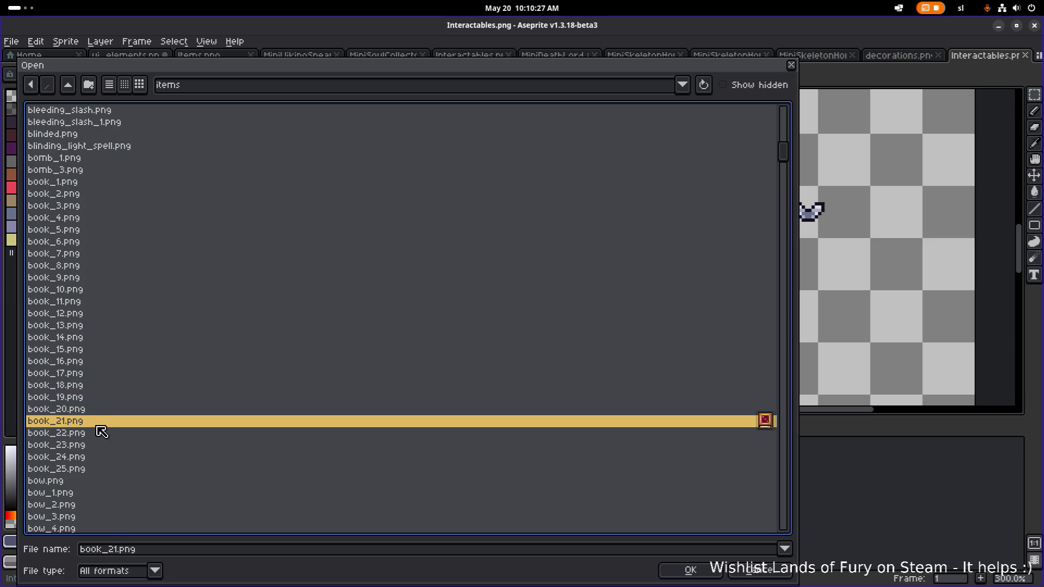
{"action": "left_click", "coordinate": [100, 434]}
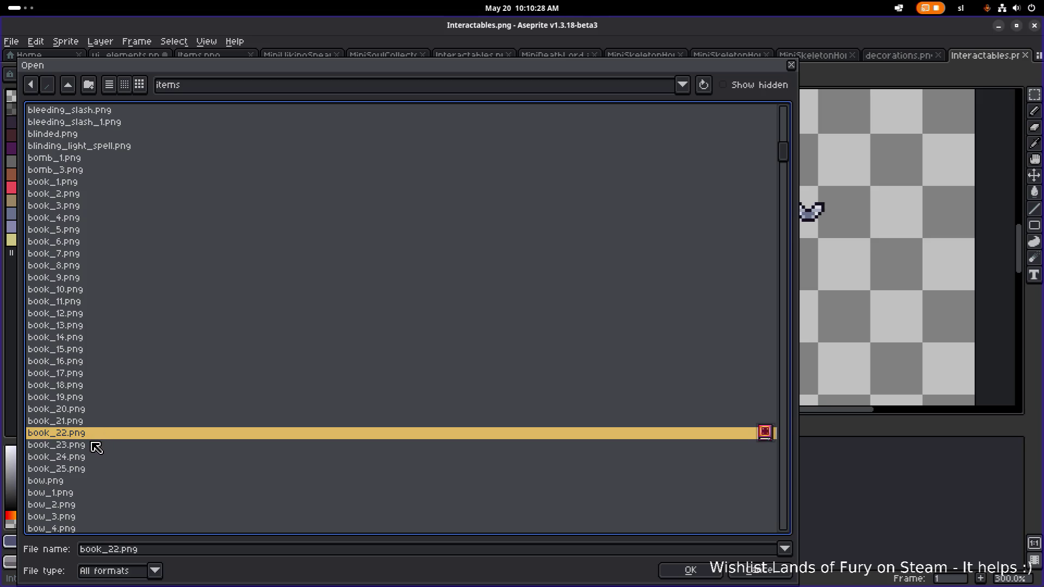
{"action": "left_click", "coordinate": [94, 451]}
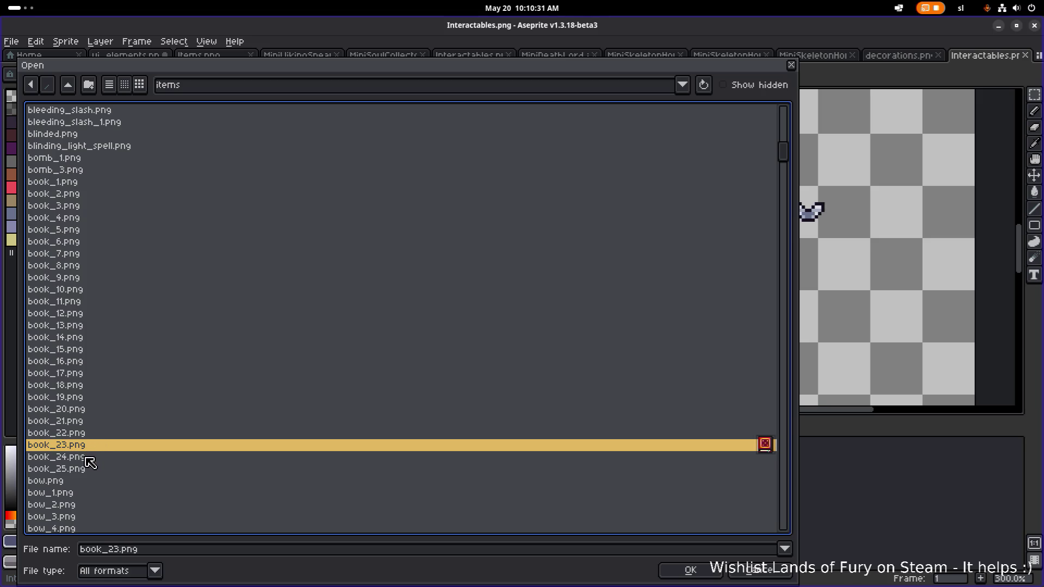
{"action": "left_click", "coordinate": [88, 460]}
Open book_1.png, the red book sprite, in a new tab.
{"action": "left_click", "coordinate": [93, 186]}
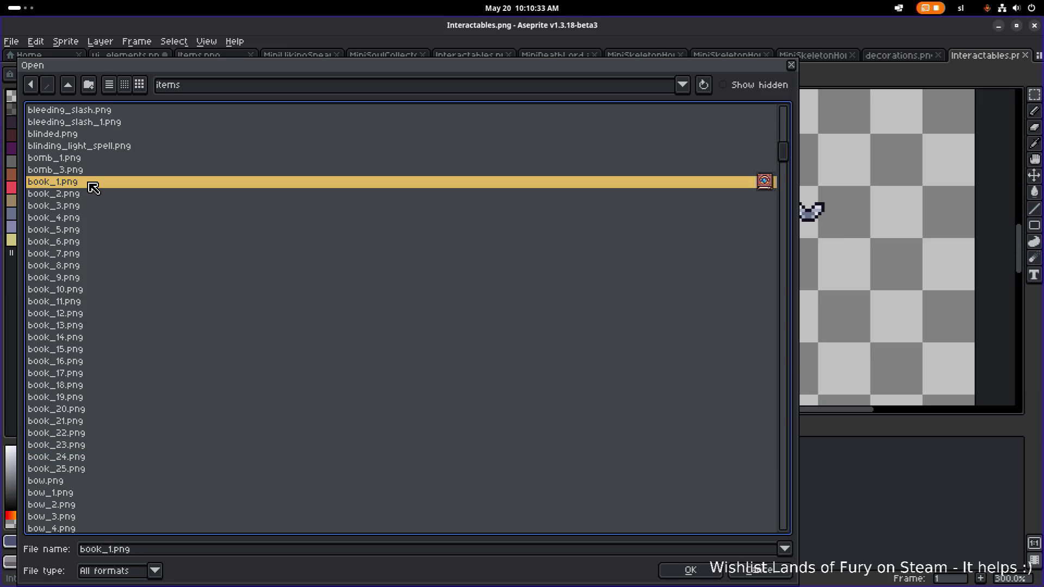
{"action": "left_click", "coordinate": [98, 162]}
{"action": "left_click", "coordinate": [96, 170]}
{"action": "left_click", "coordinate": [89, 180]}
{"action": "double_click", "coordinate": [91, 182]}
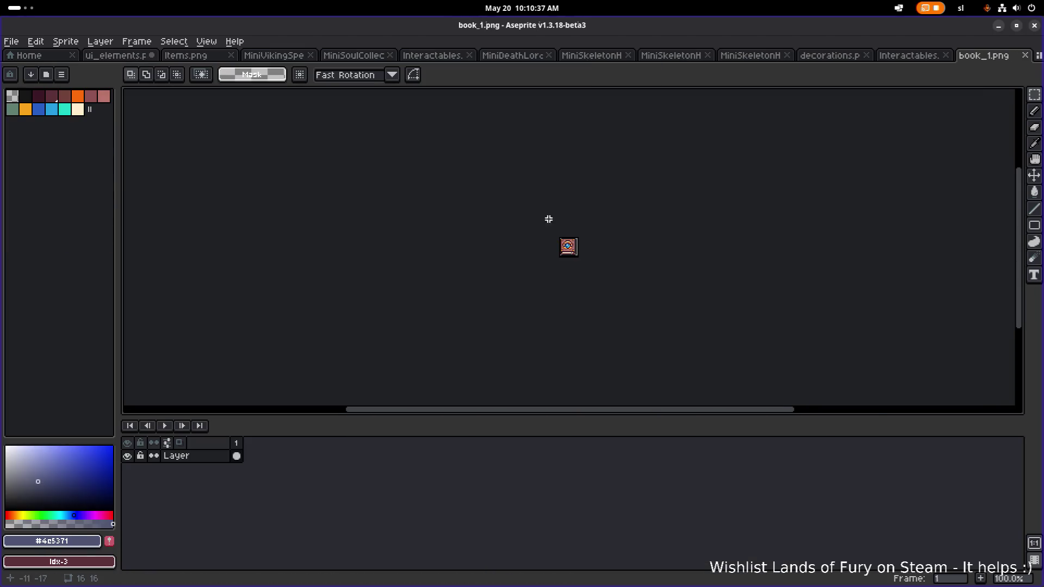
Copy the whole book_1.png sprite and paste it into Interactables.png beside the last tombstone.
{"action": "key", "text": "ctrl+a"}
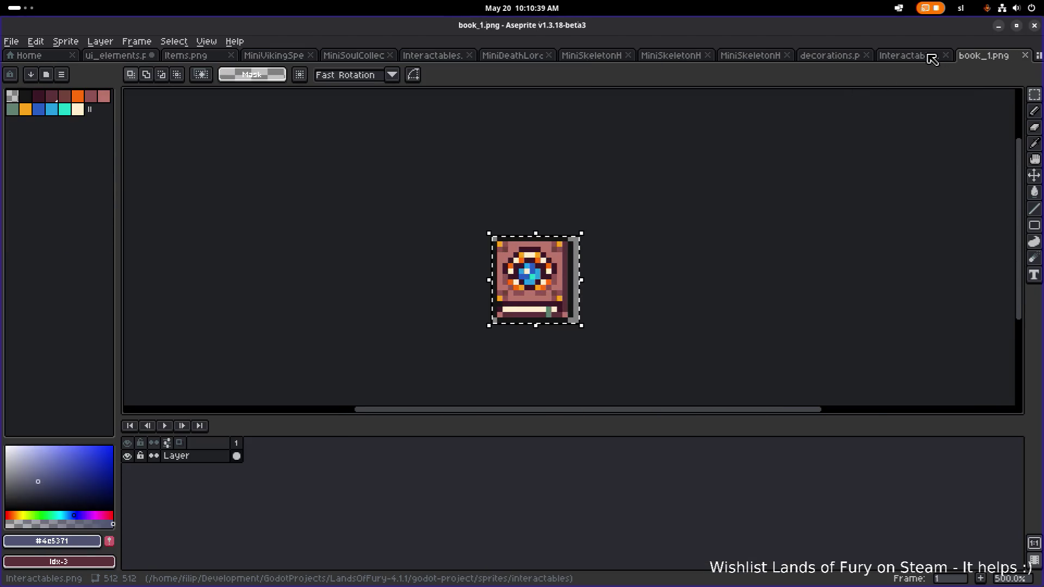
{"action": "left_click", "coordinate": [919, 55]}
{"action": "scroll", "coordinate": [582, 200], "scroll_direction": "up", "scroll_amount": 2}
{"action": "key", "text": "ctrl+v"}
{"action": "mouse_move", "coordinate": [580, 236]}
{"action": "left_mouse_down"}
{"action": "mouse_move", "coordinate": [625, 220]}
{"action": "mouse_move", "coordinate": [552, 216]}
{"action": "mouse_move", "coordinate": [649, 230]}
{"action": "left_mouse_up"}
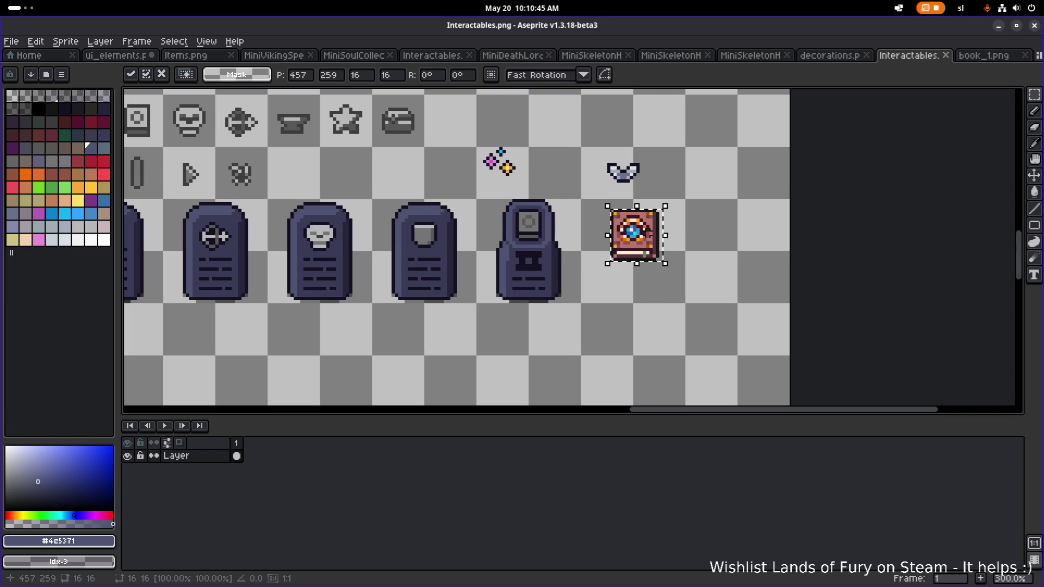
Flip the pasted book vertically and mirror it horizontally, then commit it.
{"action": "key", "text": "shift+v"}
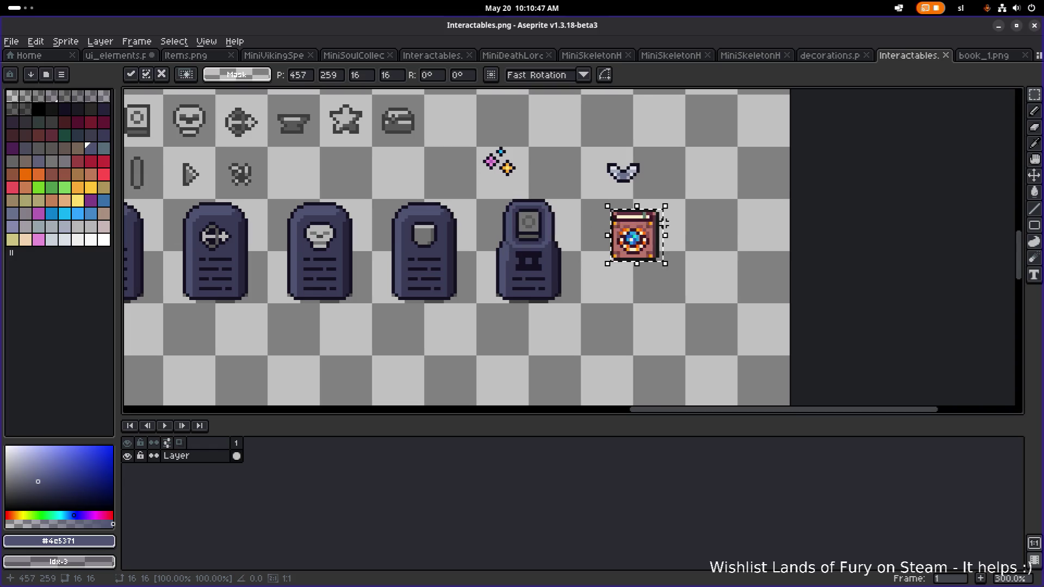
{"action": "key", "text": "shift+h"}
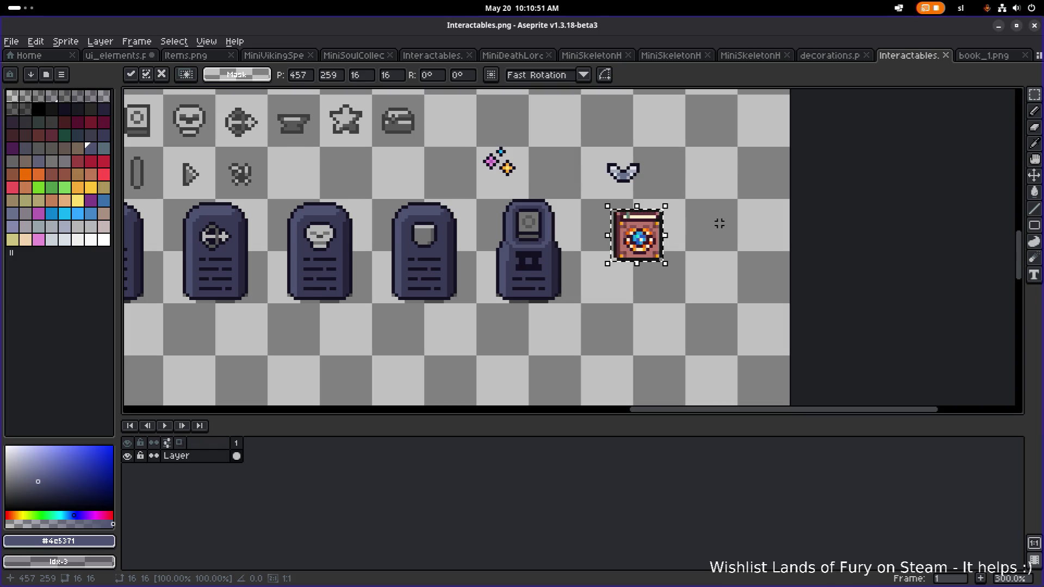
{"action": "left_click", "coordinate": [690, 240]}
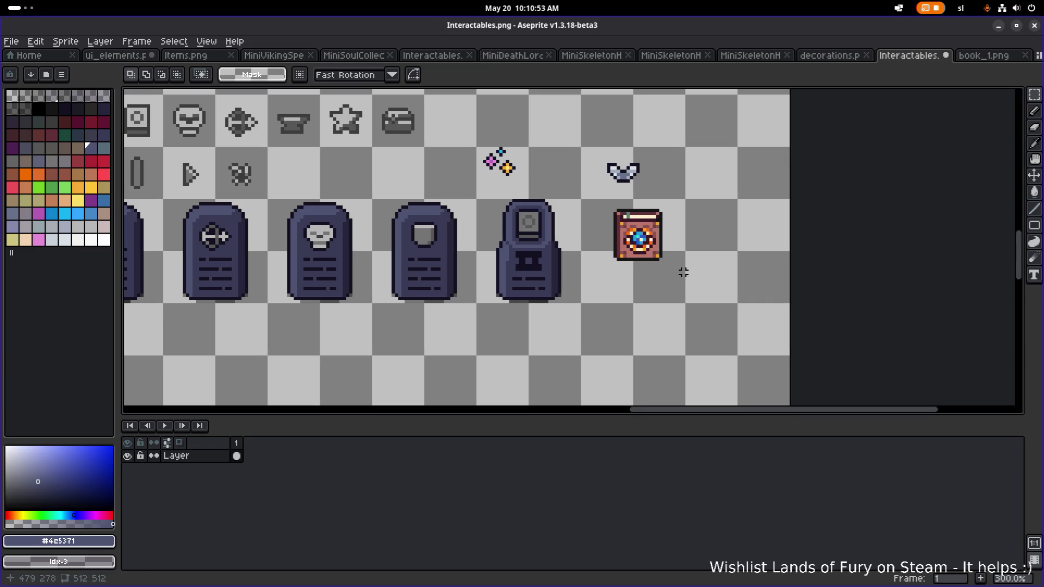
Reselect the book, flip it vertically again, and nudge it next to the tombstone.
{"action": "left_click_drag", "start_coordinate": [681, 270], "coordinate": [591, 203]}
{"action": "key", "text": "shift+v"}
{"action": "mouse_move", "coordinate": [669, 255]}
{"action": "left_mouse_down"}
{"action": "mouse_move", "coordinate": [555, 240]}
{"action": "mouse_move", "coordinate": [657, 246]}
{"action": "left_mouse_up"}
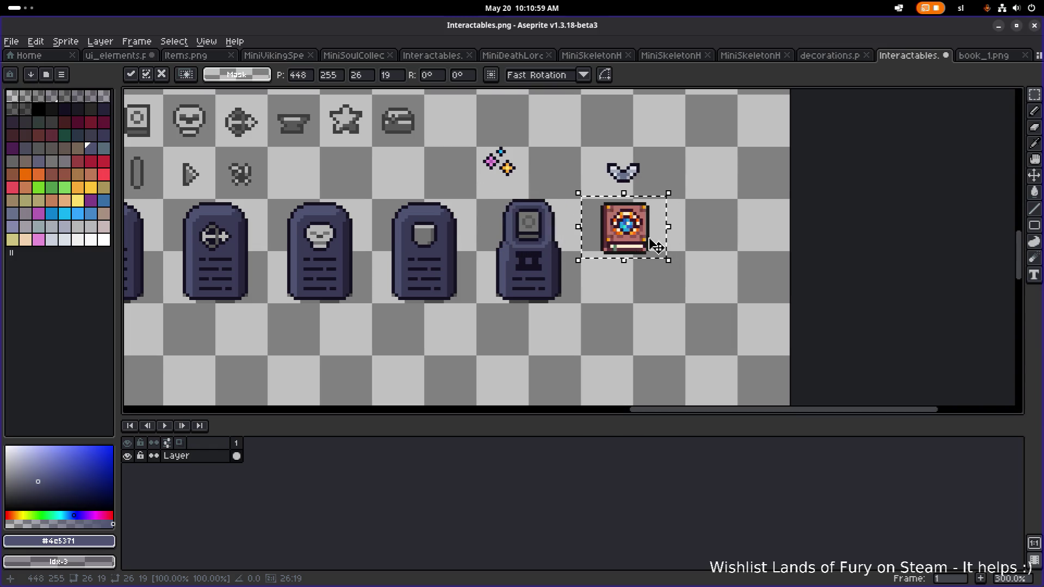
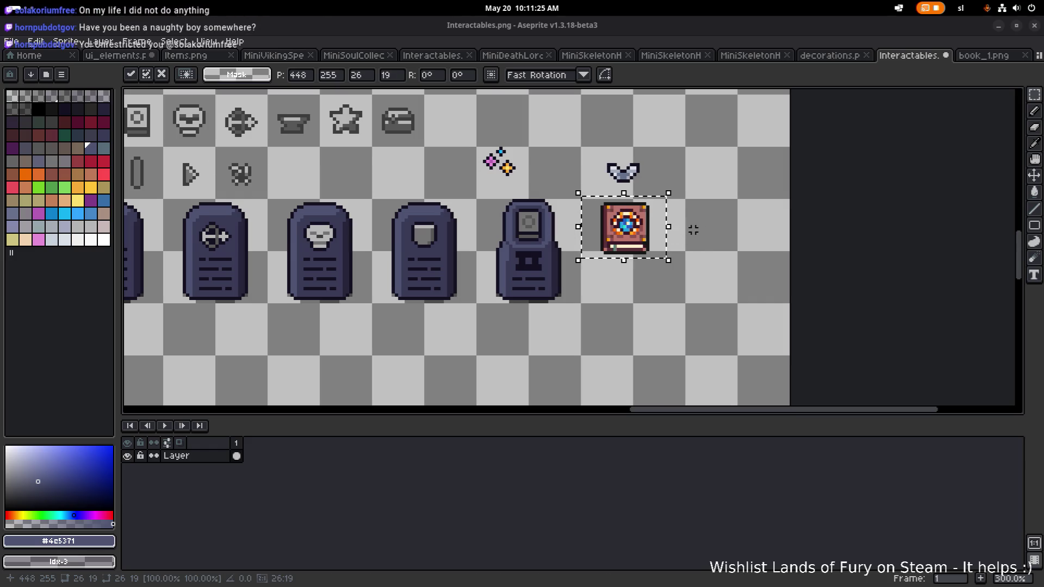
Reselect the book sprite and shift it up and to the right.
{"action": "left_click", "coordinate": [687, 272]}
{"action": "mouse_move", "coordinate": [687, 272]}
{"action": "left_mouse_down"}
{"action": "mouse_move", "coordinate": [601, 197]}
{"action": "mouse_move", "coordinate": [525, 227]}
{"action": "mouse_move", "coordinate": [690, 231]}
{"action": "left_mouse_up"}
{"action": "scroll", "coordinate": [691, 231], "scroll_direction": "up", "scroll_amount": 2}
{"action": "mouse_move", "coordinate": [647, 292]}
{"action": "left_mouse_down"}
{"action": "mouse_move", "coordinate": [628, 281]}
{"action": "mouse_move", "coordinate": [661, 261]}
{"action": "mouse_move", "coordinate": [656, 271]}
{"action": "left_mouse_up"}
{"action": "scroll", "coordinate": [580, 267], "scroll_direction": "up", "scroll_amount": 2}
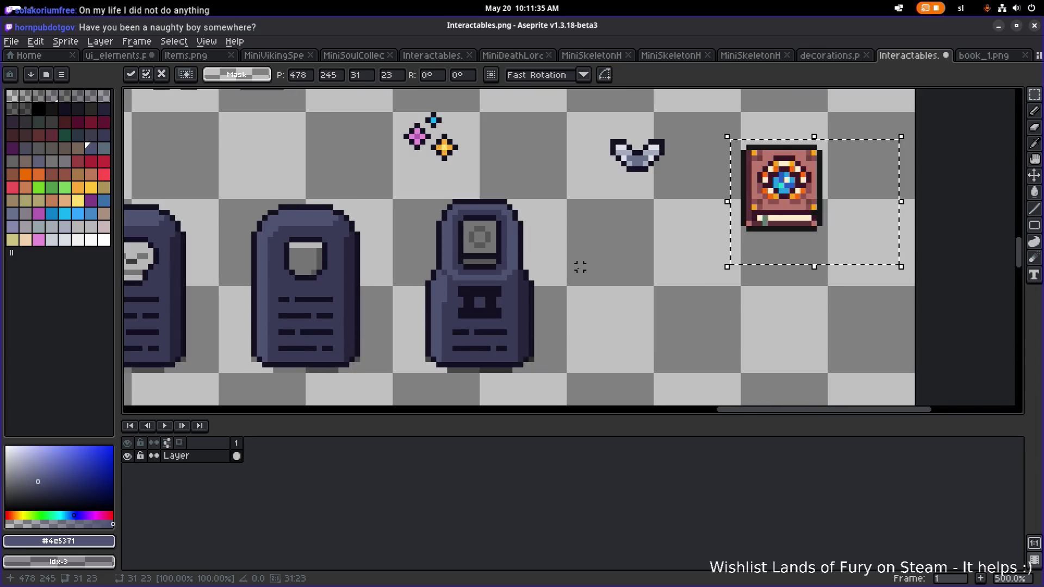
{"action": "left_click_drag", "start_coordinate": [602, 376], "coordinate": [477, 187]}
{"action": "scroll", "coordinate": [588, 216], "scroll_direction": "down", "scroll_amount": 1}
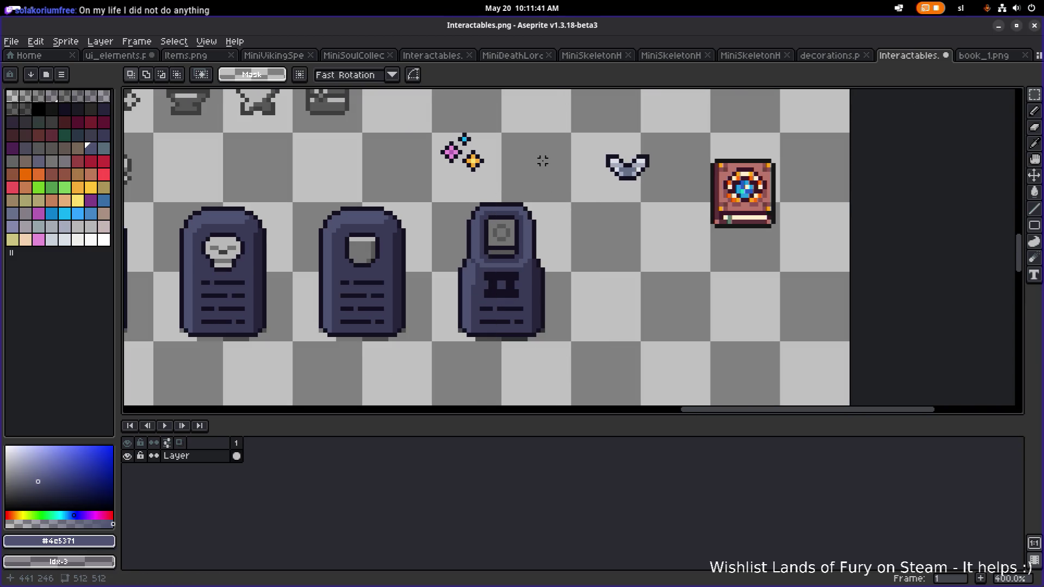
Move the sparkle and bow sprites up one row.
{"action": "left_click_drag", "start_coordinate": [543, 161], "coordinate": [573, 245]}
{"action": "left_click_drag", "start_coordinate": [460, 277], "coordinate": [692, 185]}
{"action": "mouse_move", "coordinate": [652, 254]}
{"action": "left_mouse_down"}
{"action": "mouse_move", "coordinate": [629, 175]}
{"action": "mouse_move", "coordinate": [645, 154]}
{"action": "left_mouse_up"}
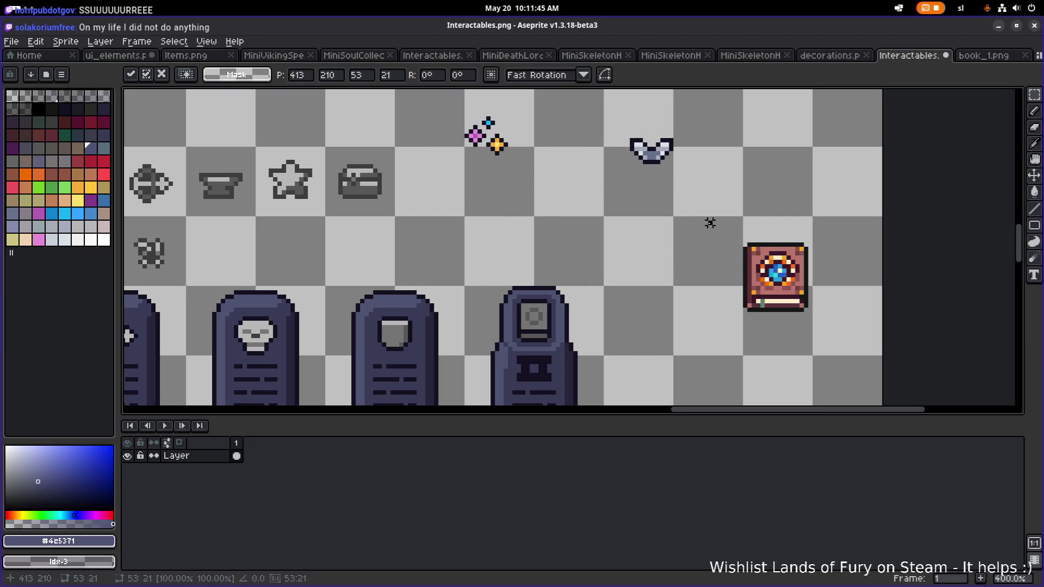
{"action": "left_click", "coordinate": [710, 222]}
Move the book sprite into the icon row above the tombstones.
{"action": "left_click_drag", "start_coordinate": [703, 323], "coordinate": [837, 218]}
{"action": "mouse_move", "coordinate": [784, 277]}
{"action": "left_mouse_down"}
{"action": "mouse_move", "coordinate": [555, 283]}
{"action": "mouse_move", "coordinate": [635, 293]}
{"action": "mouse_move", "coordinate": [626, 245]}
{"action": "mouse_move", "coordinate": [545, 233]}
{"action": "mouse_move", "coordinate": [564, 250]}
{"action": "mouse_move", "coordinate": [588, 242]}
{"action": "left_mouse_up"}
{"action": "left_click", "coordinate": [670, 305]}
{"action": "left_click_drag", "start_coordinate": [676, 312], "coordinate": [579, 242]}
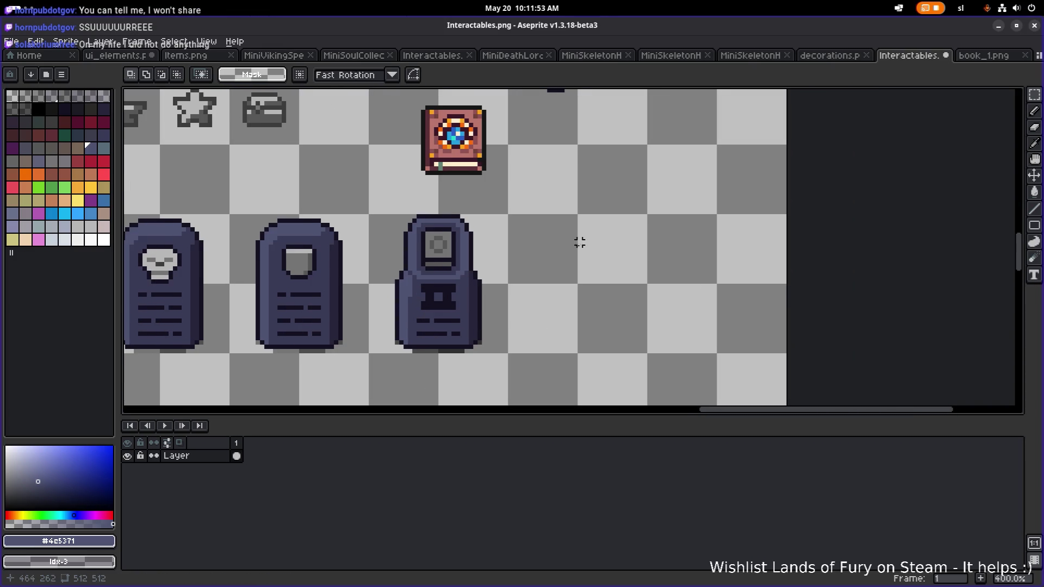
Place the book sprite beside the bow sprite.
{"action": "mouse_move", "coordinate": [522, 208]}
{"action": "left_mouse_down"}
{"action": "mouse_move", "coordinate": [436, 343]}
{"action": "mouse_move", "coordinate": [441, 363]}
{"action": "left_mouse_up"}
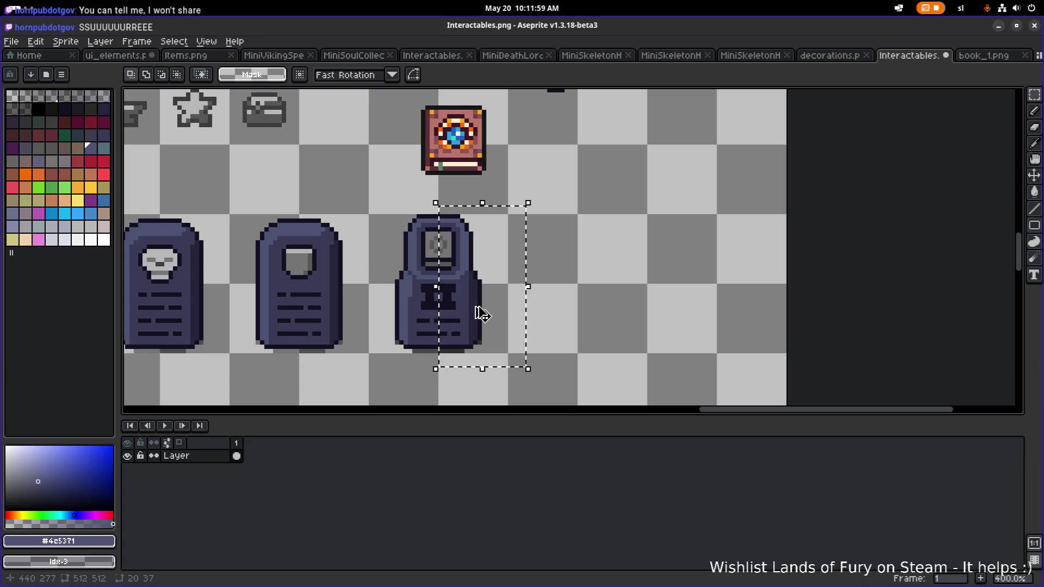
{"action": "scroll", "coordinate": [560, 249], "scroll_direction": "up", "scroll_amount": 1}
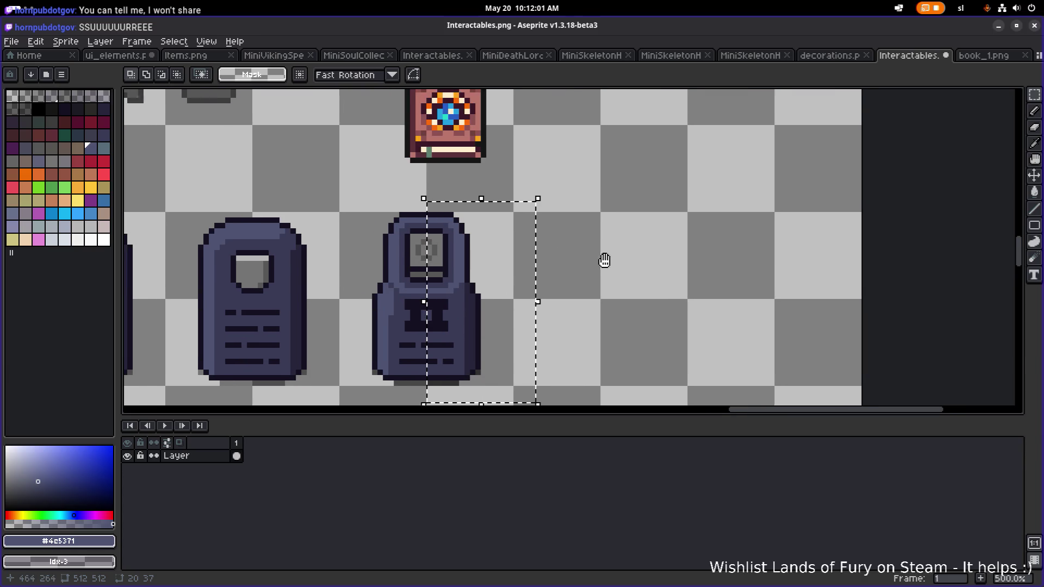
{"action": "scroll", "coordinate": [604, 260], "scroll_direction": "down", "scroll_amount": 2}
{"action": "mouse_move", "coordinate": [554, 215]}
{"action": "left_mouse_down"}
{"action": "mouse_move", "coordinate": [478, 154]}
{"action": "mouse_move", "coordinate": [381, 270]}
{"action": "mouse_move", "coordinate": [493, 251]}
{"action": "mouse_move", "coordinate": [541, 216]}
{"action": "mouse_move", "coordinate": [626, 203]}
{"action": "left_mouse_up"}
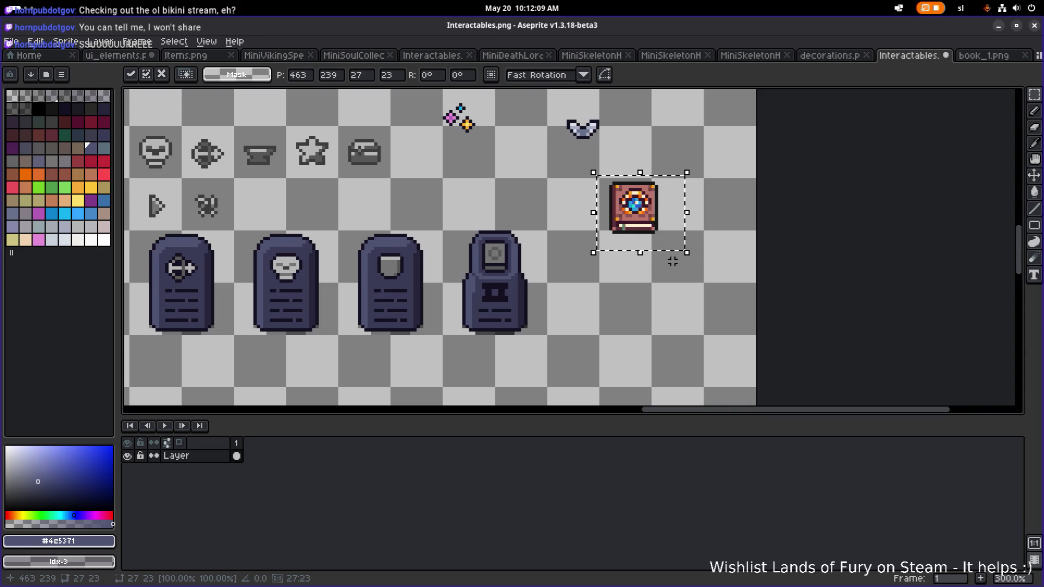
{"action": "left_click_drag", "start_coordinate": [668, 241], "coordinate": [687, 188]}
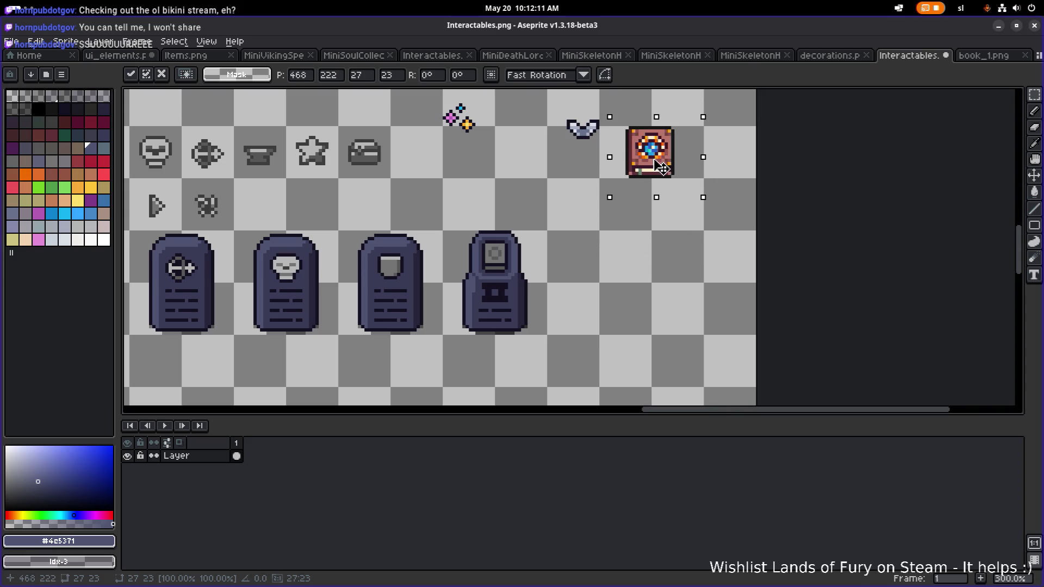
{"action": "left_click", "coordinate": [589, 273]}
Copy the robot terminal's right half beside it to make a double-width terminal.
{"action": "scroll", "coordinate": [545, 309], "scroll_direction": "up", "scroll_amount": 2}
{"action": "mouse_move", "coordinate": [582, 143]}
{"action": "left_mouse_down"}
{"action": "mouse_move", "coordinate": [460, 343]}
{"action": "mouse_move", "coordinate": [459, 368]}
{"action": "left_mouse_up"}
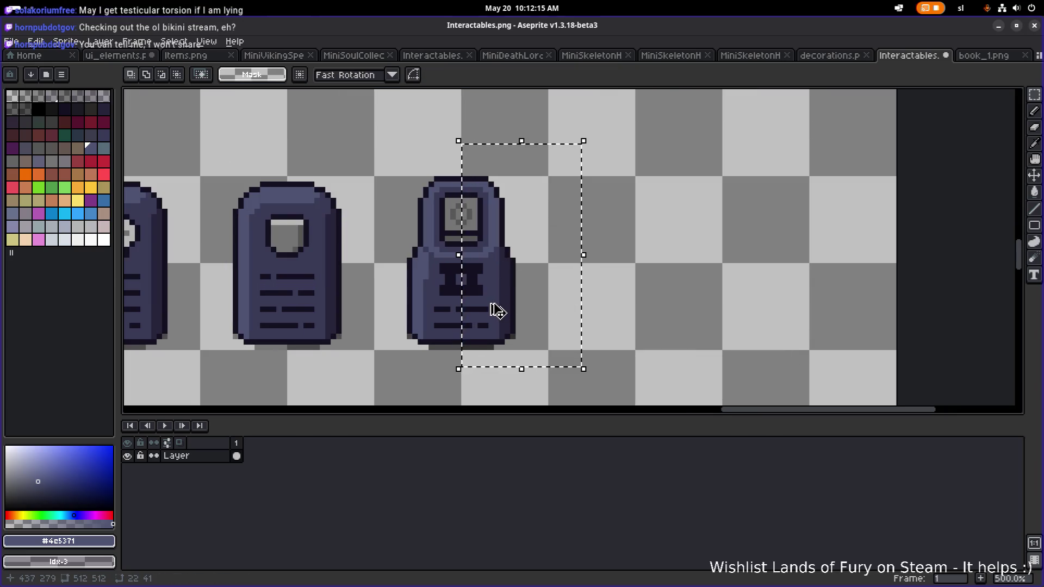
{"action": "mouse_move", "coordinate": [567, 125]}
{"action": "left_mouse_down"}
{"action": "mouse_move", "coordinate": [443, 337]}
{"action": "mouse_move", "coordinate": [442, 358]}
{"action": "mouse_move", "coordinate": [492, 327]}
{"action": "mouse_move", "coordinate": [529, 327]}
{"action": "left_mouse_up"}
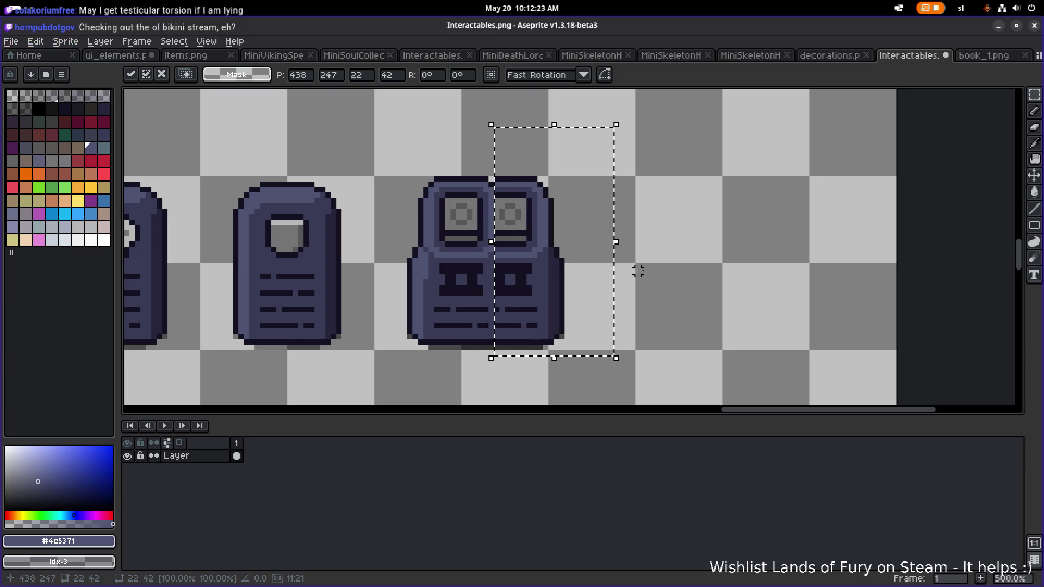
{"action": "key", "text": "ctrl+d"}
{"action": "left_click_drag", "start_coordinate": [576, 396], "coordinate": [406, 156]}
{"action": "left_click_drag", "start_coordinate": [512, 256], "coordinate": [479, 257]}
{"action": "key", "text": "Right"}
{"action": "key", "text": "Right"}
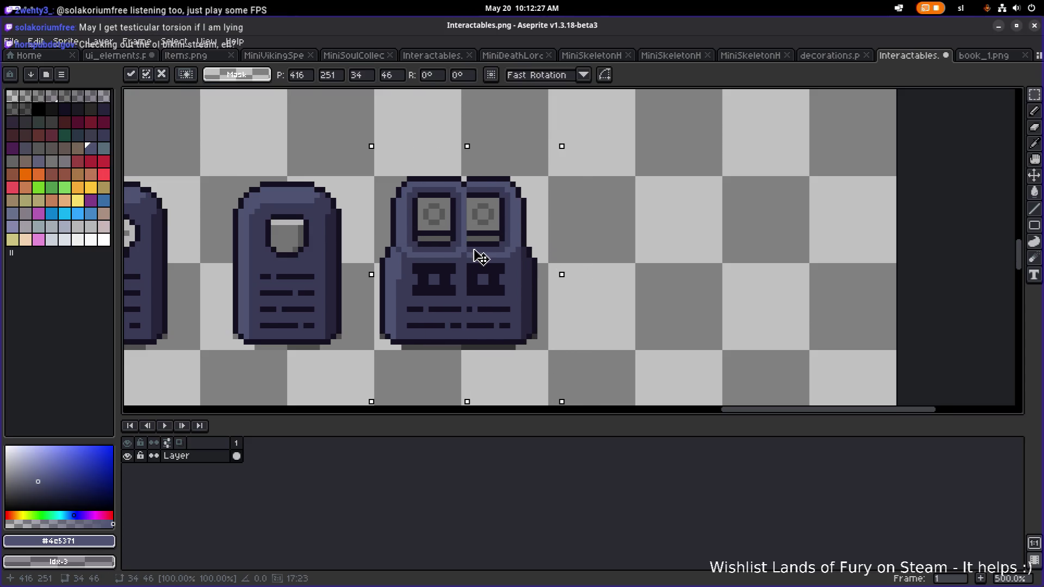
{"action": "key", "text": "ctrl+d"}
{"action": "mouse_move", "coordinate": [542, 101]}
{"action": "left_mouse_down"}
{"action": "mouse_move", "coordinate": [485, 168]}
{"action": "mouse_move", "coordinate": [386, 241]}
{"action": "left_mouse_up"}
{"action": "key", "text": "ctrl+d"}
{"action": "scroll", "coordinate": [420, 152], "scroll_direction": "down", "scroll_amount": 1}
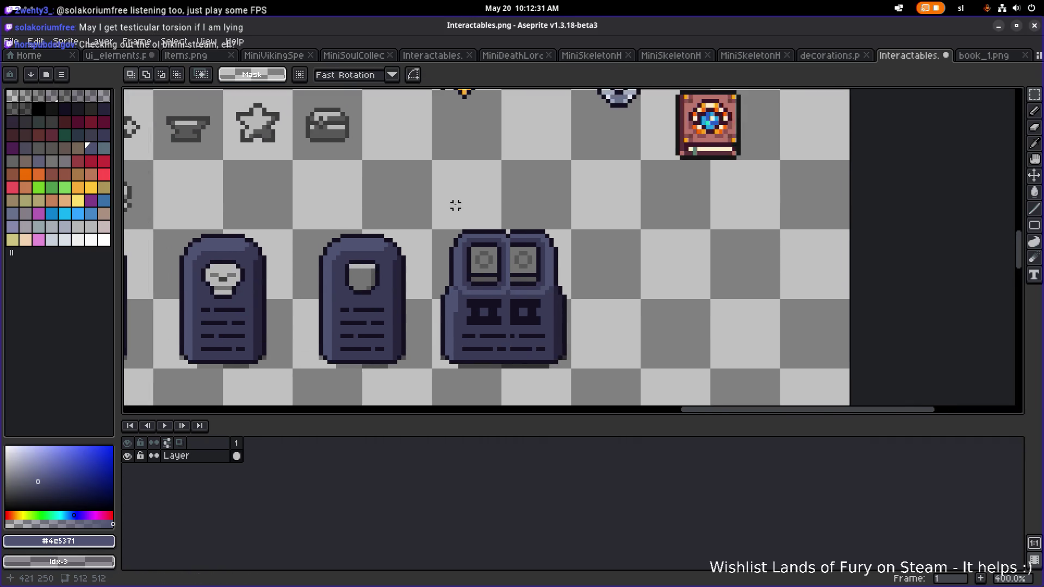
Raise the top section of the double terminal.
{"action": "left_click_drag", "start_coordinate": [433, 202], "coordinate": [620, 278]}
{"action": "key", "text": "ctrl+d"}
{"action": "mouse_move", "coordinate": [433, 188]}
{"action": "left_mouse_down"}
{"action": "mouse_move", "coordinate": [611, 308]}
{"action": "mouse_move", "coordinate": [618, 287]}
{"action": "left_mouse_up"}
{"action": "left_click_drag", "start_coordinate": [550, 263], "coordinate": [551, 245]}
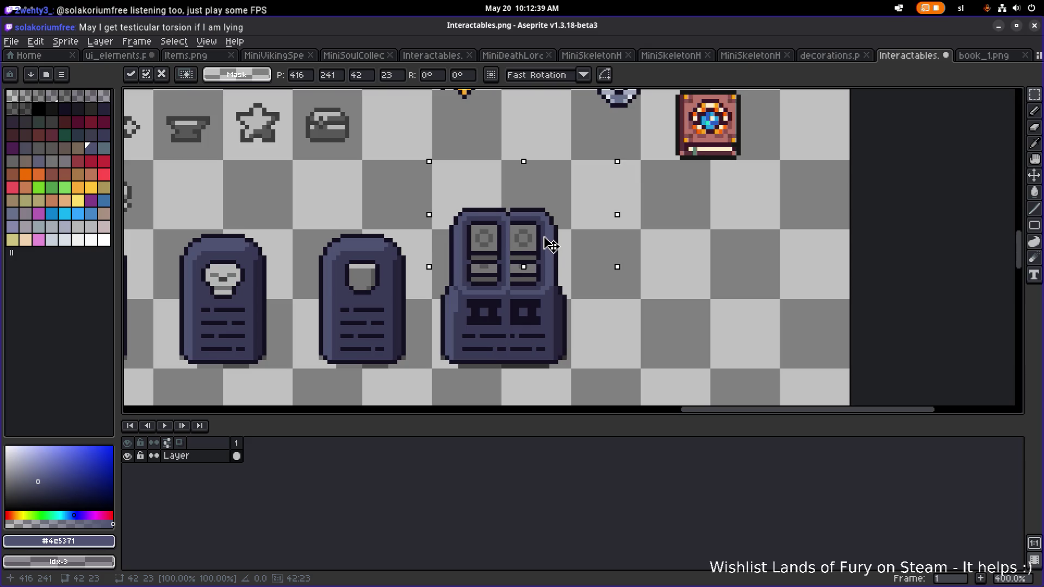
{"action": "key", "text": "Return"}
Try the book on the double terminal's screen, then undo back to the single terminal.
{"action": "scroll", "coordinate": [680, 223], "scroll_direction": "up", "scroll_amount": 2}
{"action": "left_click_drag", "start_coordinate": [656, 232], "coordinate": [774, 141]}
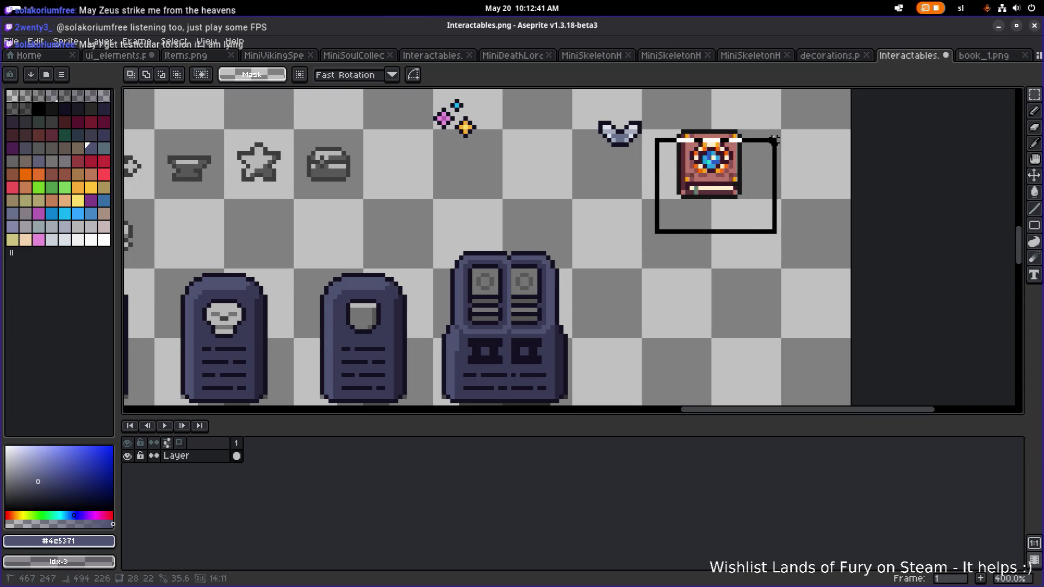
{"action": "left_click_drag", "start_coordinate": [743, 176], "coordinate": [540, 308]}
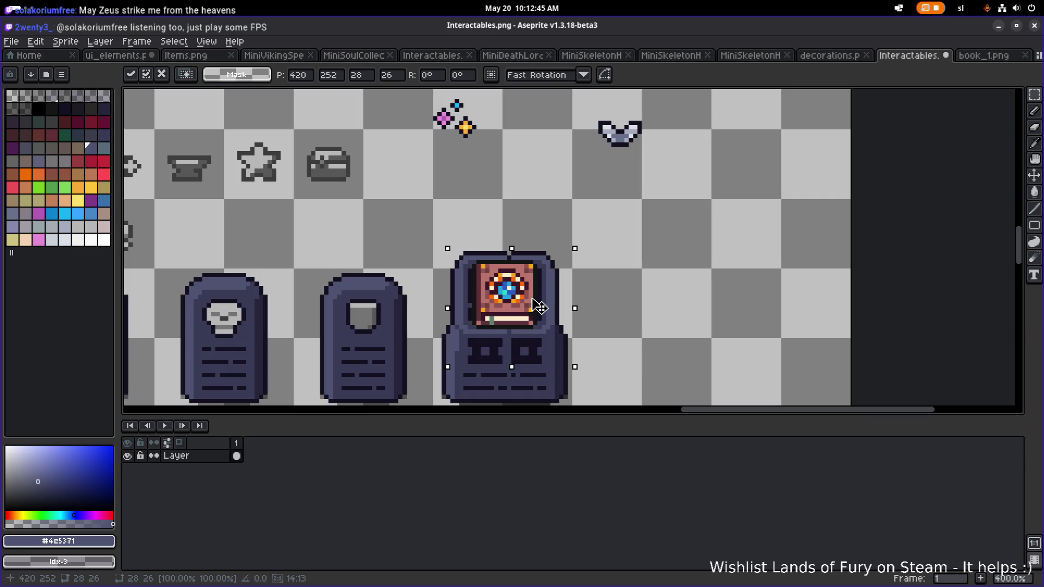
{"action": "key", "text": "Down"}
{"action": "left_click_drag", "start_coordinate": [540, 308], "coordinate": [769, 237]}
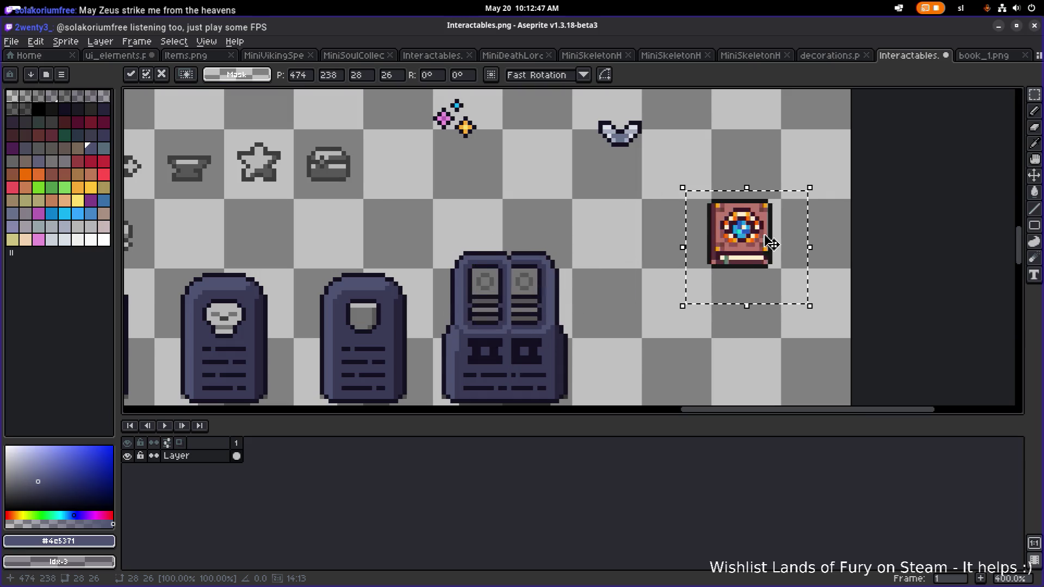
{"action": "key", "text": "ctrl+z"}
{"action": "key", "text": "ctrl+z"}
{"action": "key", "text": "ctrl+z"}
{"action": "key", "text": "ctrl+z"}
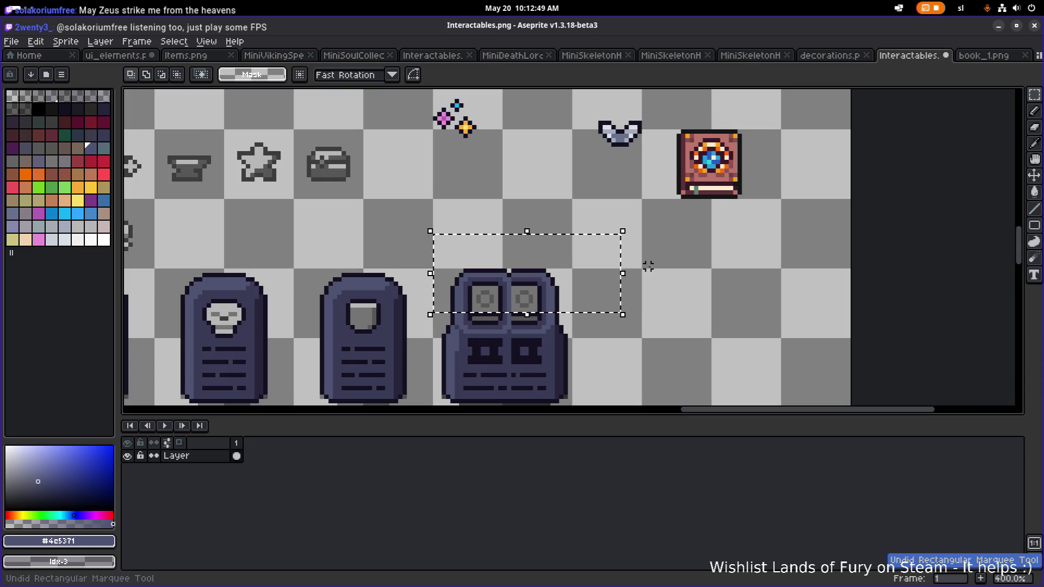
{"action": "key", "text": "ctrl+z"}
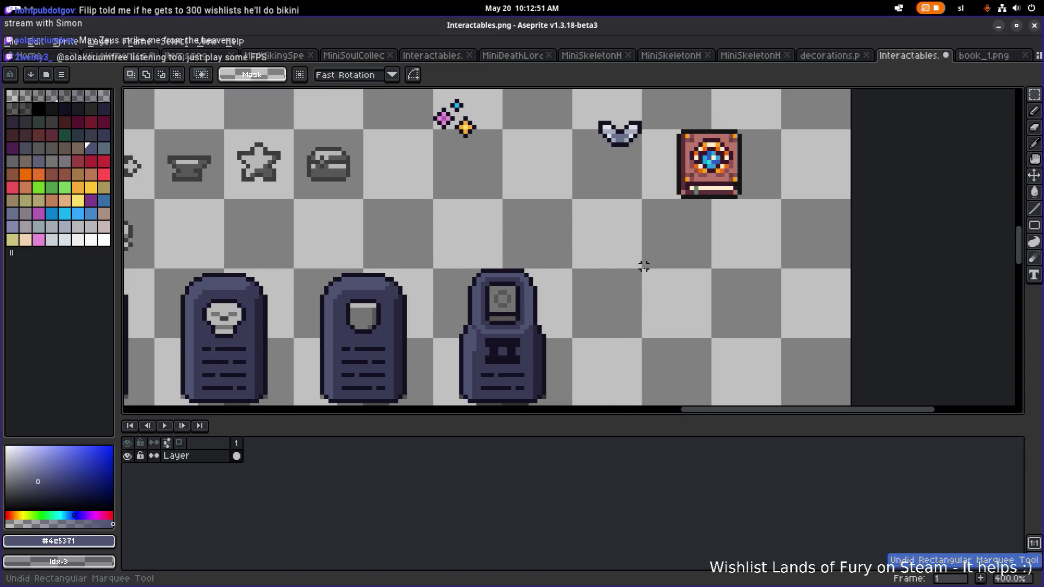
Select text lines on the robot terminal and the neighbouring terminal.
{"action": "left_click_drag", "start_coordinate": [634, 284], "coordinate": [687, 239]}
{"action": "scroll", "coordinate": [531, 339], "scroll_direction": "up", "scroll_amount": 3}
{"action": "left_click_drag", "start_coordinate": [501, 340], "coordinate": [684, 348]}
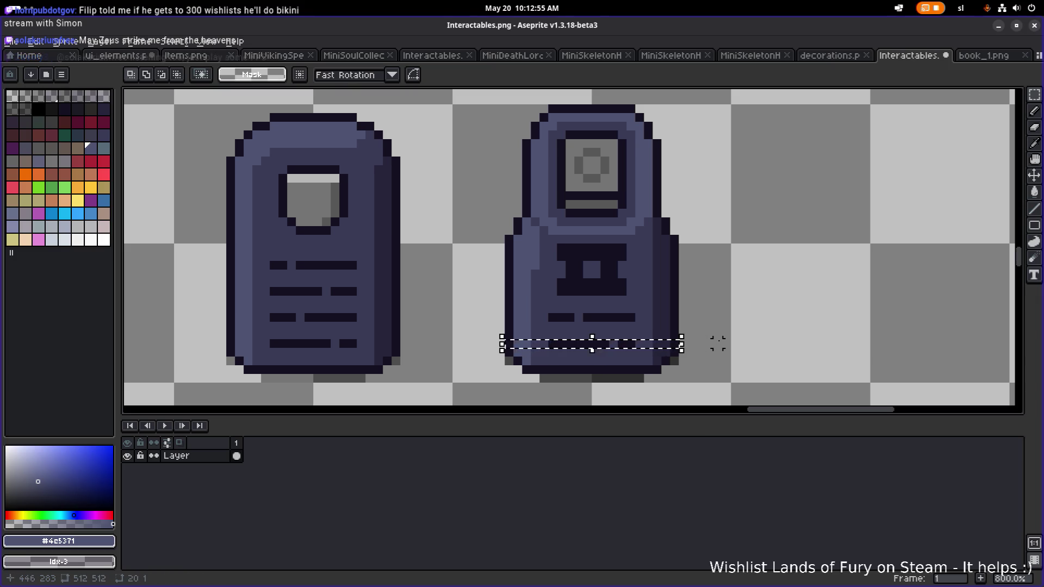
{"action": "left_click_drag", "start_coordinate": [231, 308], "coordinate": [402, 310]}
{"action": "left_click_drag", "start_coordinate": [665, 291], "coordinate": [568, 333]}
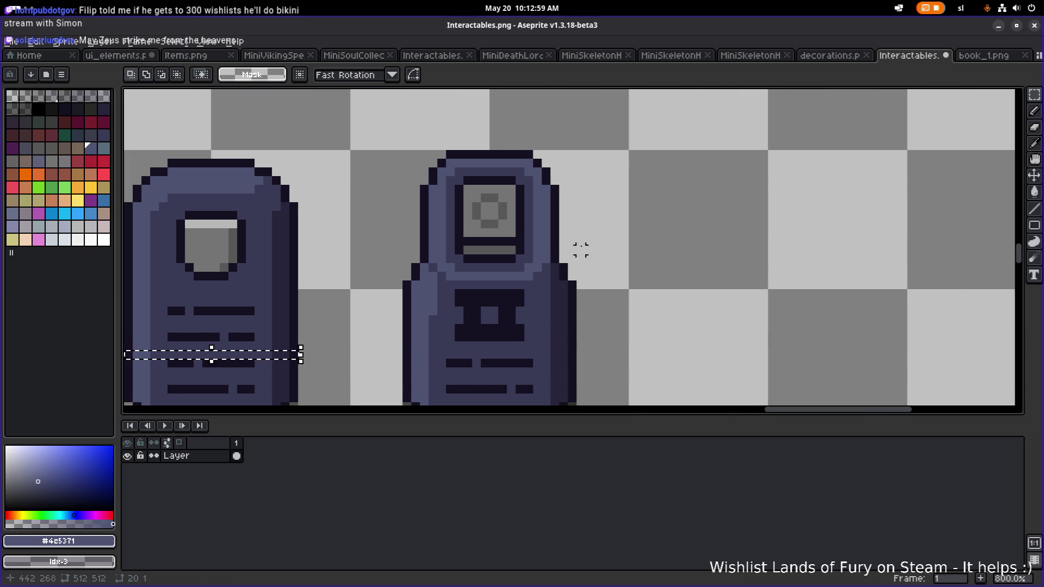
{"action": "scroll", "coordinate": [466, 226], "scroll_direction": "up", "scroll_amount": 2}
Darken the terminal's left side and right inner column with sampled #393a56.
{"action": "key", "text": "i"}
{"action": "left_click", "coordinate": [451, 172]}
{"action": "key", "text": "b"}
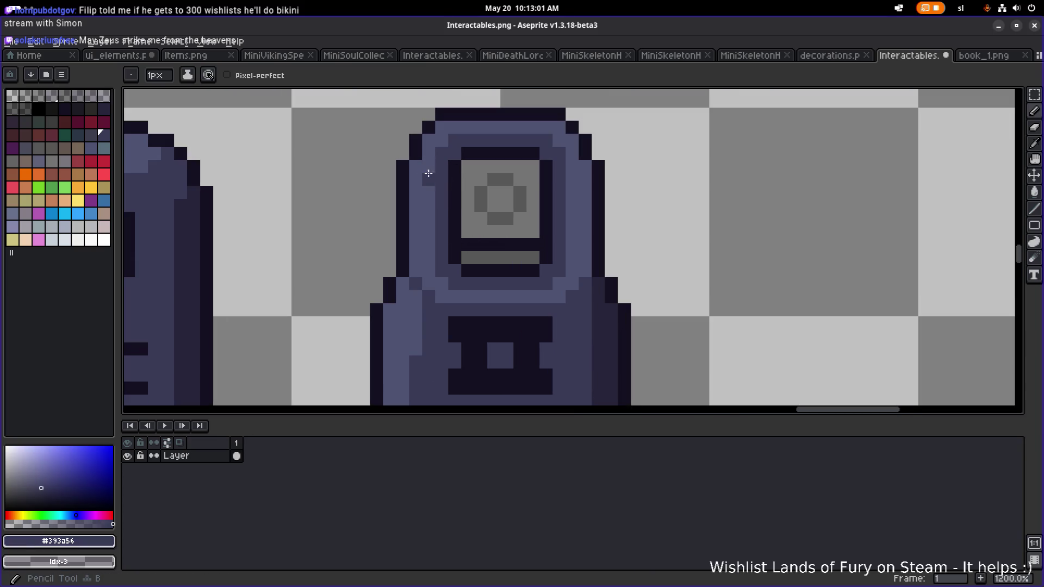
{"action": "left_click_drag", "start_coordinate": [429, 171], "coordinate": [431, 250]}
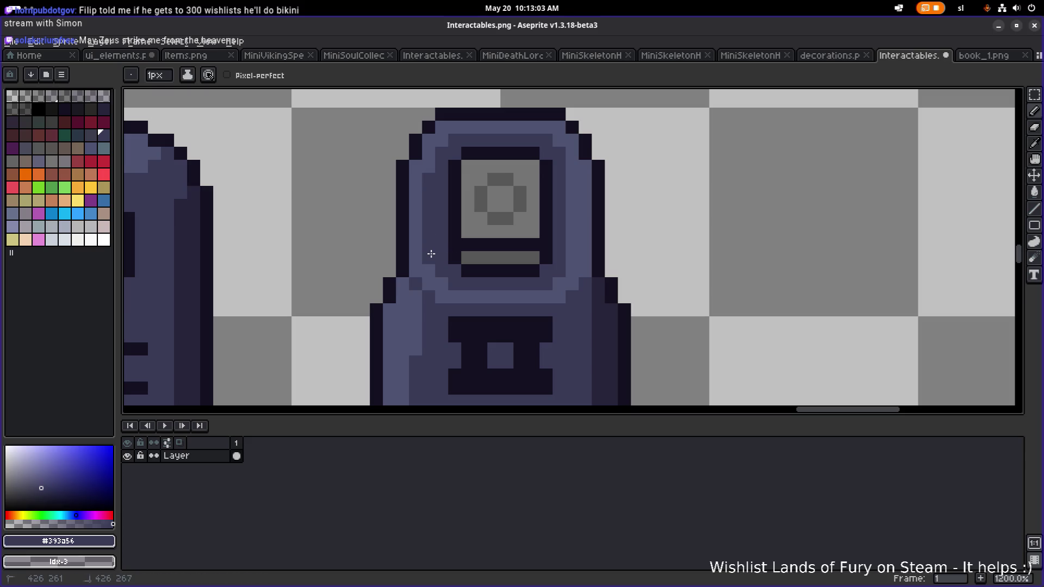
{"action": "left_click_drag", "start_coordinate": [567, 257], "coordinate": [570, 180]}
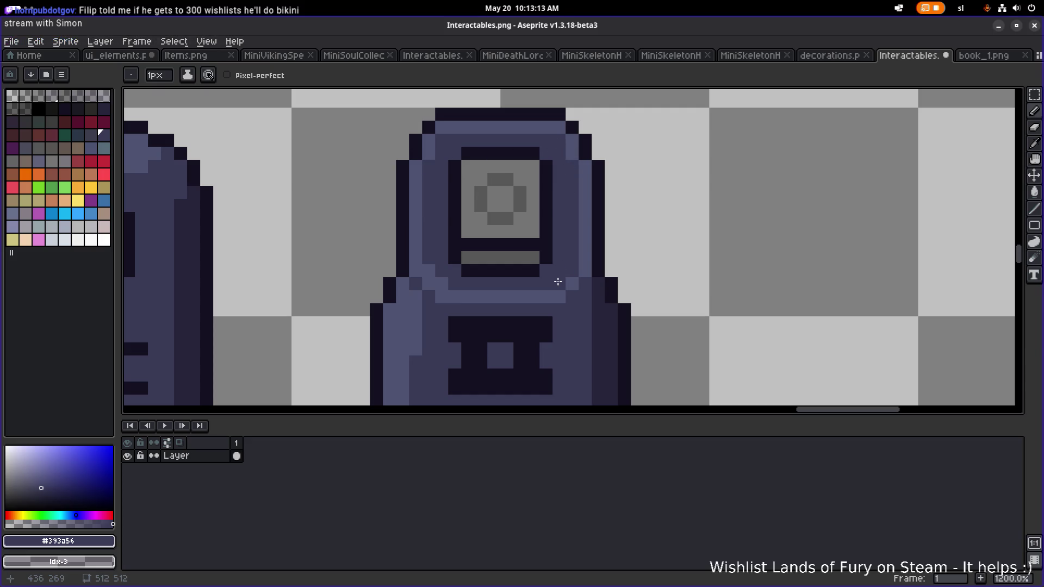
{"action": "scroll", "coordinate": [429, 271], "scroll_direction": "down", "scroll_amount": 4}
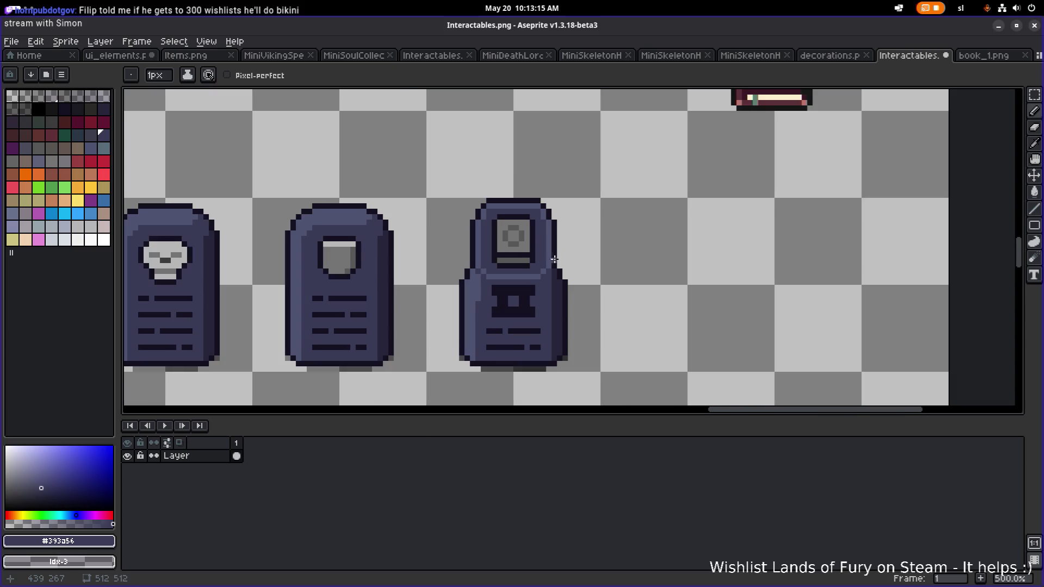
{"action": "scroll", "coordinate": [537, 205], "scroll_direction": "up", "scroll_amount": 5}
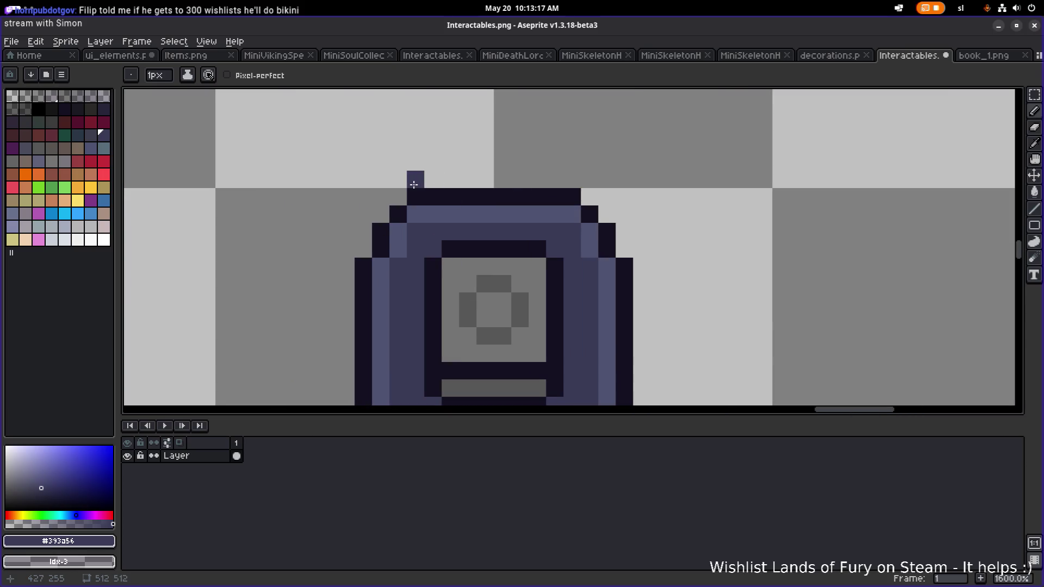
Lower the terminal's top strip by one pixel.
{"action": "key", "text": "m"}
{"action": "mouse_move", "coordinate": [335, 133]}
{"action": "left_mouse_down"}
{"action": "mouse_move", "coordinate": [446, 192]}
{"action": "mouse_move", "coordinate": [641, 210]}
{"action": "mouse_move", "coordinate": [652, 225]}
{"action": "left_mouse_up"}
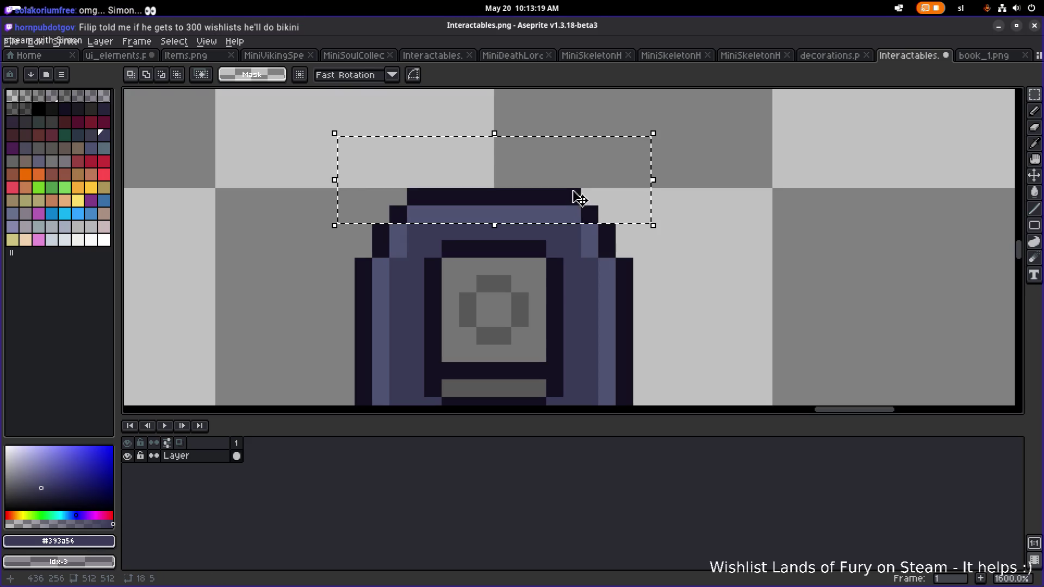
{"action": "left_click_drag", "start_coordinate": [582, 211], "coordinate": [582, 228]}
{"action": "key", "text": "ctrl+d"}
Erase the stray dark pixel beside the terminal's top.
{"action": "key", "text": "w"}
{"action": "left_click", "coordinate": [598, 234]}
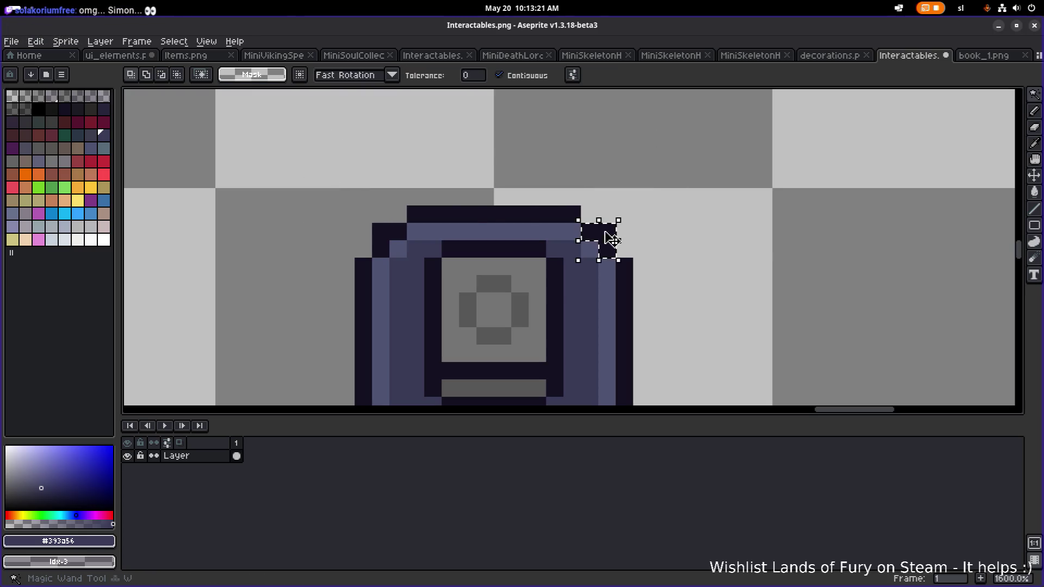
{"action": "left_click", "coordinate": [669, 195]}
{"action": "key", "text": "ctrl+d"}
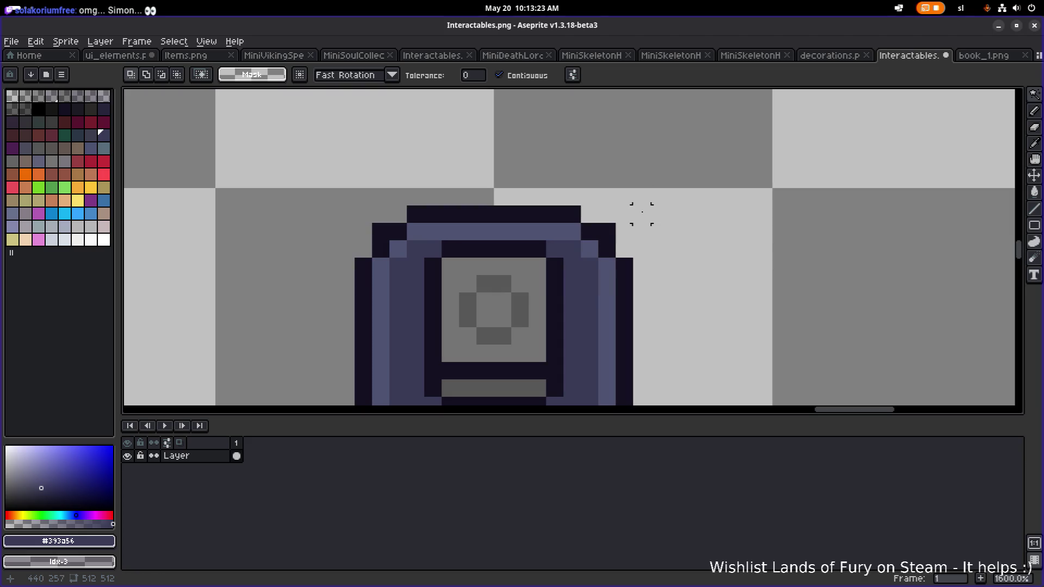
{"action": "key", "text": "e"}
{"action": "left_click", "coordinate": [606, 232]}
{"action": "scroll", "coordinate": [398, 233], "scroll_direction": "down", "scroll_amount": 4}
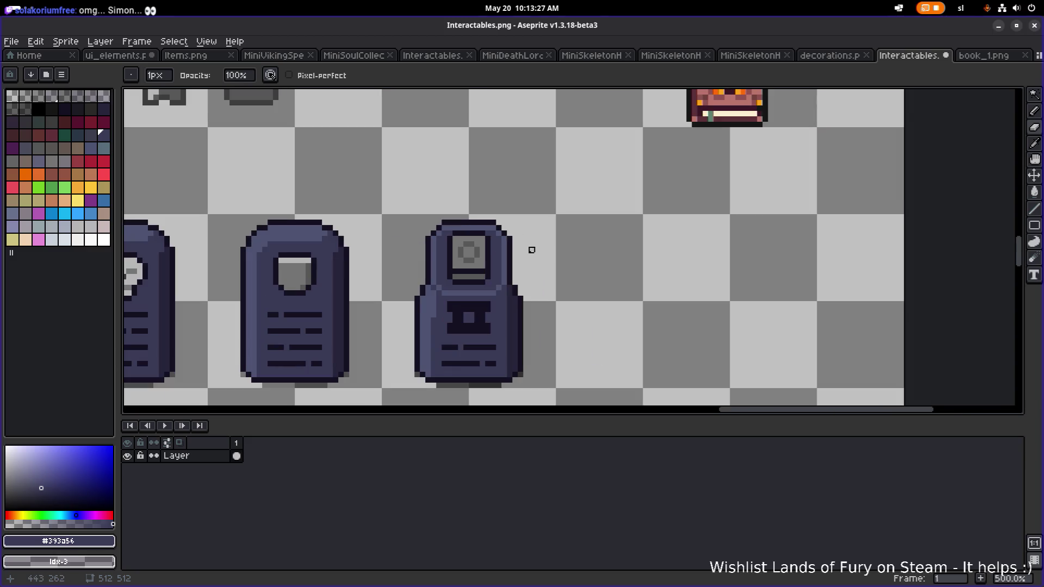
{"action": "scroll", "coordinate": [531, 266], "scroll_direction": "down", "scroll_amount": 1}
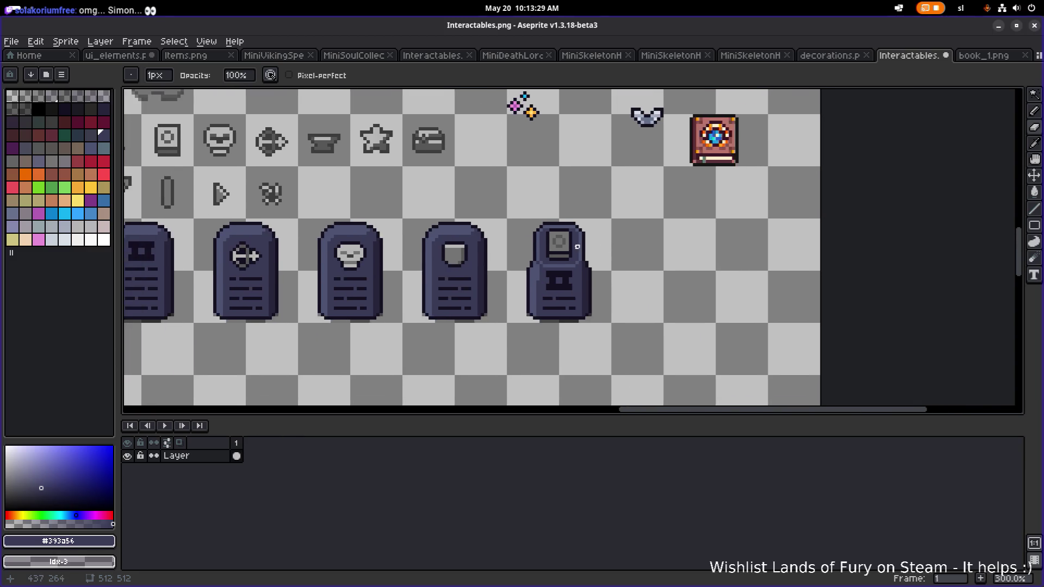
Widen the screen into a double-ring face by shifting its right part and left face half.
{"action": "scroll", "coordinate": [568, 246], "scroll_direction": "up", "scroll_amount": 5}
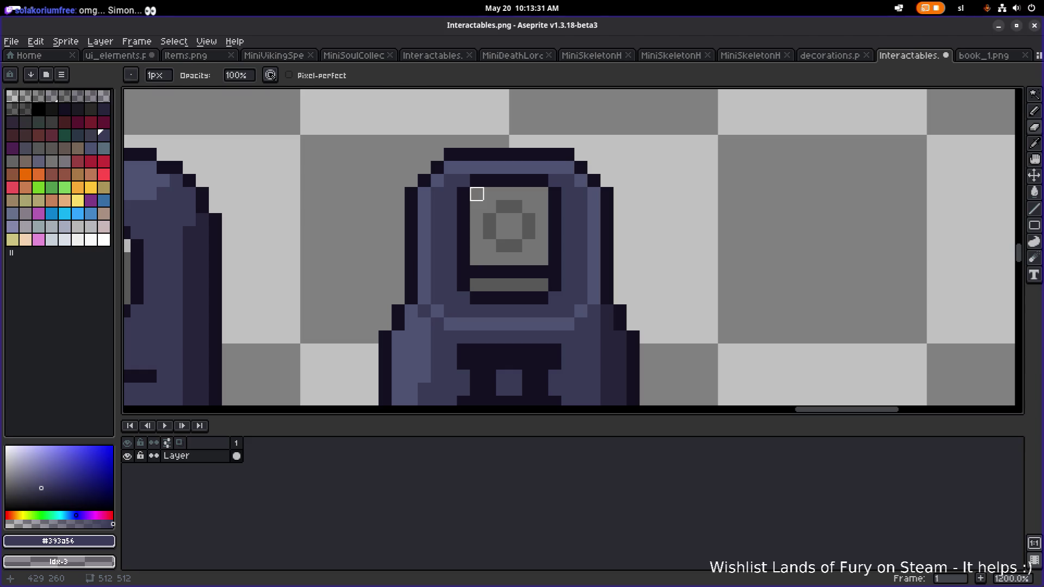
{"action": "key", "text": "m"}
{"action": "mouse_move", "coordinate": [458, 174]}
{"action": "left_mouse_down"}
{"action": "mouse_move", "coordinate": [590, 266]}
{"action": "mouse_move", "coordinate": [561, 306]}
{"action": "left_mouse_up"}
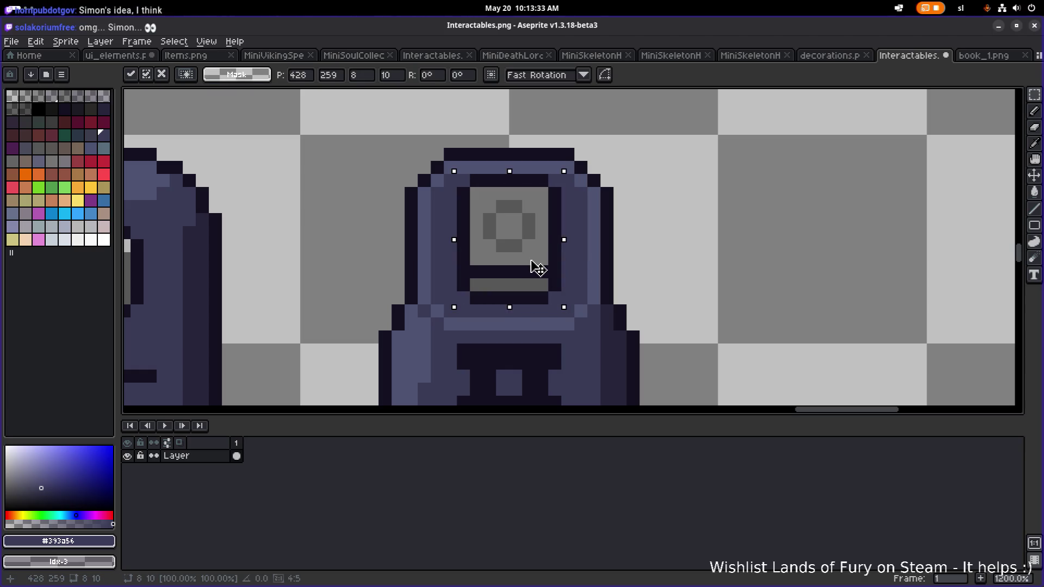
{"action": "left_click_drag", "start_coordinate": [538, 267], "coordinate": [522, 265]}
{"action": "key", "text": "Escape"}
{"action": "mouse_move", "coordinate": [546, 185]}
{"action": "left_mouse_down"}
{"action": "mouse_move", "coordinate": [489, 298]}
{"action": "mouse_move", "coordinate": [477, 295]}
{"action": "mouse_move", "coordinate": [546, 281]}
{"action": "left_mouse_up"}
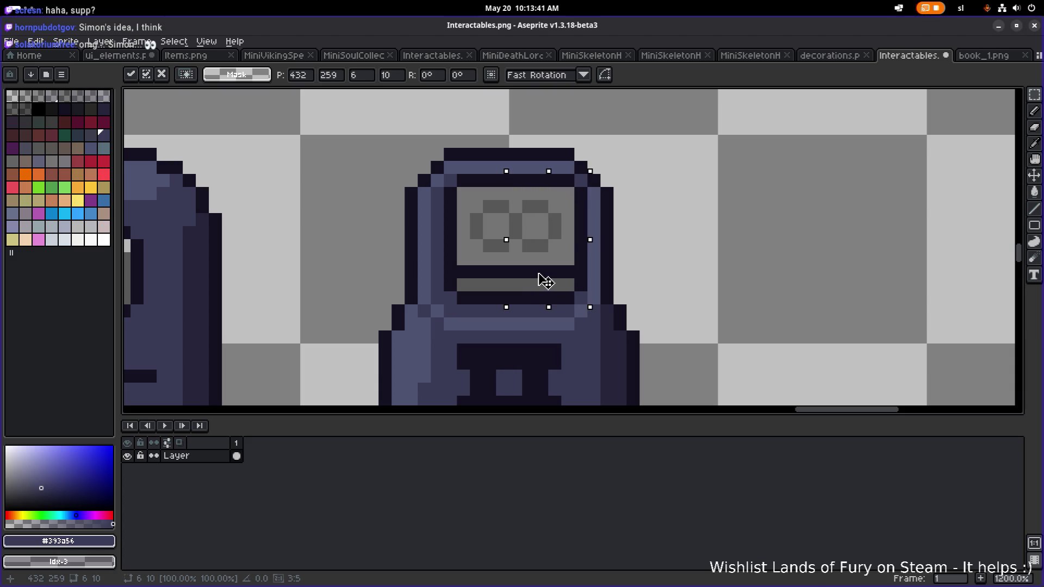
{"action": "left_click", "coordinate": [489, 206]}
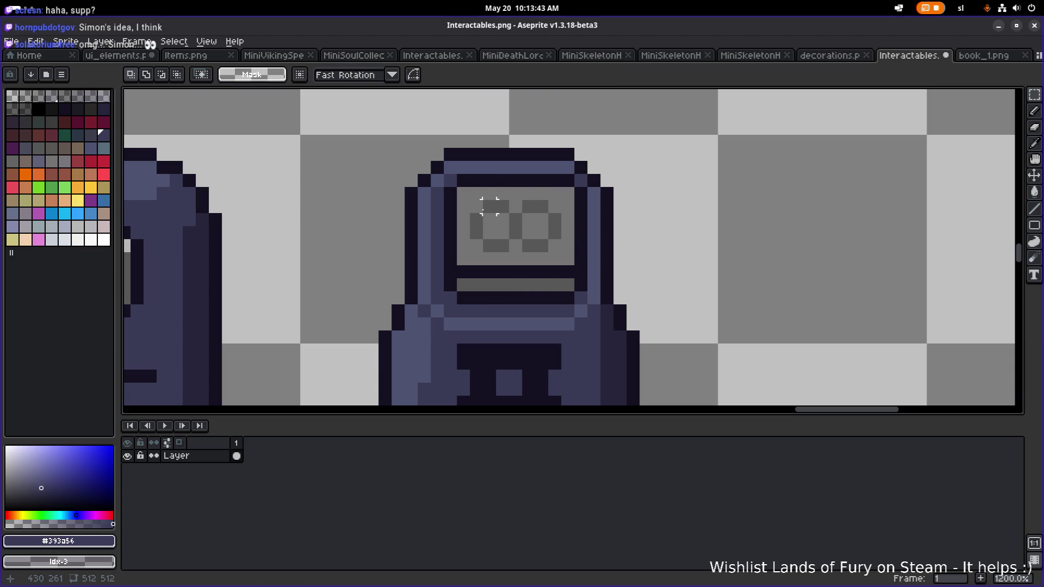
{"action": "mouse_move", "coordinate": [490, 179]}
{"action": "left_mouse_down"}
{"action": "mouse_move", "coordinate": [464, 289]}
{"action": "mouse_move", "coordinate": [446, 304]}
{"action": "left_mouse_up"}
{"action": "key", "text": "Left"}
{"action": "left_click", "coordinate": [489, 295]}
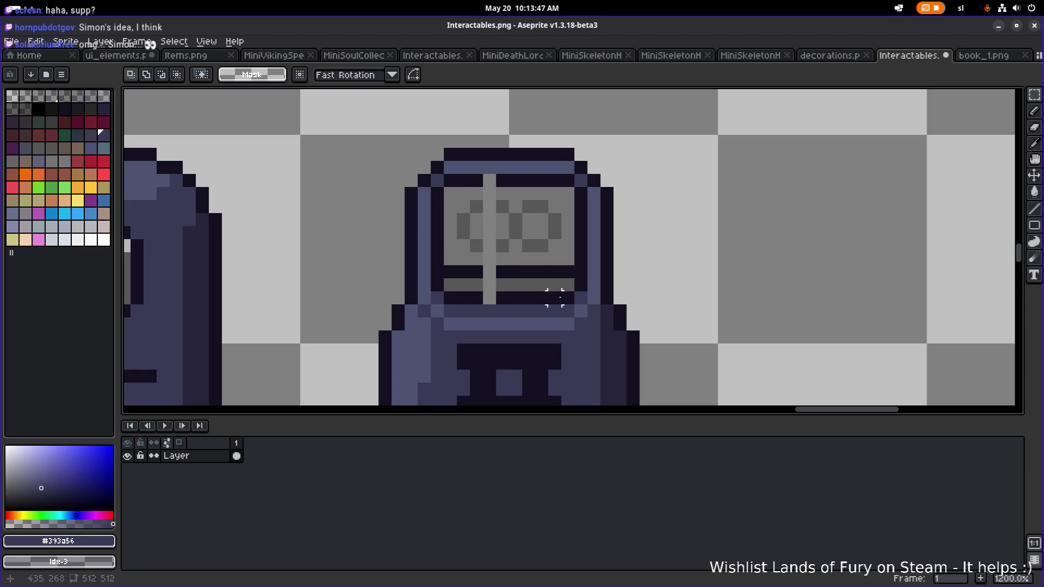
Shift the lines below the screen down one pixel.
{"action": "mouse_move", "coordinate": [581, 298]}
{"action": "left_mouse_down"}
{"action": "mouse_move", "coordinate": [430, 263]}
{"action": "mouse_move", "coordinate": [428, 249]}
{"action": "left_mouse_up"}
{"action": "key", "text": "Down"}
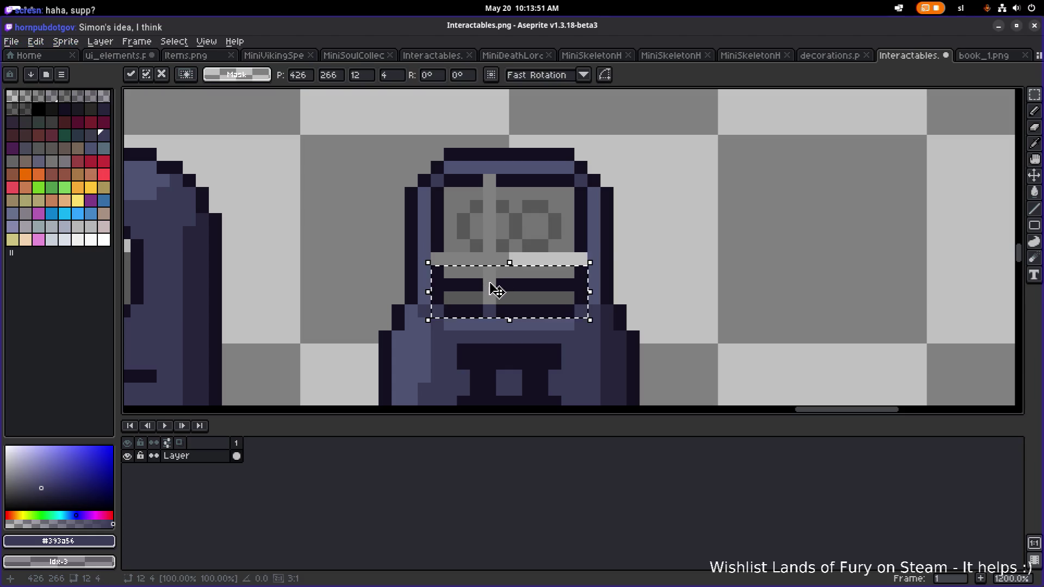
{"action": "left_click", "coordinate": [673, 232]}
{"action": "scroll", "coordinate": [492, 261], "scroll_direction": "down", "scroll_amount": 3}
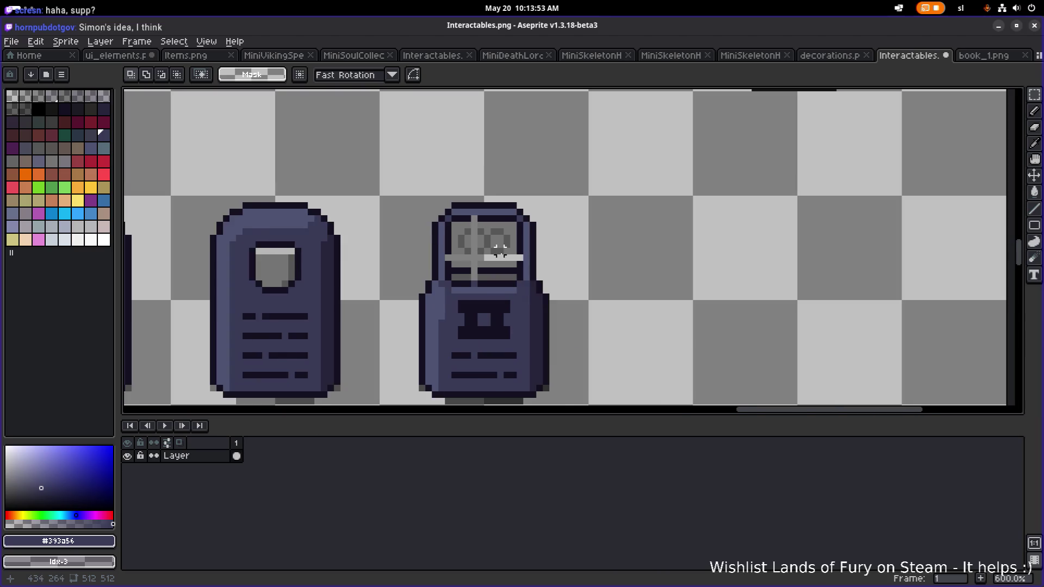
Paint two stray screen pixels with the dark outline colour.
{"action": "scroll", "coordinate": [462, 260], "scroll_direction": "up", "scroll_amount": 3}
{"action": "scroll", "coordinate": [429, 251], "scroll_direction": "up", "scroll_amount": 1}
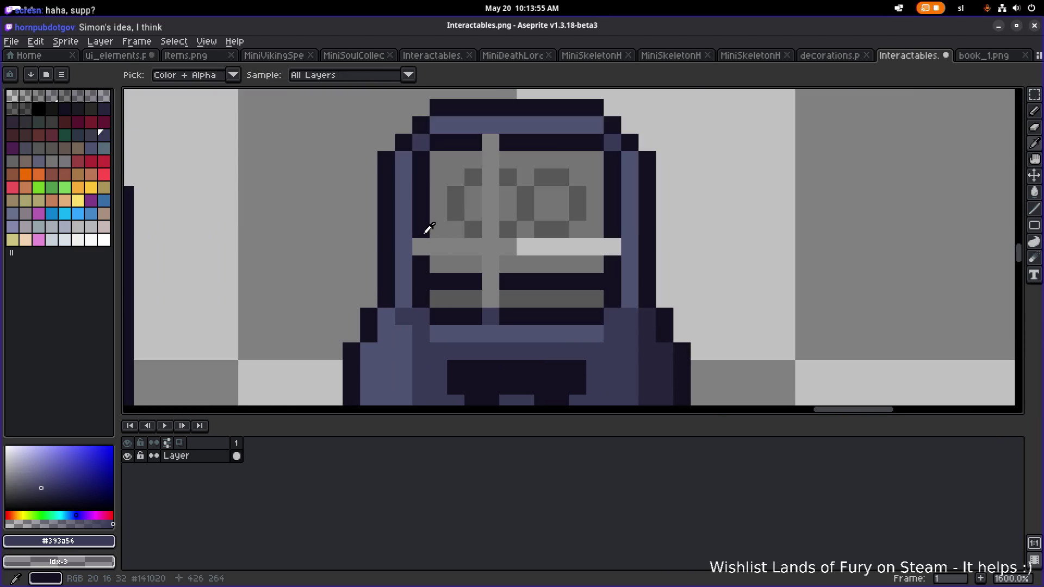
{"action": "left_click", "coordinate": [428, 224], "text": "alt"}
{"action": "key", "text": "b"}
{"action": "left_click", "coordinate": [486, 311]}
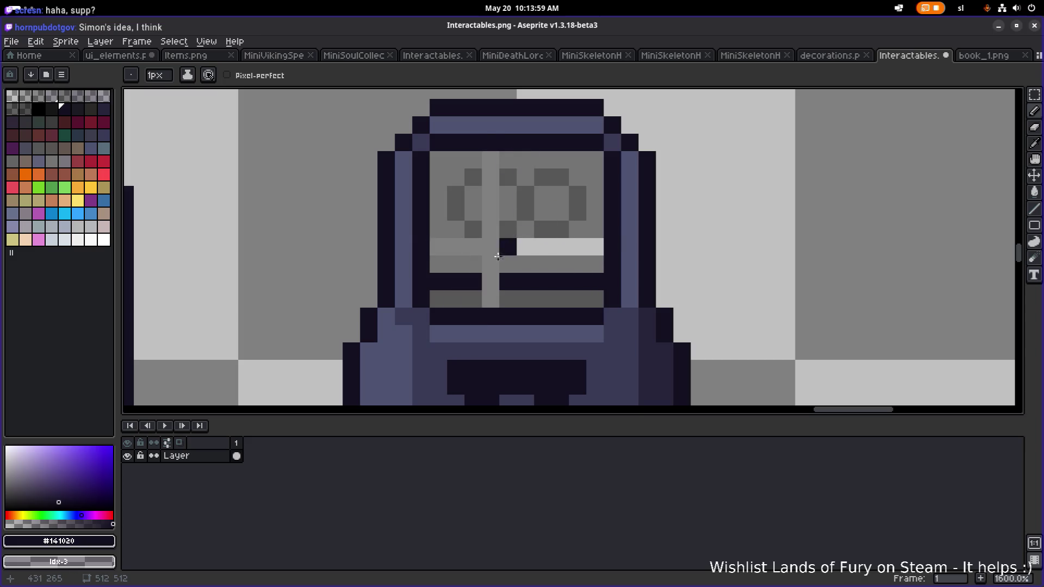
{"action": "left_click", "coordinate": [493, 282]}
Bucket-fill the light screen pixels with grey #747474.
{"action": "left_click", "coordinate": [489, 298], "text": "alt"}
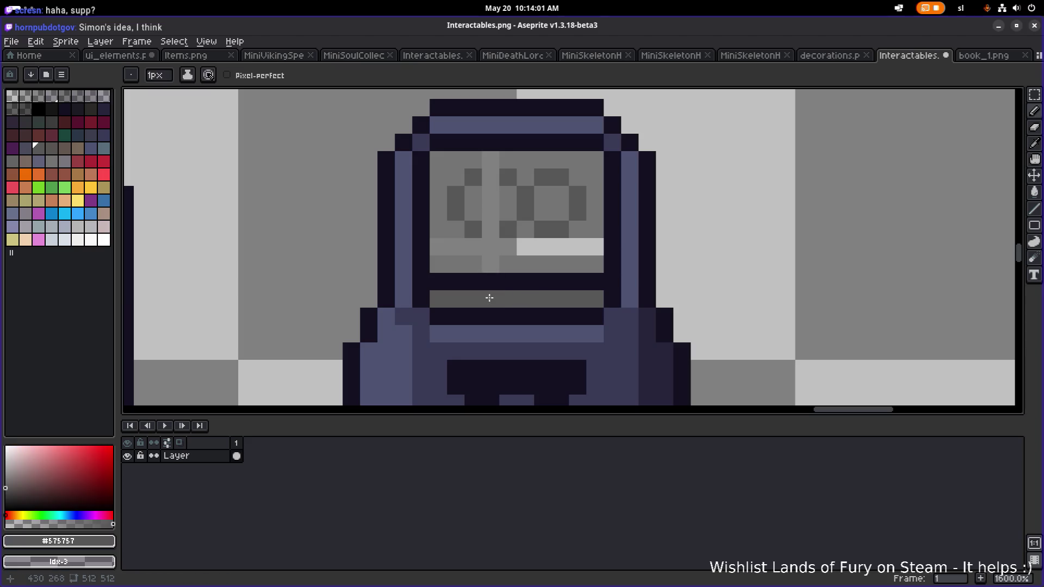
{"action": "left_click", "coordinate": [525, 247], "text": "alt"}
{"action": "key", "text": "g"}
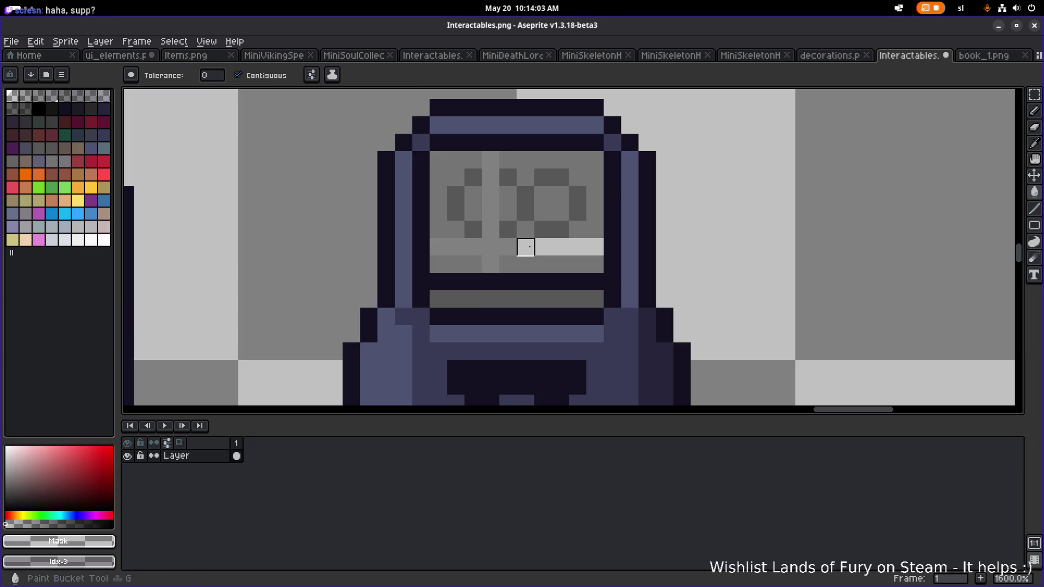
{"action": "scroll", "coordinate": [538, 245], "scroll_direction": "down", "scroll_amount": 4}
{"action": "scroll", "coordinate": [559, 239], "scroll_direction": "up", "scroll_amount": 4}
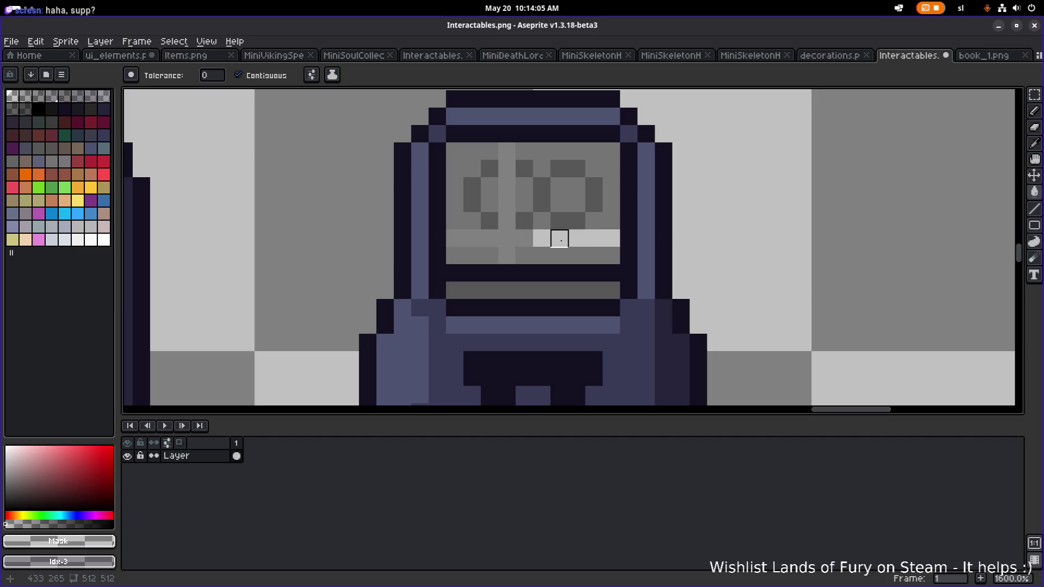
{"action": "left_click", "coordinate": [559, 256], "text": "alt"}
{"action": "left_click", "coordinate": [559, 239]}
Bucket-fill the terminal's lower body with body blue #4c5371.
{"action": "scroll", "coordinate": [586, 237], "scroll_direction": "down", "scroll_amount": 4}
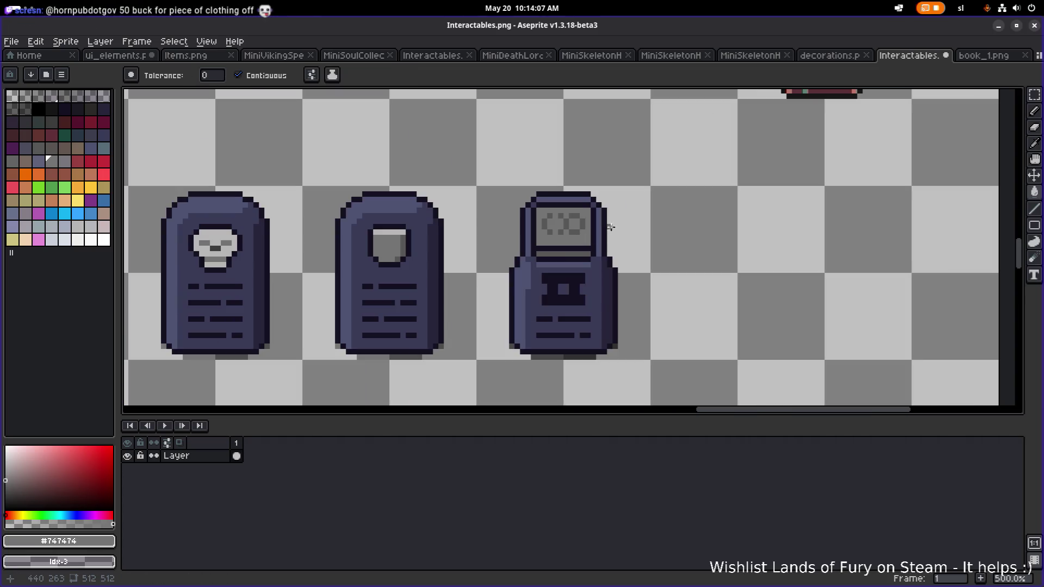
{"action": "scroll", "coordinate": [636, 215], "scroll_direction": "down", "scroll_amount": 2}
{"action": "scroll", "coordinate": [598, 223], "scroll_direction": "up", "scroll_amount": 5}
{"action": "scroll", "coordinate": [590, 228], "scroll_direction": "down", "scroll_amount": 4}
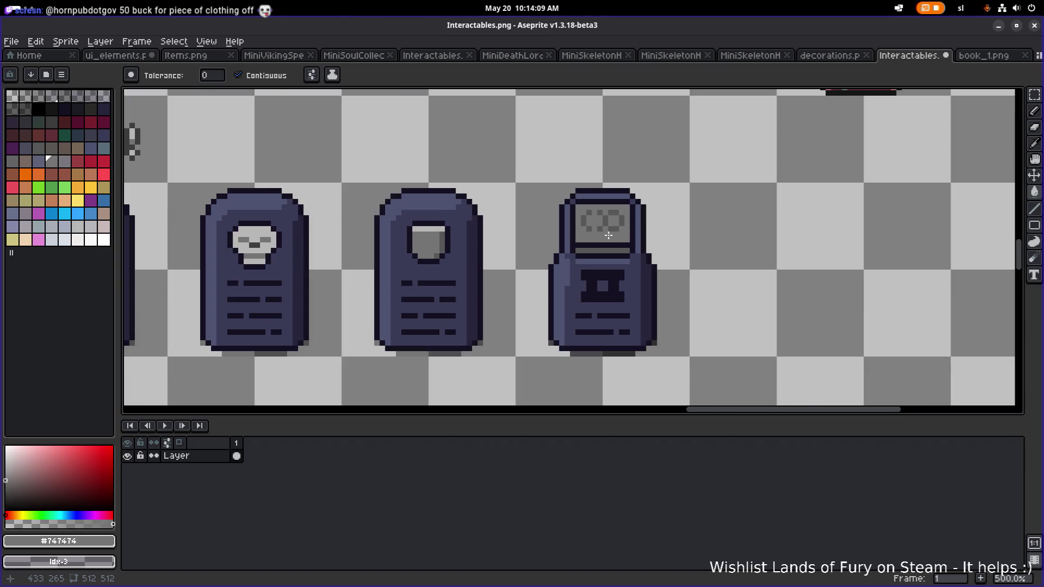
{"action": "scroll", "coordinate": [607, 234], "scroll_direction": "up", "scroll_amount": 4}
{"action": "left_click", "coordinate": [652, 318], "text": "alt"}
{"action": "left_click", "coordinate": [682, 305]}
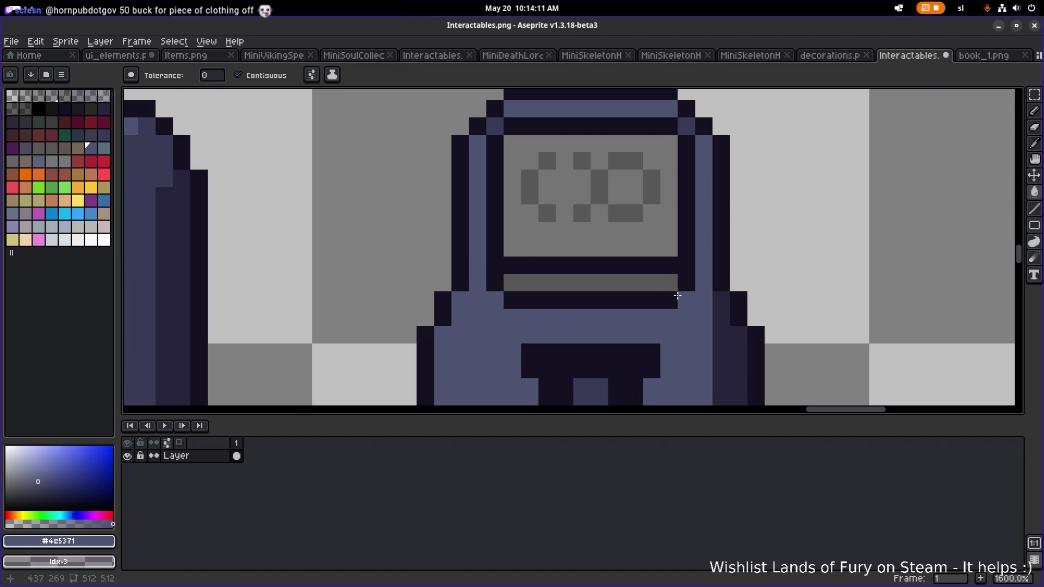
Undo the #4c5371 body fill, return to the Pencil, and review the terminal row.
{"action": "key", "text": "ctrl+z"}
{"action": "key", "text": "b"}
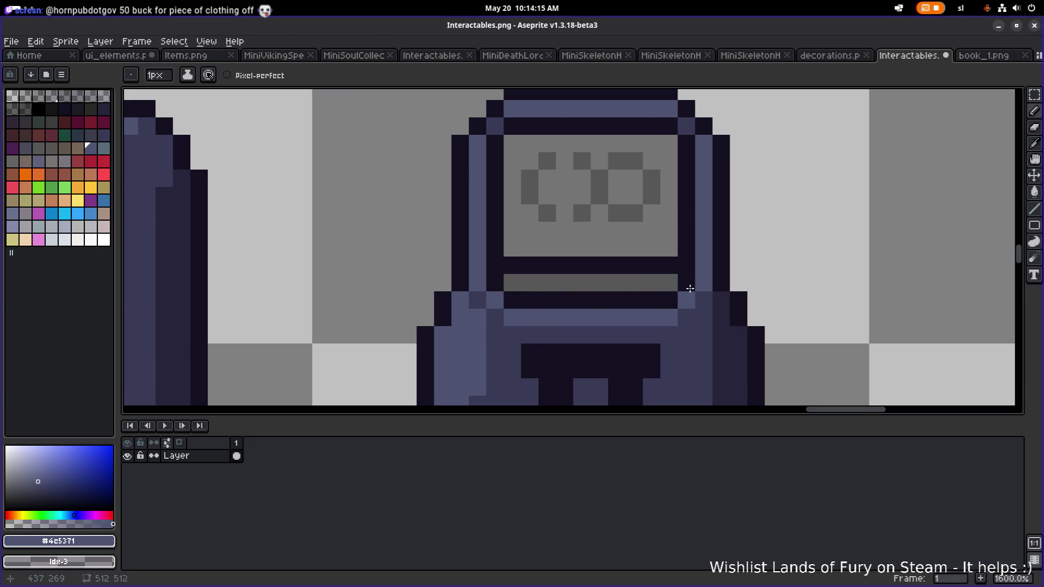
{"action": "scroll", "coordinate": [690, 289], "scroll_direction": "down", "scroll_amount": 1}
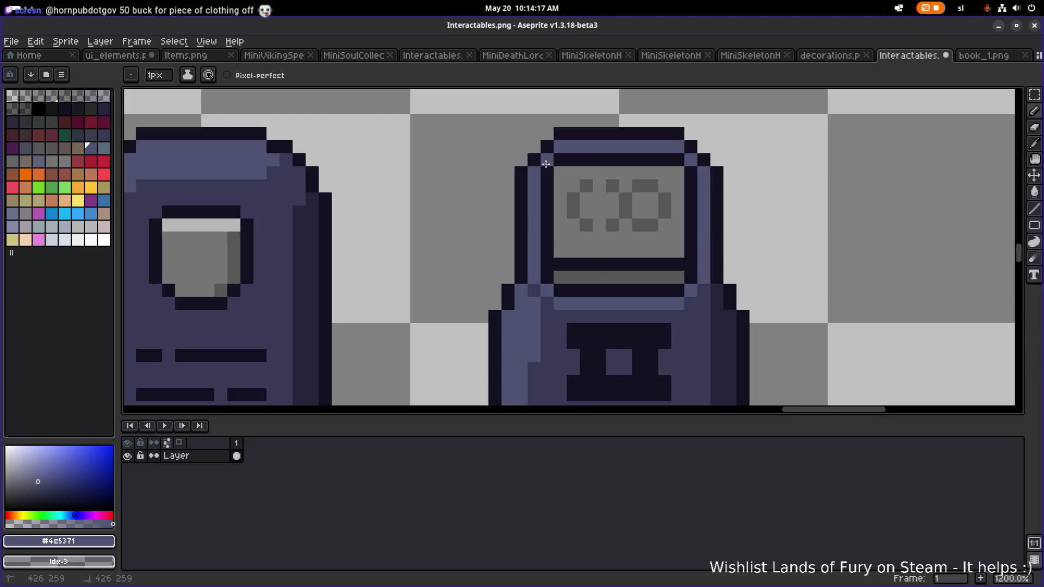
{"action": "scroll", "coordinate": [734, 174], "scroll_direction": "down", "scroll_amount": 5}
{"action": "left_click_drag", "start_coordinate": [767, 189], "coordinate": [751, 196]}
{"action": "scroll", "coordinate": [518, 237], "scroll_direction": "up", "scroll_amount": 3}
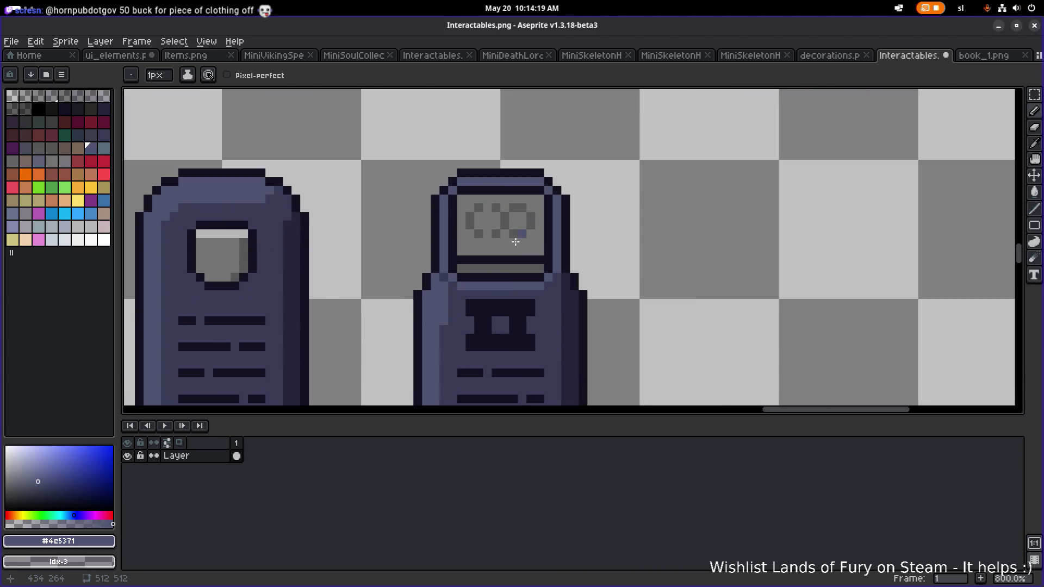
{"action": "scroll", "coordinate": [532, 228], "scroll_direction": "up", "scroll_amount": 1}
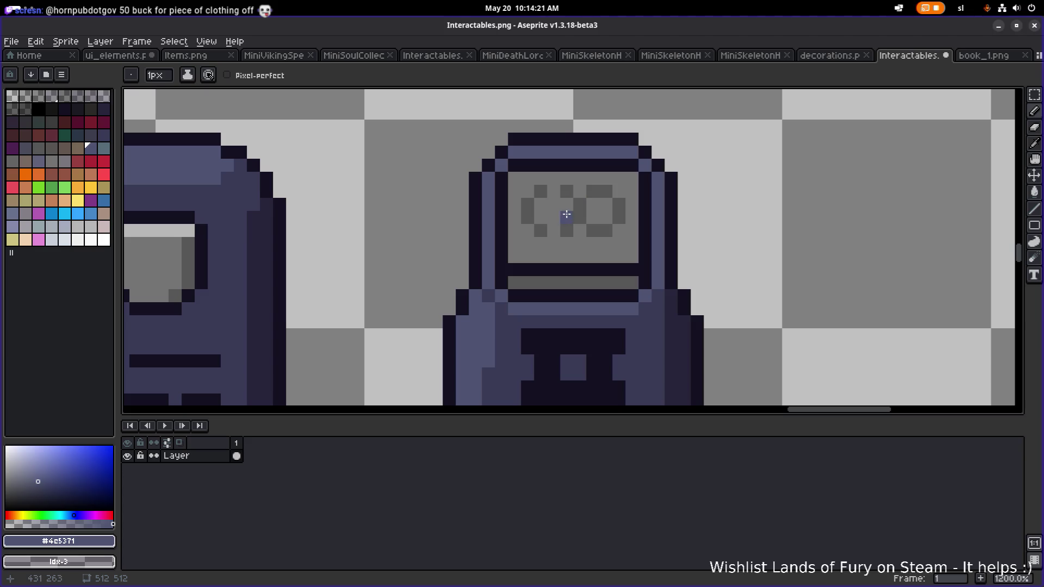
{"action": "scroll", "coordinate": [574, 211], "scroll_direction": "down", "scroll_amount": 6}
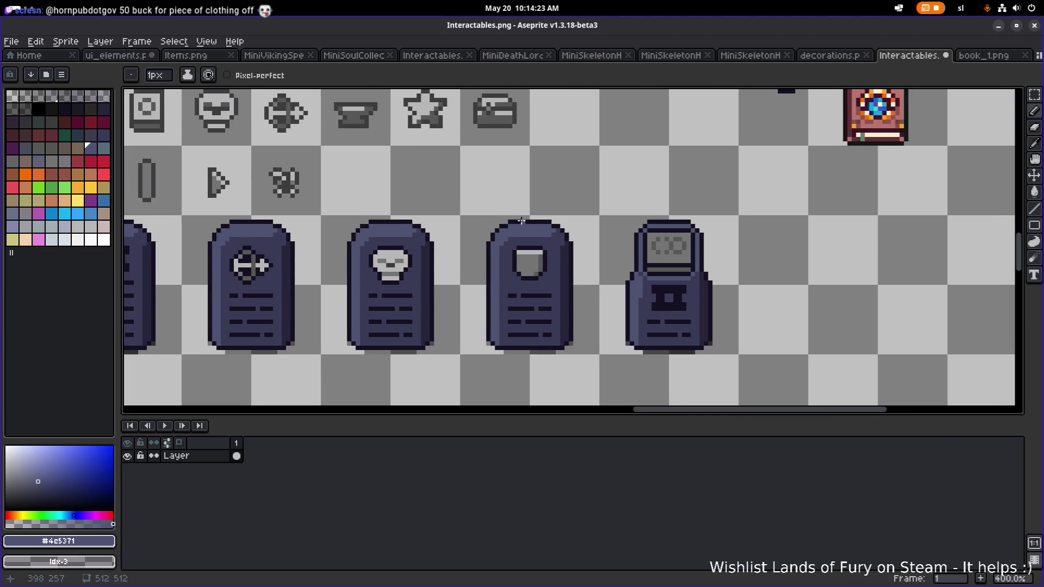
{"action": "scroll", "coordinate": [484, 209], "scroll_direction": "down", "scroll_amount": 1}
{"action": "scroll", "coordinate": [441, 196], "scroll_direction": "up", "scroll_amount": 1}
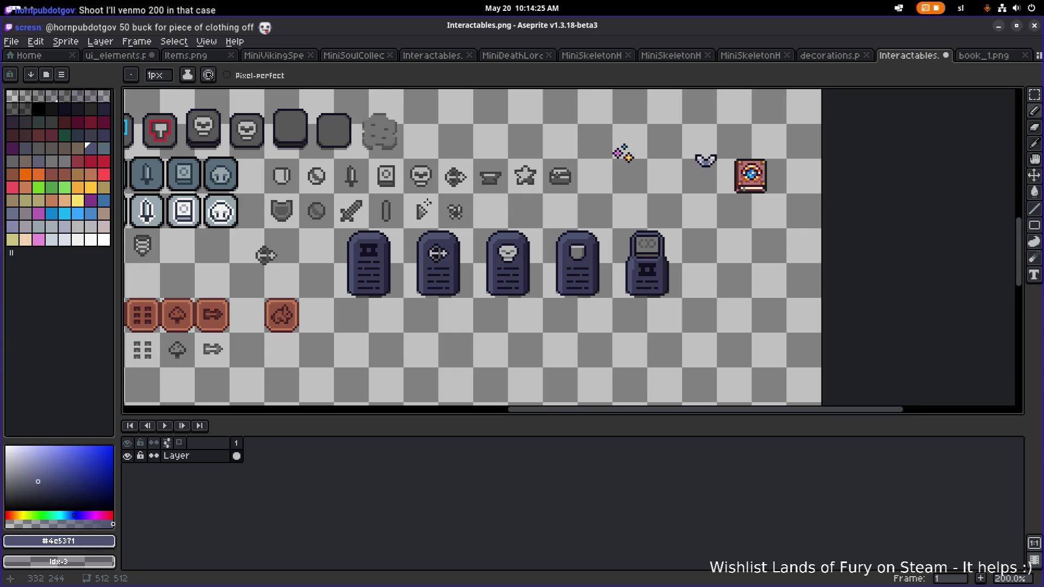
{"action": "scroll", "coordinate": [434, 203], "scroll_direction": "up", "scroll_amount": 2}
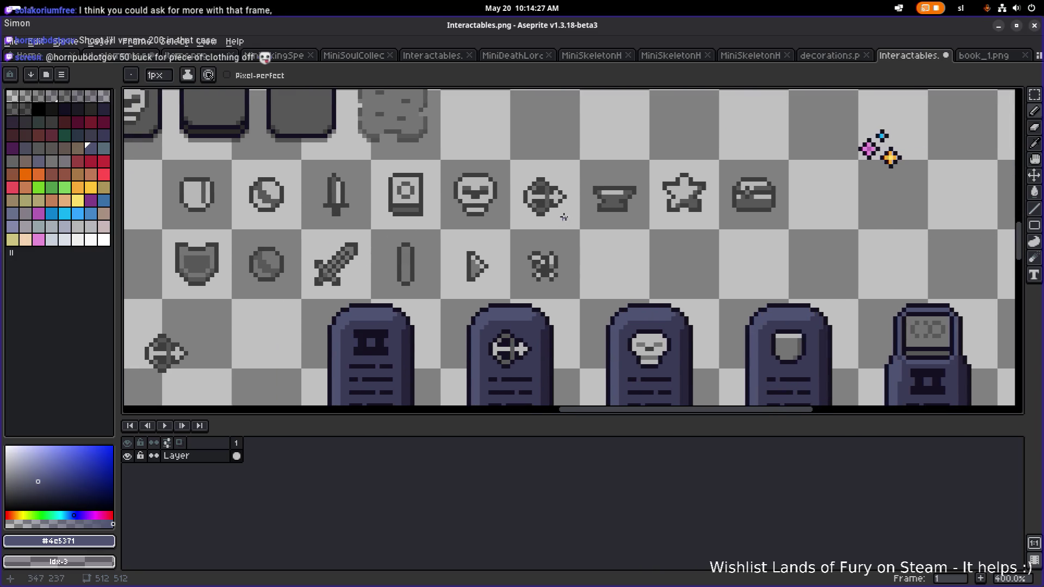
{"action": "scroll", "coordinate": [585, 215], "scroll_direction": "down", "scroll_amount": 1}
{"action": "left_click_drag", "start_coordinate": [568, 257], "coordinate": [396, 222]}
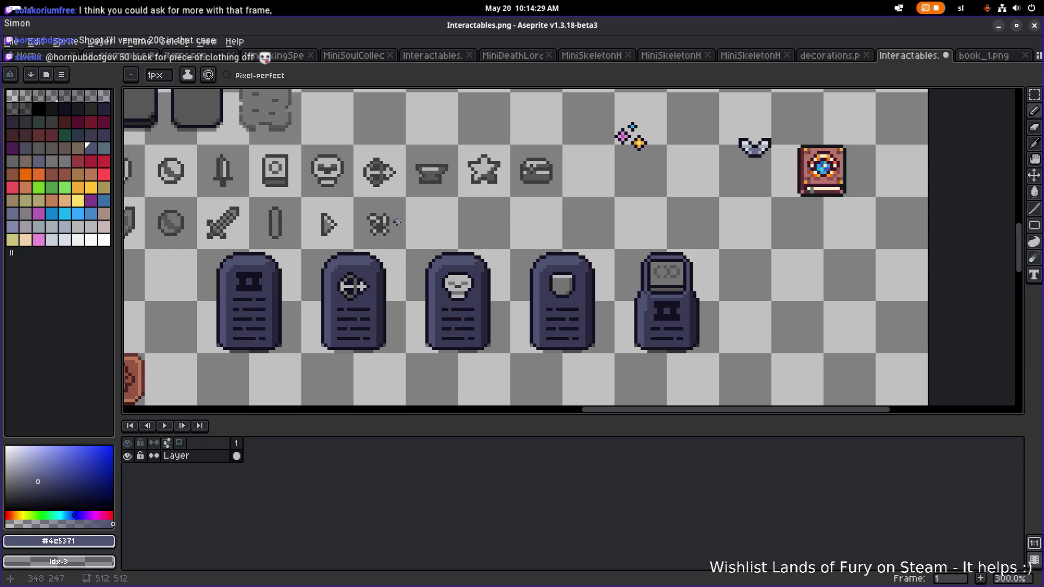
Close book_1.png and copy the red sprite in ui_elements.png.
{"action": "left_click", "coordinate": [984, 57]}
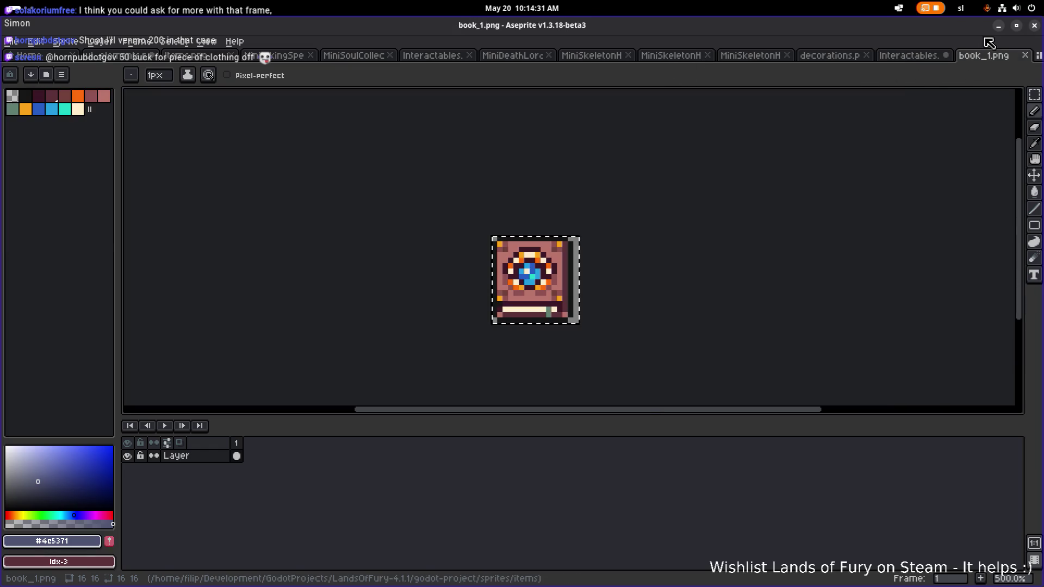
{"action": "middle_click", "coordinate": [987, 57]}
{"action": "key", "text": "ctrl+Tab"}
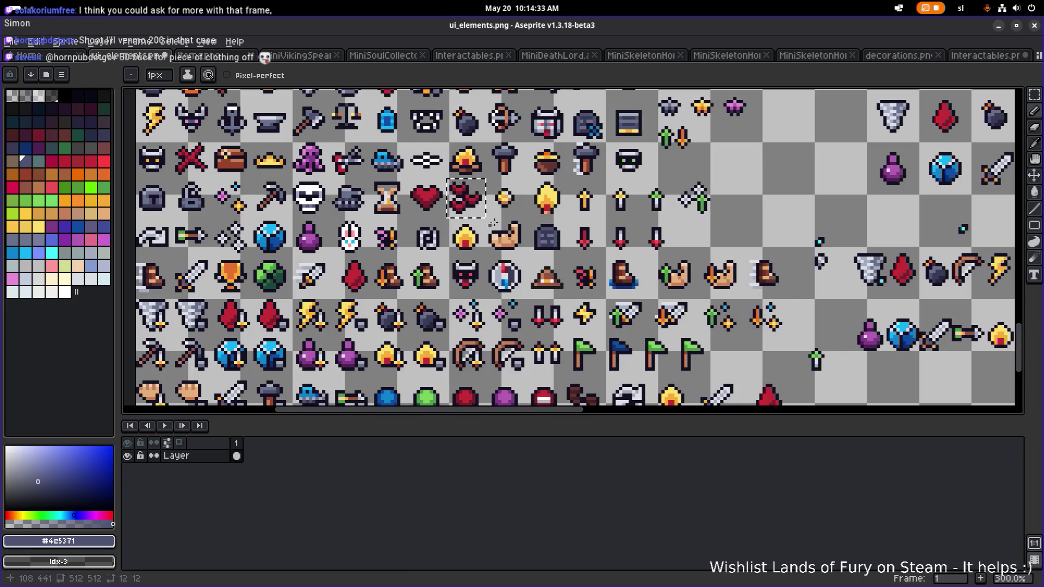
{"action": "left_click", "coordinate": [469, 209]}
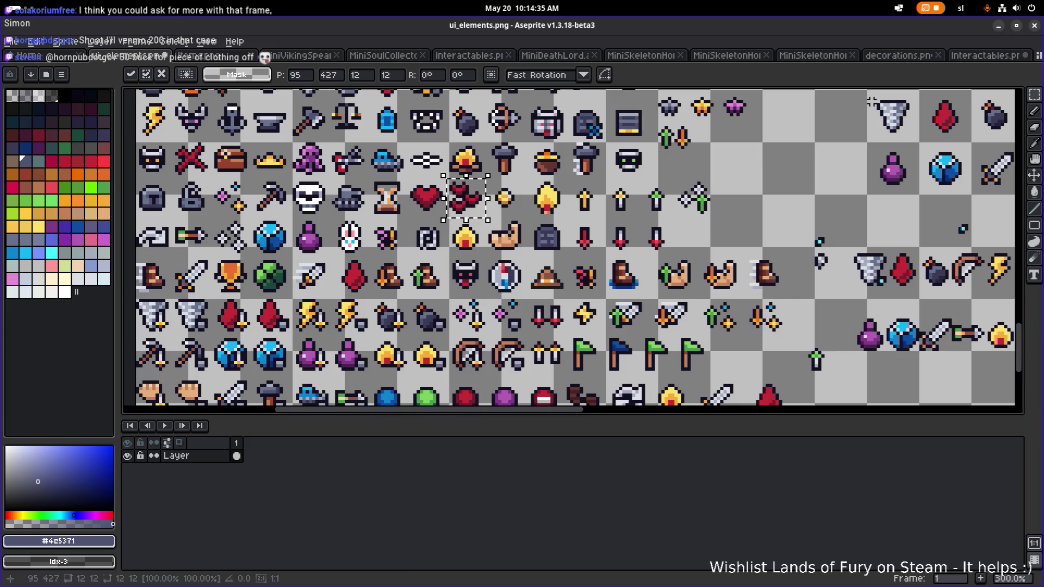
Paste the red heart into Interactables.png beside the robot terminal.
{"action": "key", "text": "ctrl+shift+Tab"}
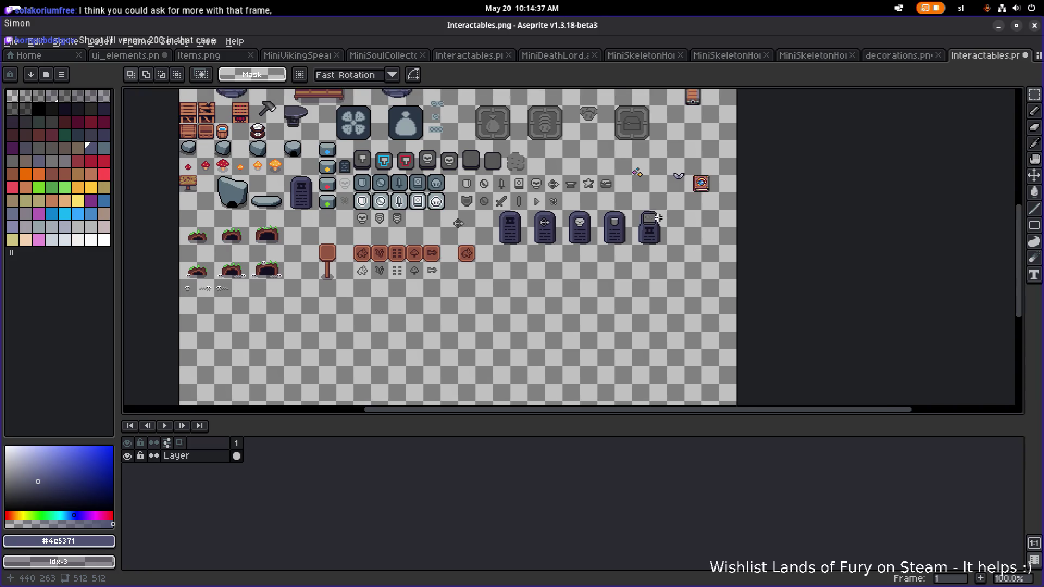
{"action": "scroll", "coordinate": [658, 218], "scroll_direction": "up", "scroll_amount": 3}
{"action": "key", "text": "ctrl+v"}
{"action": "mouse_move", "coordinate": [571, 256]}
{"action": "left_mouse_down"}
{"action": "mouse_move", "coordinate": [637, 216]}
{"action": "mouse_move", "coordinate": [636, 227]}
{"action": "mouse_move", "coordinate": [760, 200]}
{"action": "left_mouse_up"}
{"action": "scroll", "coordinate": [792, 201], "scroll_direction": "up", "scroll_amount": 2}
{"action": "key", "text": "ctrl+d"}
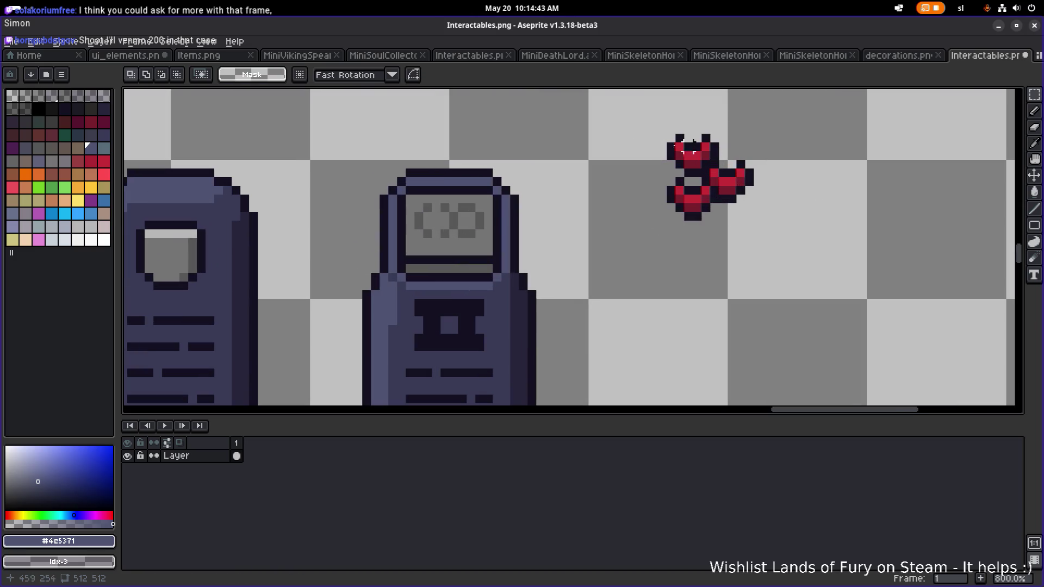
Fill the terminal's grey screen with a reddish-brown palette colour using the Paint Bucket.
{"action": "scroll", "coordinate": [470, 223], "scroll_direction": "left", "scroll_amount": 2}
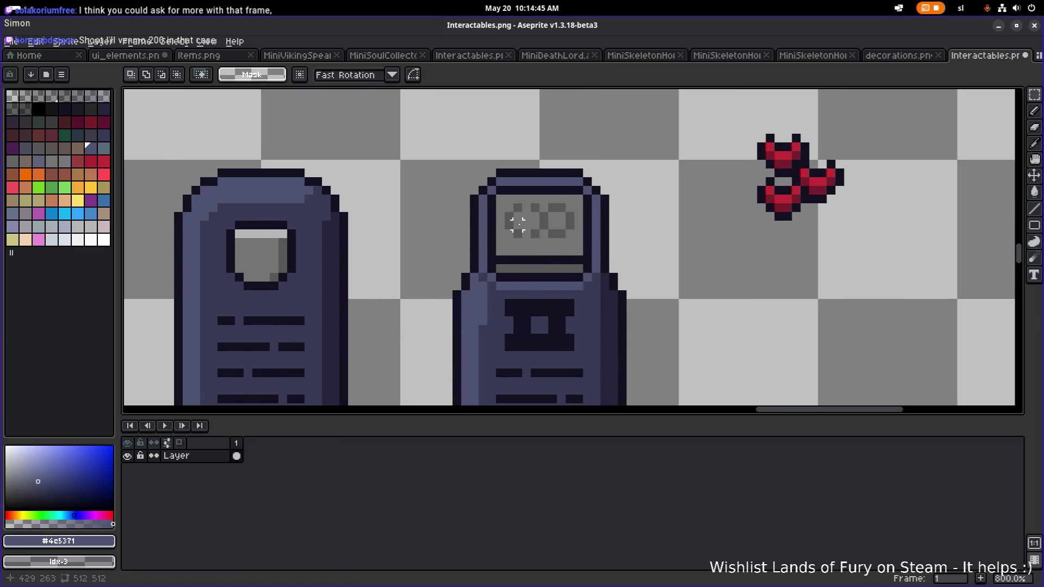
{"action": "left_click", "coordinate": [61, 74]}
{"action": "left_click", "coordinate": [128, 253]}
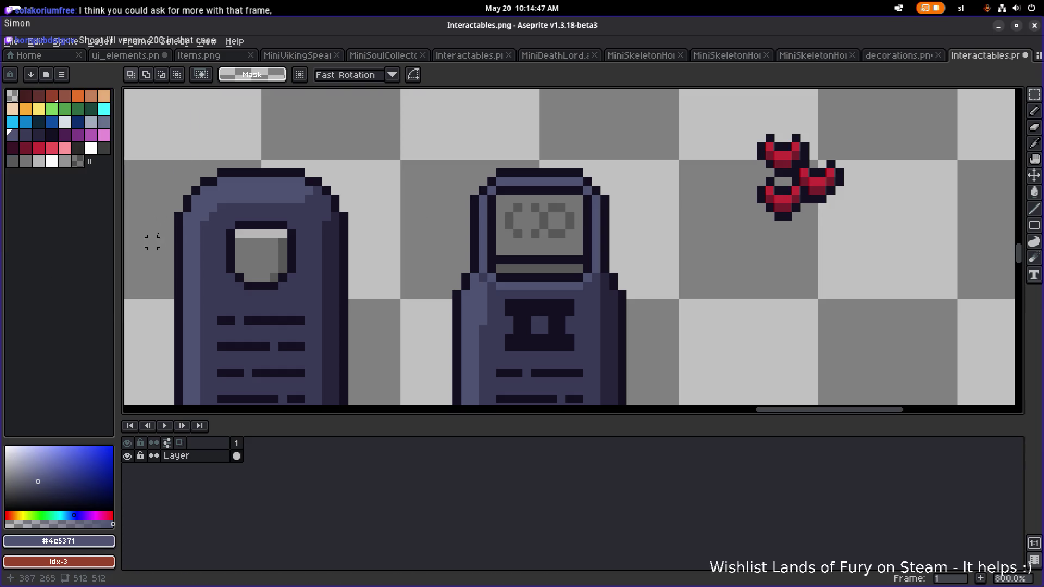
{"action": "left_click", "coordinate": [37, 98]}
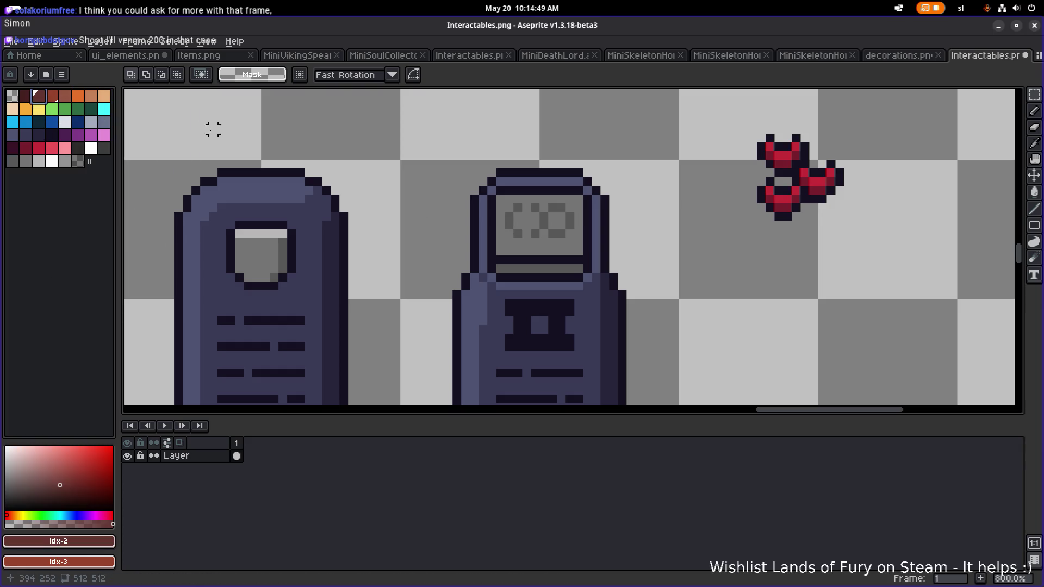
{"action": "key", "text": "g"}
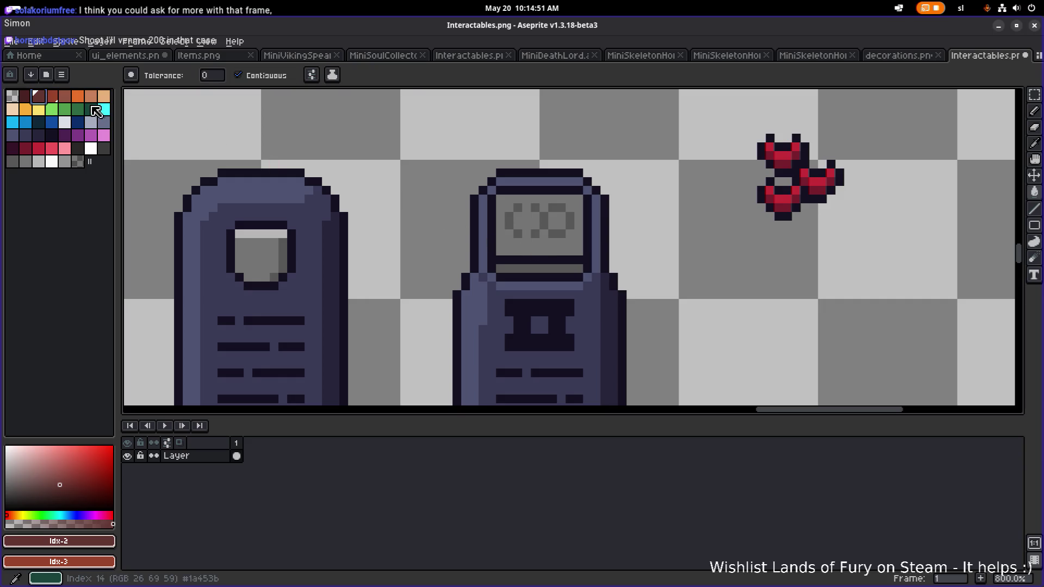
{"action": "left_click", "coordinate": [91, 97]}
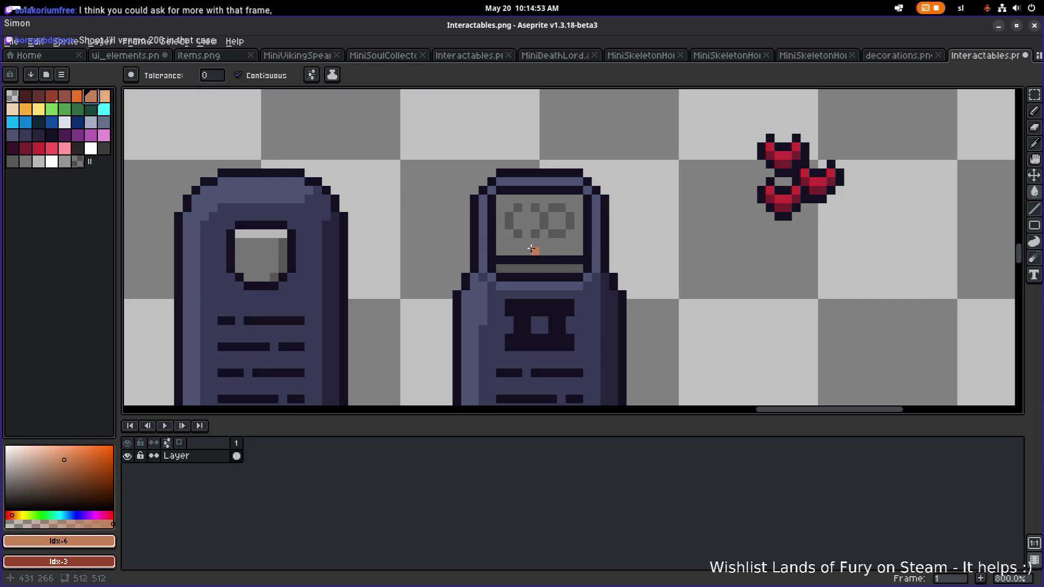
{"action": "left_click", "coordinate": [525, 248]}
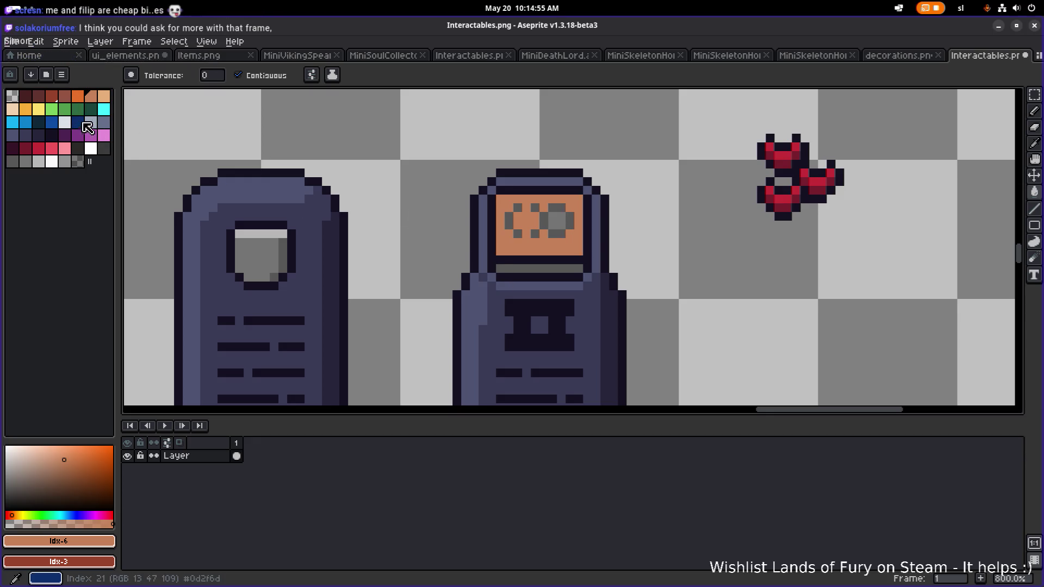
{"action": "left_click", "coordinate": [78, 97]}
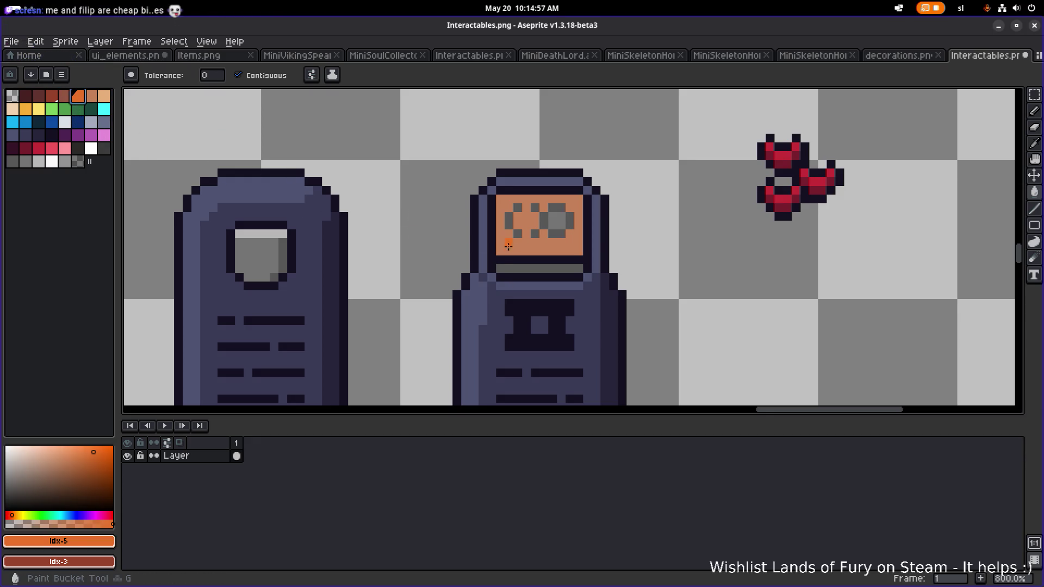
{"action": "left_click", "coordinate": [64, 96]}
{"action": "left_click", "coordinate": [520, 251]}
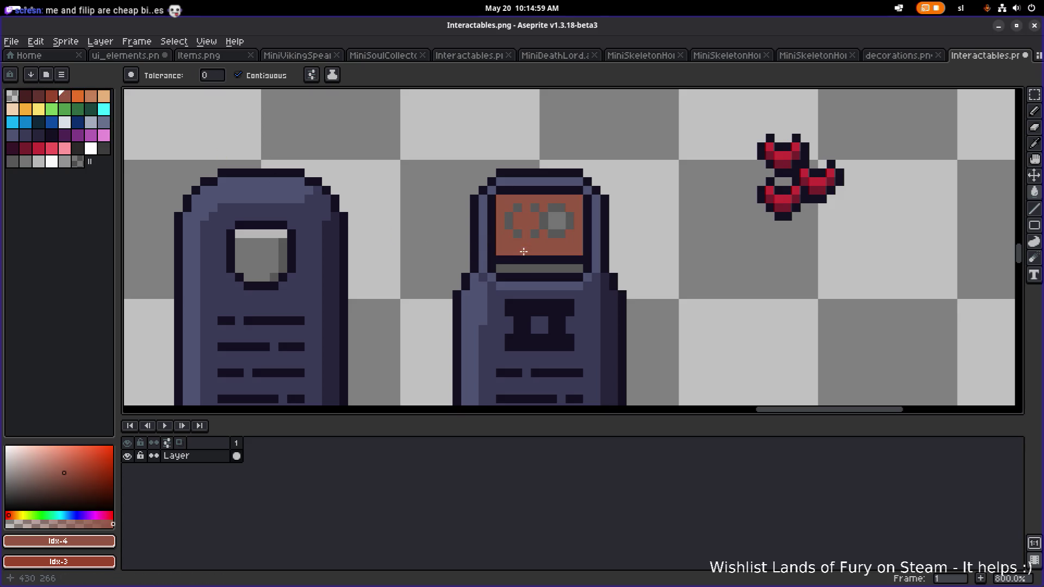
Fill the grey strip beneath the screen with peach.
{"action": "left_click", "coordinate": [38, 96]}
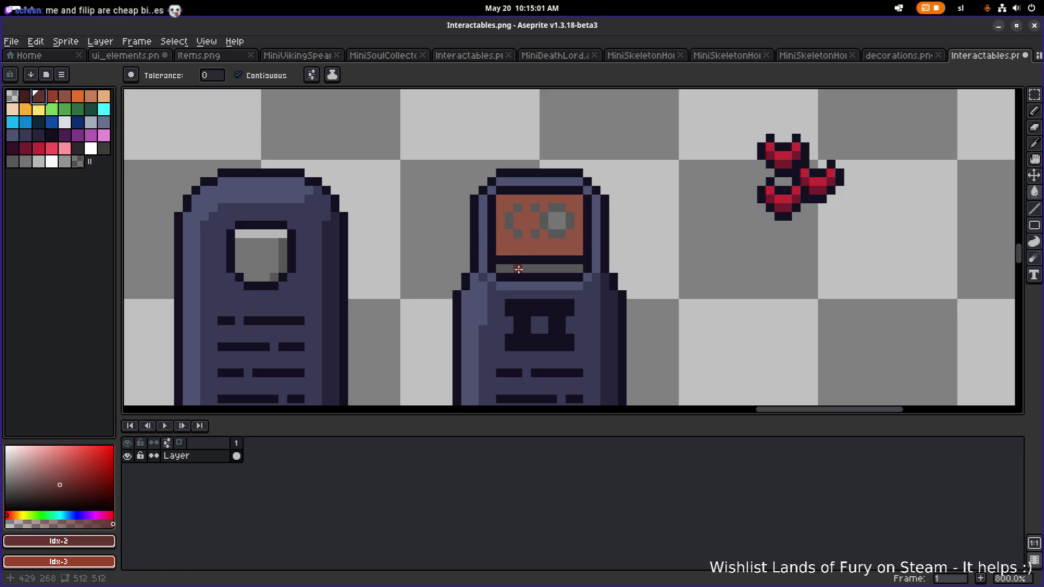
{"action": "left_click", "coordinate": [519, 269]}
{"action": "scroll", "coordinate": [518, 269], "scroll_direction": "down", "scroll_amount": 4}
{"action": "scroll", "coordinate": [519, 270], "scroll_direction": "up", "scroll_amount": 3}
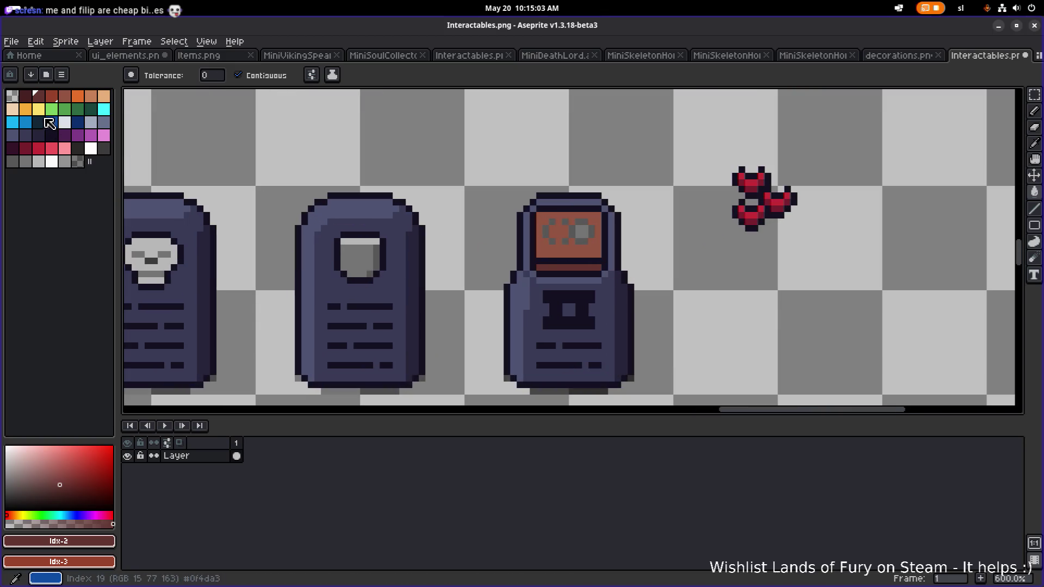
{"action": "left_click", "coordinate": [25, 96]}
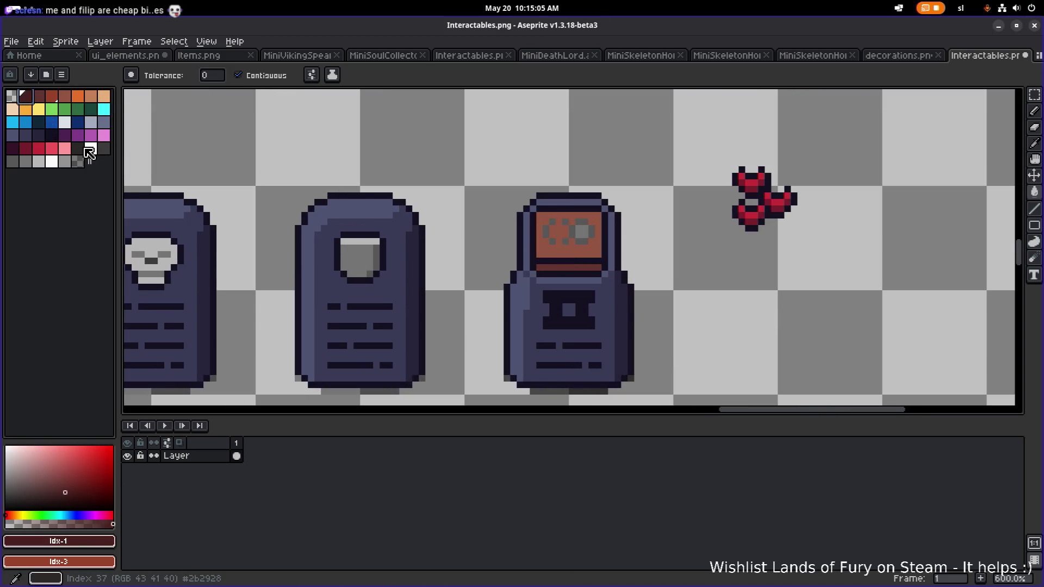
{"action": "left_click", "coordinate": [65, 129]}
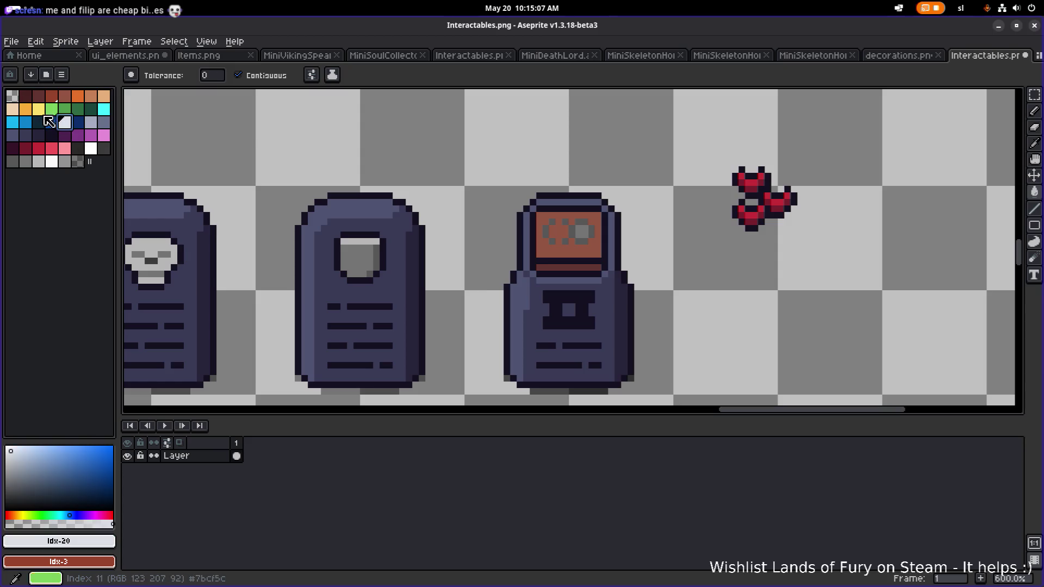
{"action": "left_click", "coordinate": [12, 109]}
{"action": "left_click", "coordinate": [565, 269]}
{"action": "scroll", "coordinate": [544, 266], "scroll_direction": "down", "scroll_amount": 2}
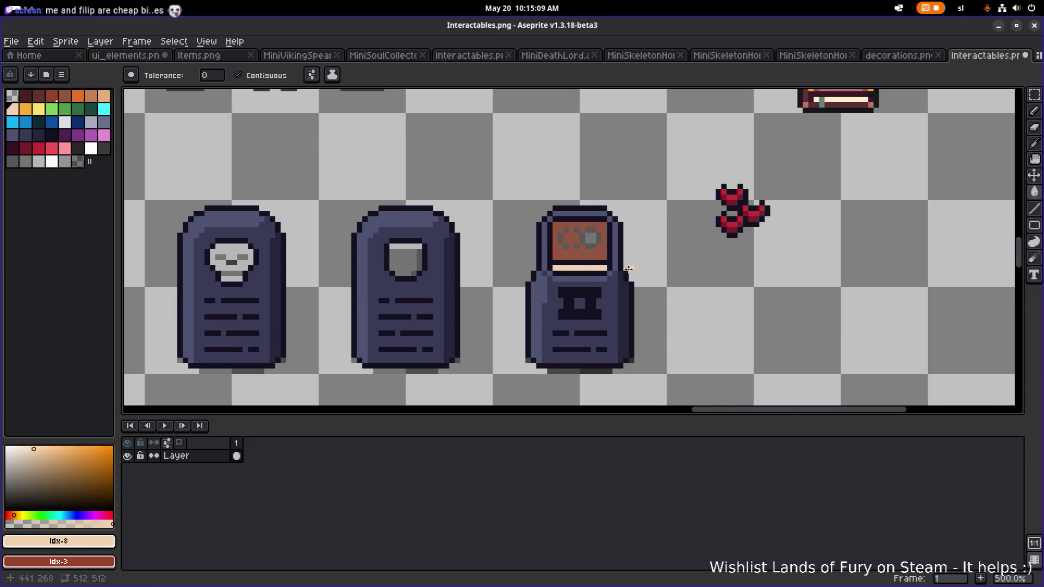
{"action": "scroll", "coordinate": [523, 256], "scroll_direction": "up", "scroll_amount": 5}
{"action": "scroll", "coordinate": [576, 252], "scroll_direction": "down", "scroll_amount": 6}
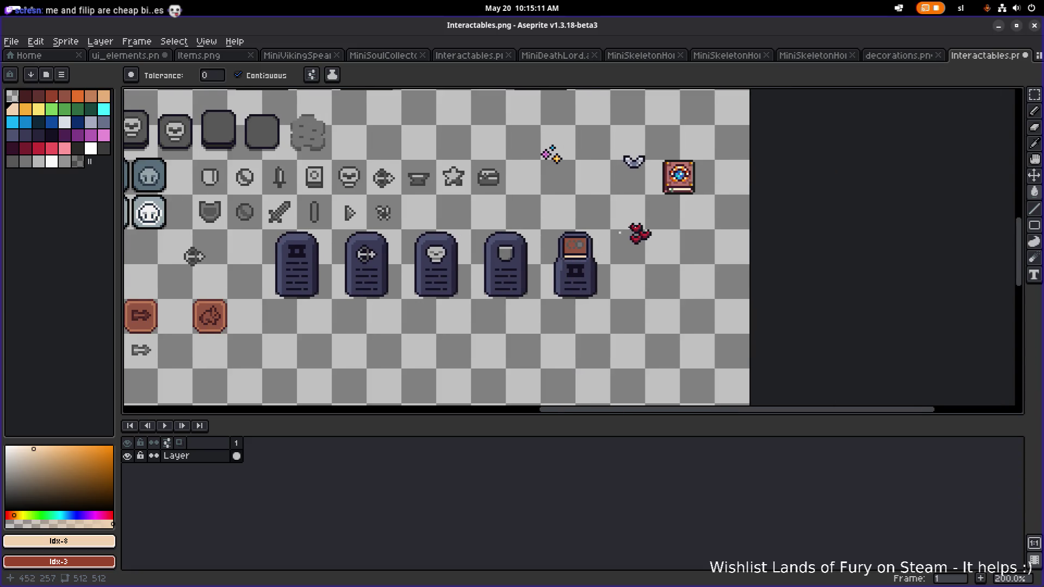
{"action": "scroll", "coordinate": [740, 174], "scroll_direction": "up", "scroll_amount": 1}
Marquee-select the book icon with the blue eye and move it beside the terminal.
{"action": "key", "text": "m"}
{"action": "left_click_drag", "start_coordinate": [741, 195], "coordinate": [659, 108]}
{"action": "left_click_drag", "start_coordinate": [695, 144], "coordinate": [544, 184]}
{"action": "scroll", "coordinate": [544, 185], "scroll_direction": "up", "scroll_amount": 1}
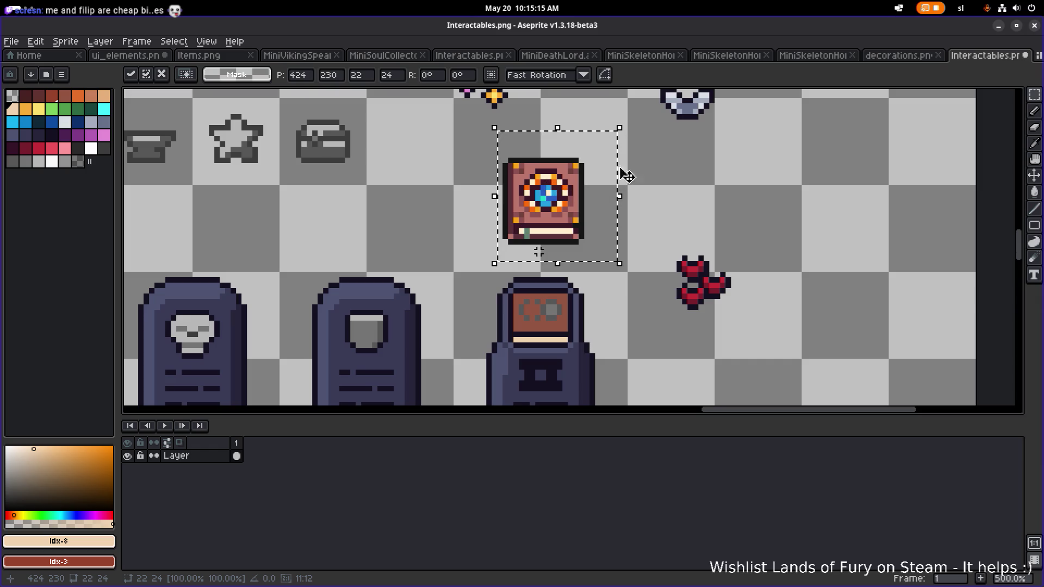
{"action": "key", "text": "ctrl+d"}
{"action": "left_click_drag", "start_coordinate": [472, 253], "coordinate": [609, 154]}
{"action": "mouse_move", "coordinate": [569, 201]}
{"action": "left_mouse_down"}
{"action": "mouse_move", "coordinate": [775, 190]}
{"action": "mouse_move", "coordinate": [873, 231]}
{"action": "left_mouse_up"}
{"action": "key", "text": "ctrl+d"}
{"action": "scroll", "coordinate": [939, 324], "scroll_direction": "right", "scroll_amount": 5}
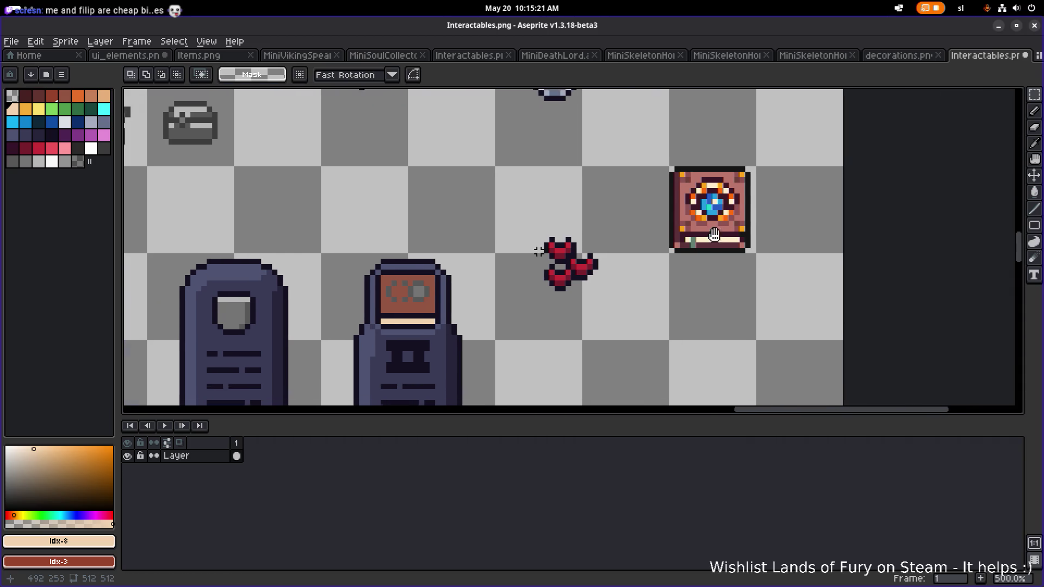
Scale the book down to about 67% over the terminal panel, then sample the body's blue-grey.
{"action": "mouse_move", "coordinate": [640, 163]}
{"action": "left_mouse_down"}
{"action": "mouse_move", "coordinate": [723, 255]}
{"action": "mouse_move", "coordinate": [706, 241]}
{"action": "left_mouse_up"}
{"action": "left_click", "coordinate": [724, 254]}
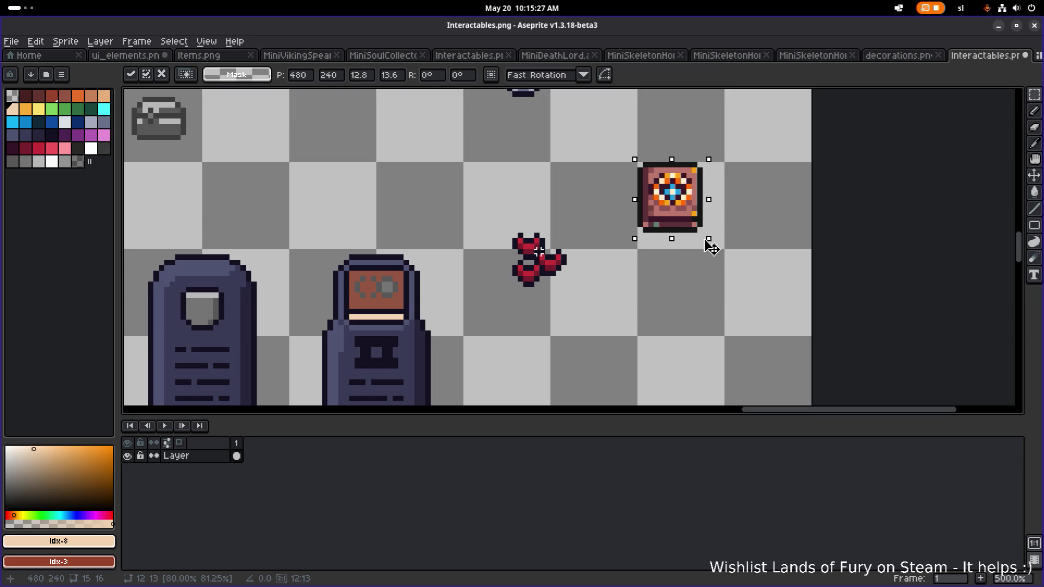
{"action": "mouse_move", "coordinate": [689, 202]}
{"action": "left_mouse_down"}
{"action": "mouse_move", "coordinate": [393, 280]}
{"action": "mouse_move", "coordinate": [396, 298]}
{"action": "mouse_move", "coordinate": [398, 286]}
{"action": "mouse_move", "coordinate": [694, 199]}
{"action": "left_mouse_up"}
{"action": "left_click_drag", "start_coordinate": [711, 242], "coordinate": [709, 242]}
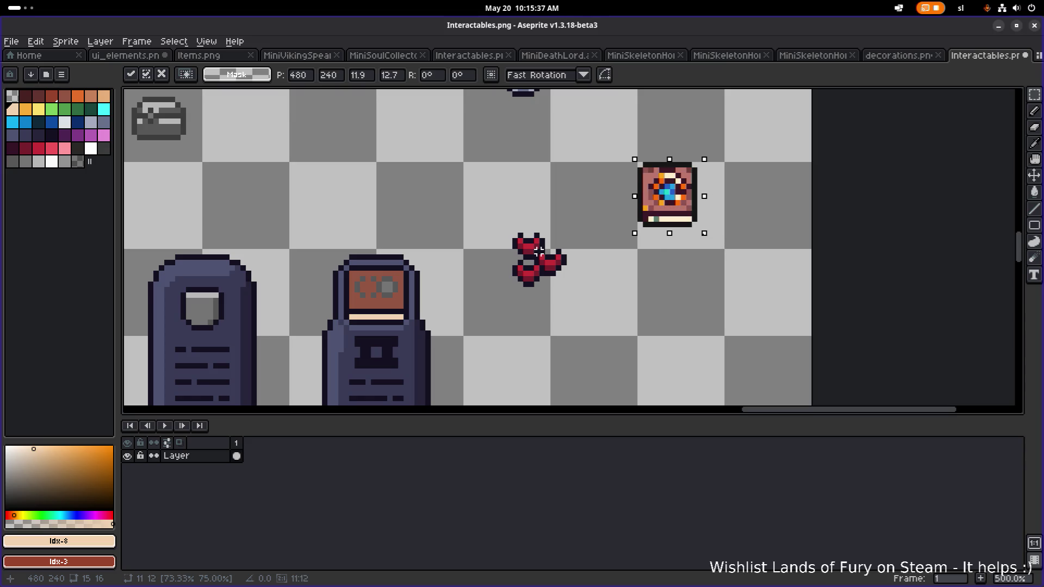
{"action": "mouse_move", "coordinate": [675, 189]}
{"action": "left_mouse_down"}
{"action": "mouse_move", "coordinate": [389, 278]}
{"action": "mouse_move", "coordinate": [384, 289]}
{"action": "mouse_move", "coordinate": [591, 219]}
{"action": "mouse_move", "coordinate": [683, 205]}
{"action": "left_mouse_up"}
{"action": "key", "text": "Left"}
{"action": "left_click_drag", "start_coordinate": [709, 247], "coordinate": [707, 247]}
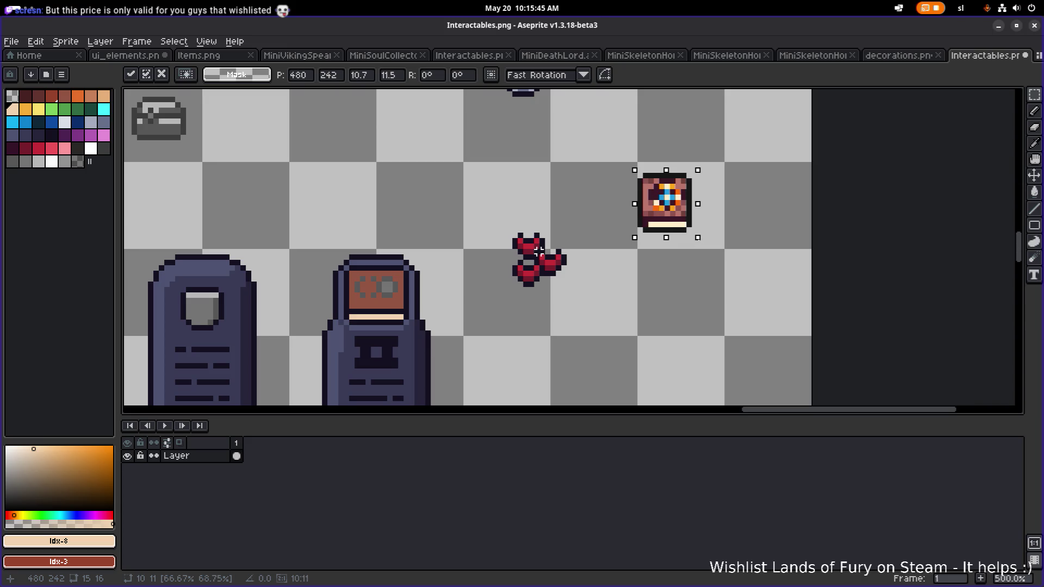
{"action": "mouse_move", "coordinate": [675, 210]}
{"action": "left_mouse_down"}
{"action": "mouse_move", "coordinate": [386, 295]}
{"action": "mouse_move", "coordinate": [464, 217]}
{"action": "mouse_move", "coordinate": [600, 168]}
{"action": "left_mouse_up"}
{"action": "scroll", "coordinate": [429, 263], "scroll_direction": "up", "scroll_amount": 1}
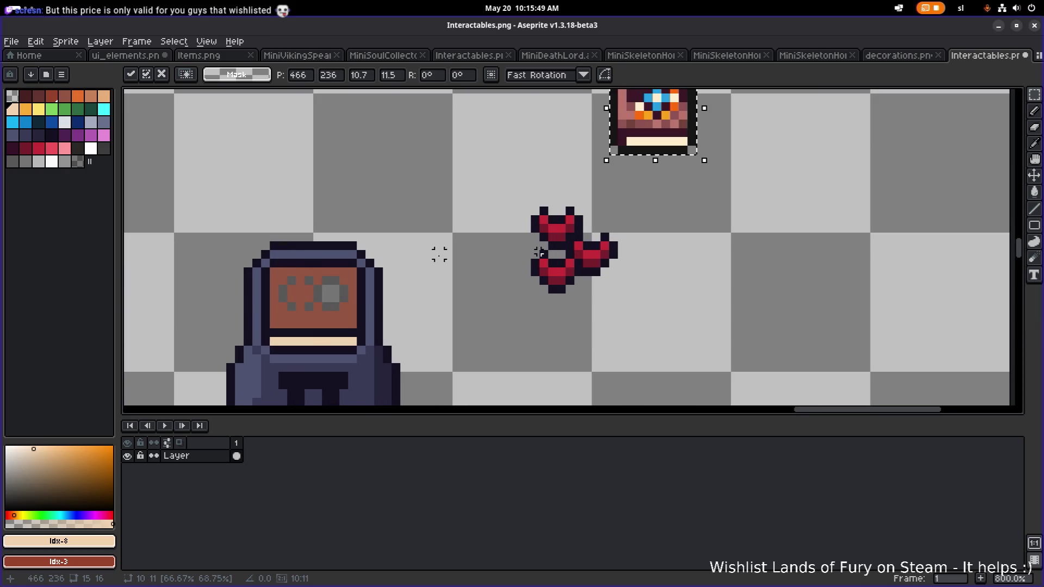
{"action": "scroll", "coordinate": [434, 229], "scroll_direction": "up", "scroll_amount": 1}
{"action": "left_click", "coordinate": [483, 294], "text": "alt"}
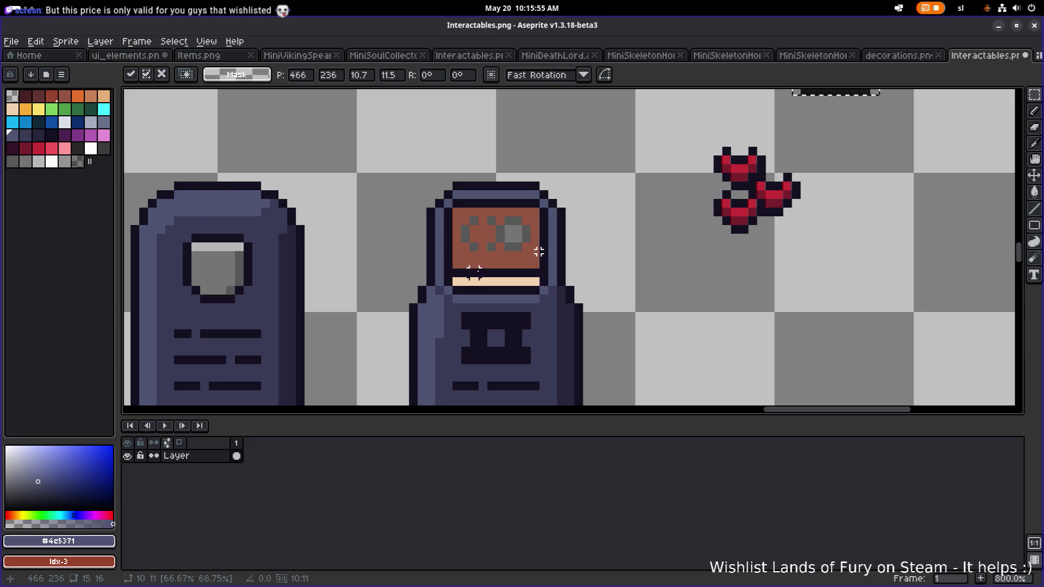
Flood-fill the terminal's brown screen with the body's blue-grey, undoing a stray inner-border fill.
{"action": "key", "text": "g"}
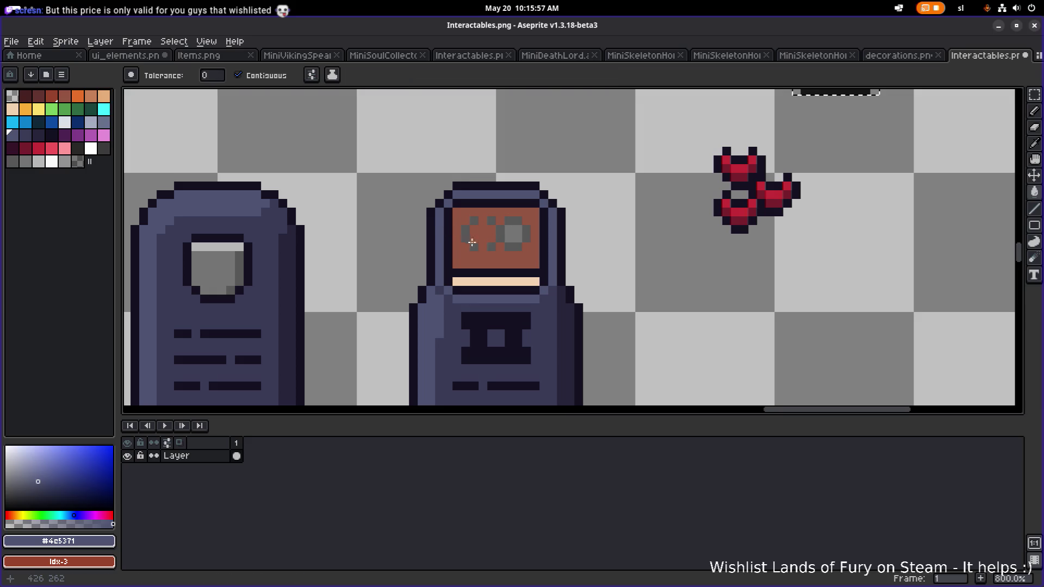
{"action": "key", "text": "ctrl+z"}
{"action": "key", "text": "m"}
{"action": "key", "text": "ctrl+d"}
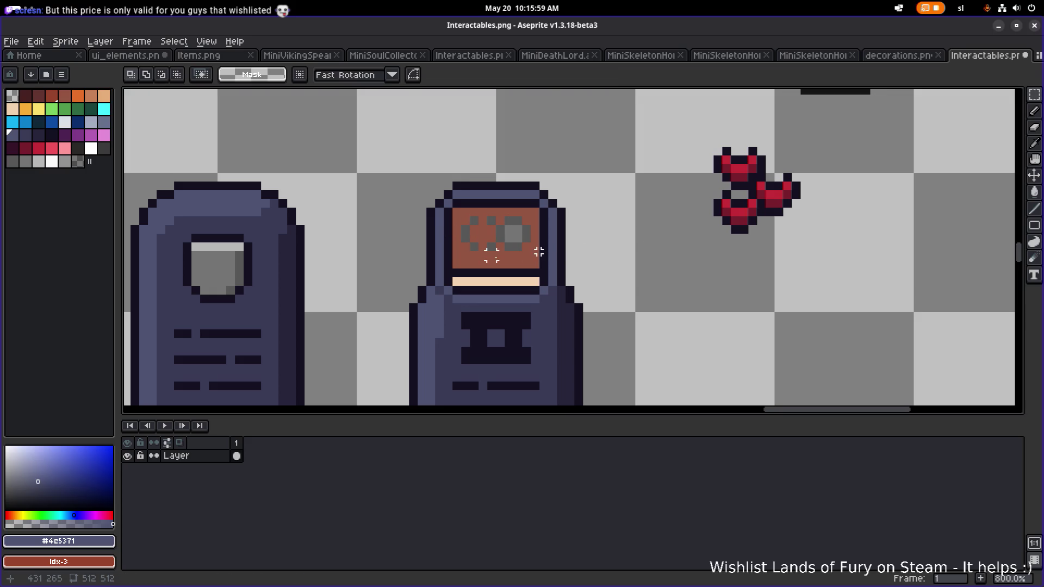
{"action": "key", "text": "g"}
{"action": "left_click", "coordinate": [515, 260]}
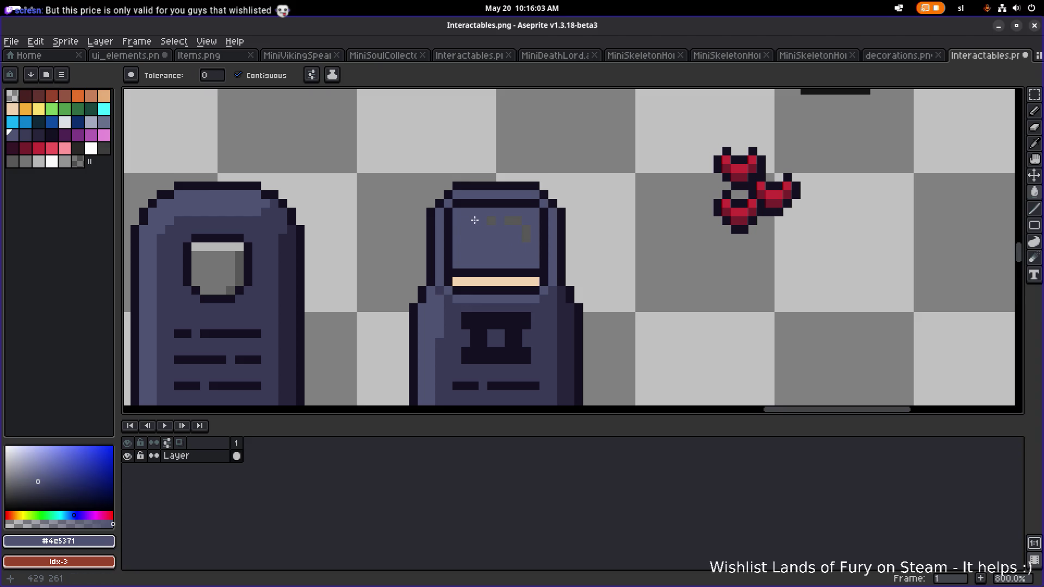
{"action": "left_click", "coordinate": [543, 228]}
{"action": "key", "text": "v"}
{"action": "key", "text": "ctrl+z"}
{"action": "key", "text": "g"}
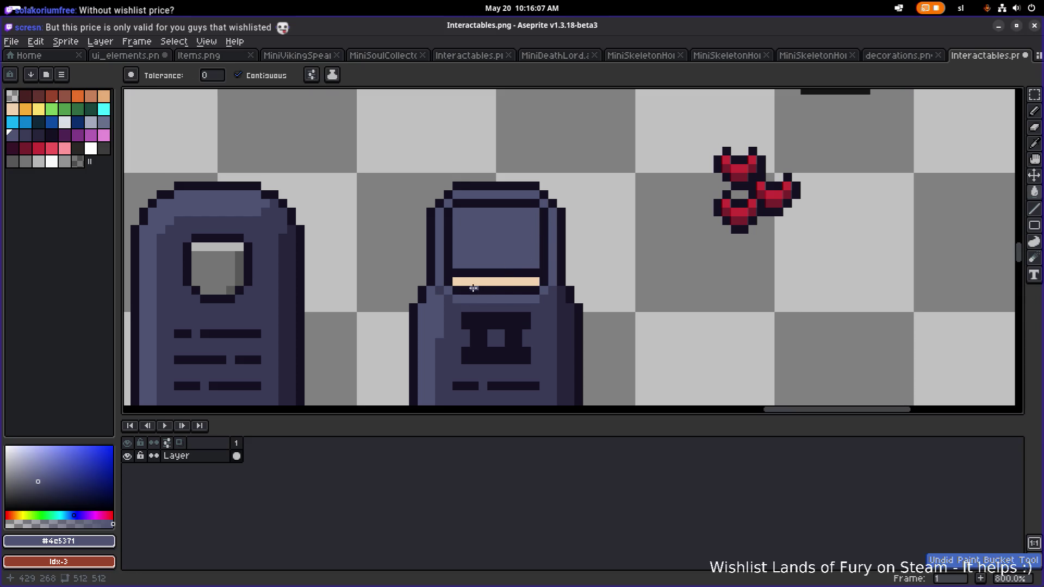
Recolour the peach strip and the dark line above it blue-grey with the Pencil.
{"action": "left_click", "coordinate": [473, 281]}
{"action": "left_click", "coordinate": [477, 274]}
{"action": "key", "text": "v"}
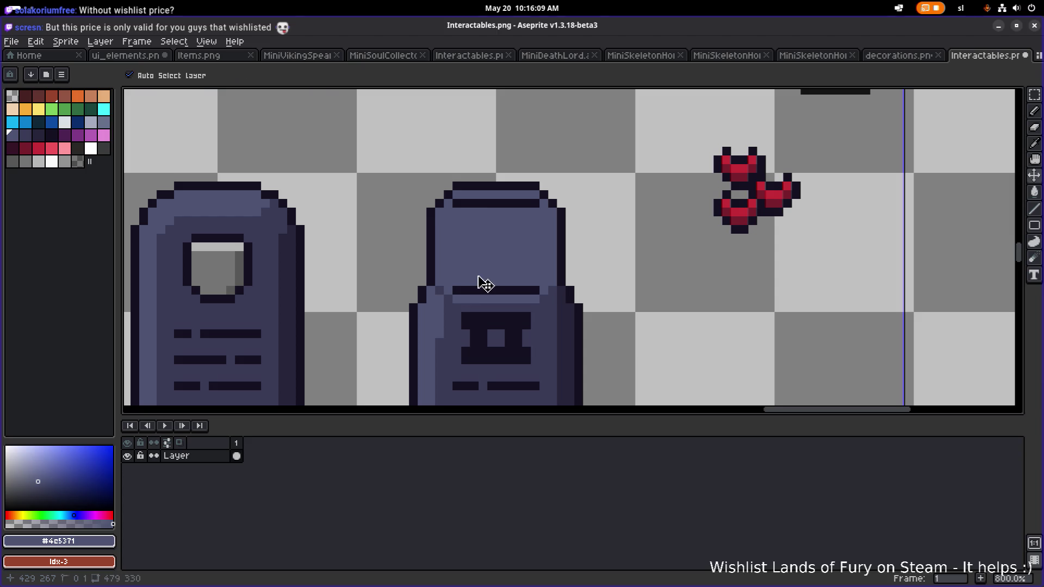
{"action": "key", "text": "ctrl+z"}
{"action": "key", "text": "g"}
{"action": "key", "text": "b"}
{"action": "left_click_drag", "start_coordinate": [454, 273], "coordinate": [538, 273]}
{"action": "scroll", "coordinate": [561, 266], "scroll_direction": "down", "scroll_amount": 2}
{"action": "scroll", "coordinate": [561, 266], "scroll_direction": "right", "scroll_amount": 3}
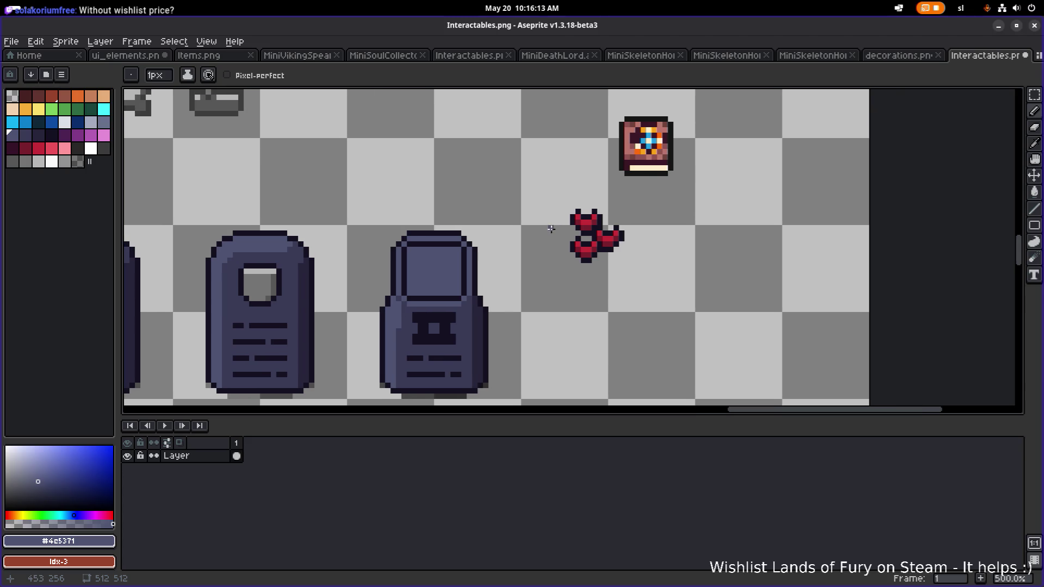
Move the shrunken book icon into the terminal's screen frame and commit it.
{"action": "key", "text": "m"}
{"action": "left_click_drag", "start_coordinate": [599, 102], "coordinate": [692, 190]}
{"action": "left_click_drag", "start_coordinate": [658, 140], "coordinate": [447, 270]}
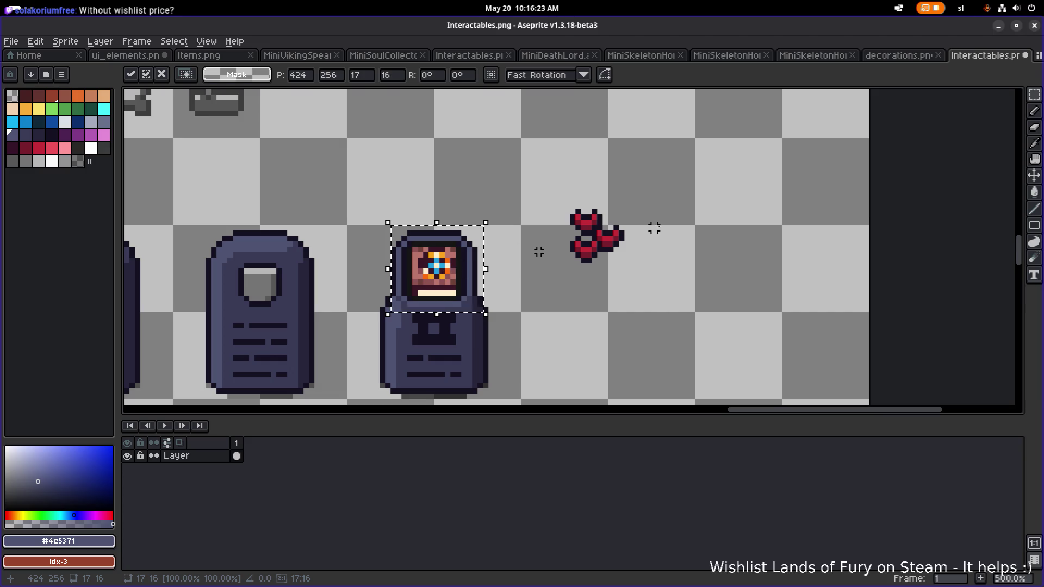
{"action": "key", "text": "Return"}
{"action": "scroll", "coordinate": [435, 267], "scroll_direction": "up", "scroll_amount": 4}
{"action": "left_click_drag", "start_coordinate": [409, 266], "coordinate": [402, 263]}
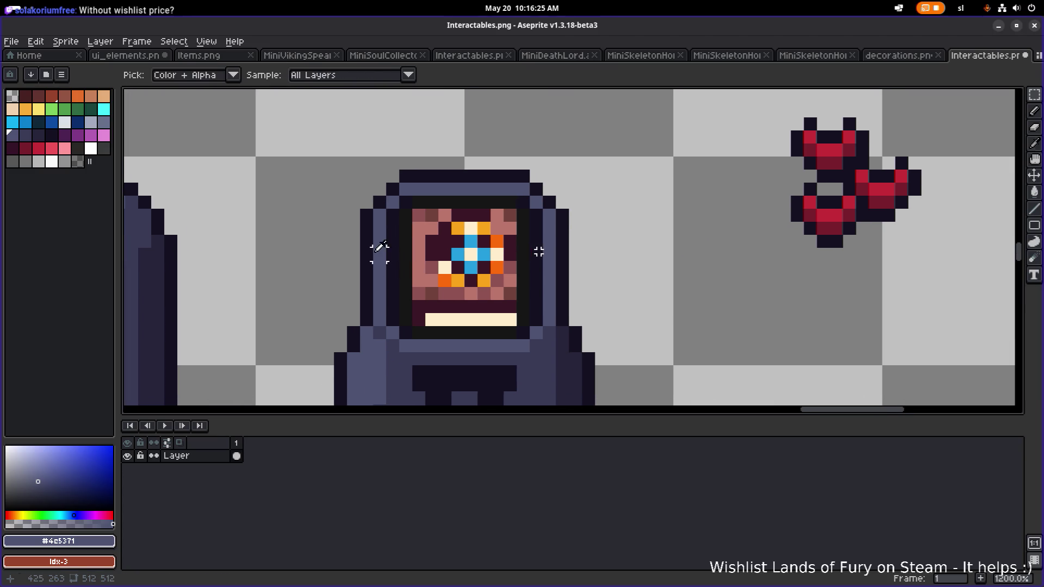
{"action": "key", "text": "b"}
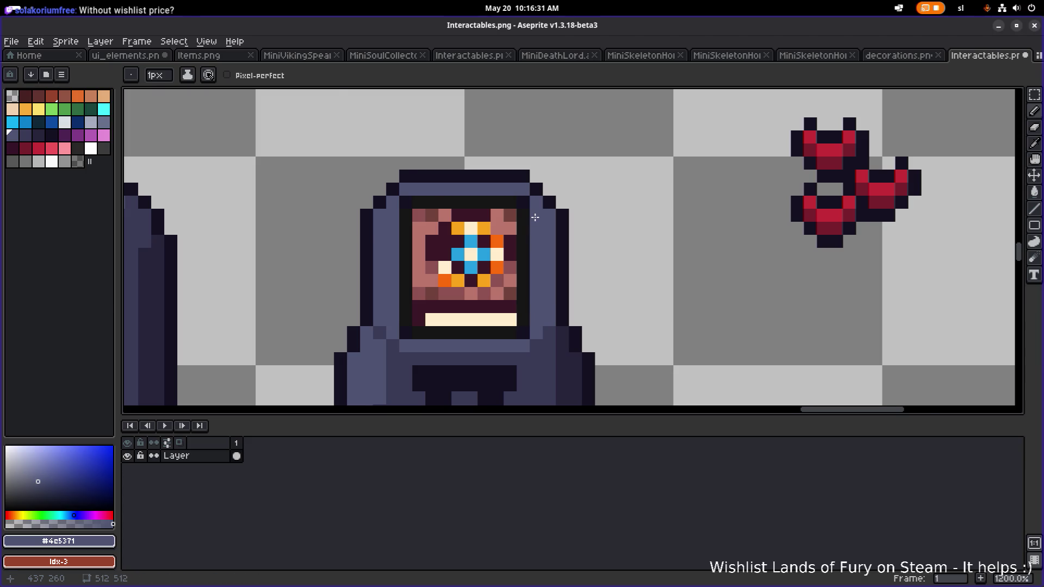
{"action": "scroll", "coordinate": [537, 217], "scroll_direction": "down", "scroll_amount": 5}
{"action": "scroll", "coordinate": [530, 245], "scroll_direction": "up", "scroll_amount": 6}
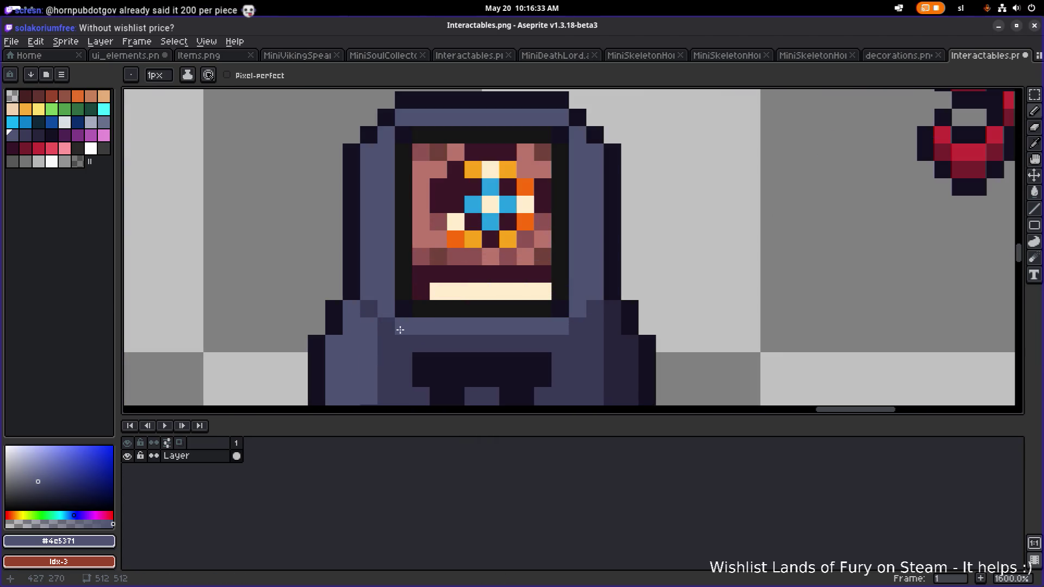
{"action": "scroll", "coordinate": [563, 265], "scroll_direction": "down", "scroll_amount": 3}
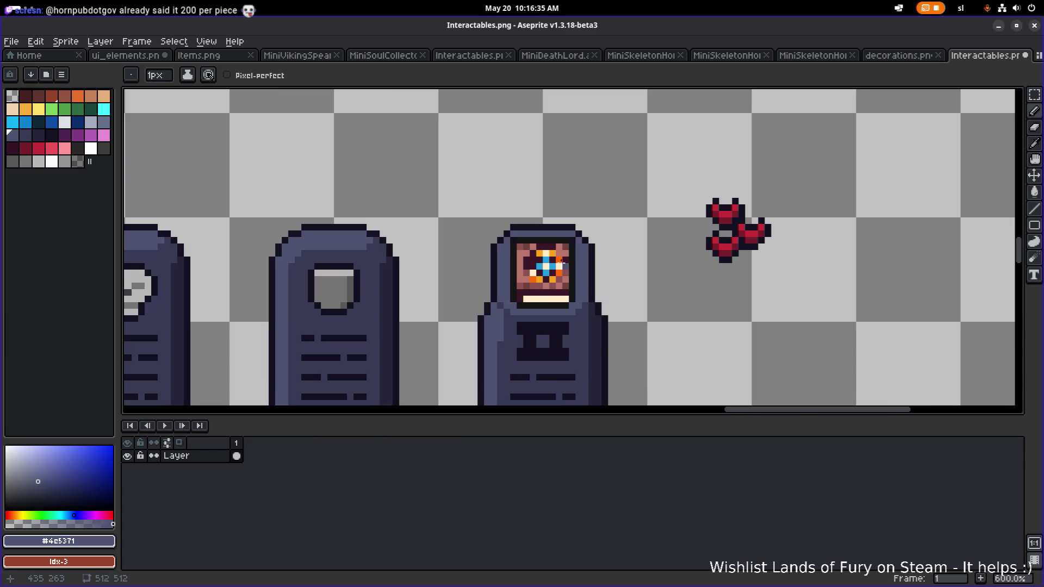
Eyedrop the screen's salmon pink and paint the dark bottom, right-edge and corner screen pixels with it.
{"action": "scroll", "coordinate": [503, 236], "scroll_direction": "up", "scroll_amount": 3}
{"action": "scroll", "coordinate": [684, 246], "scroll_direction": "down", "scroll_amount": 4}
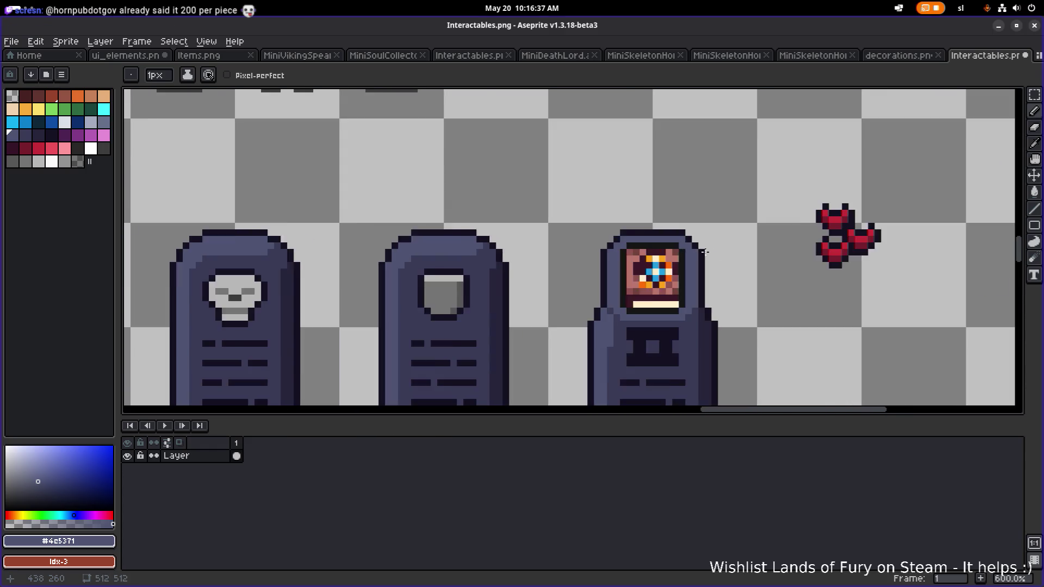
{"action": "scroll", "coordinate": [402, 251], "scroll_direction": "up", "scroll_amount": 7}
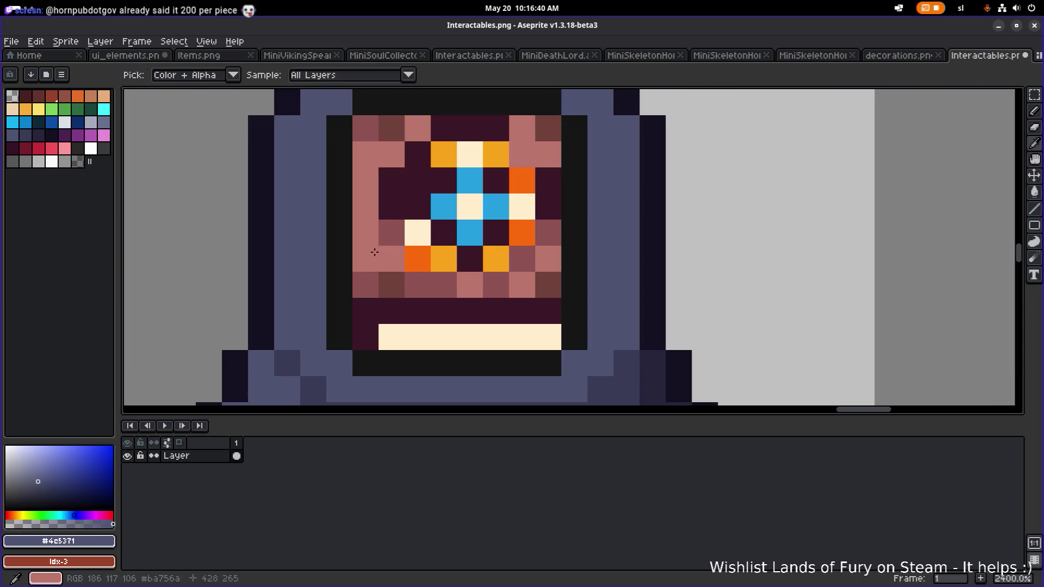
{"action": "left_click", "coordinate": [387, 261], "text": "alt"}
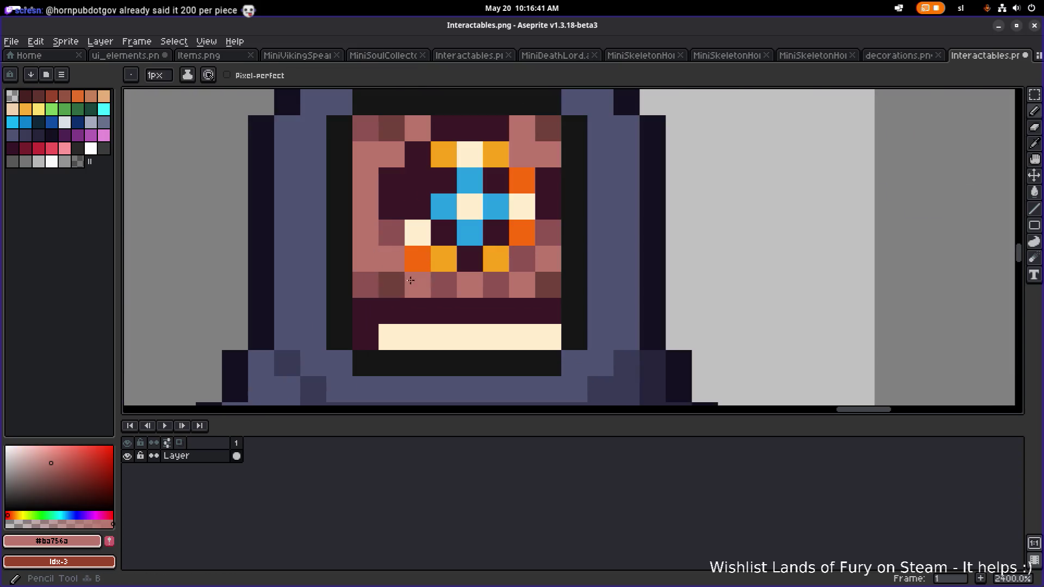
{"action": "mouse_move", "coordinate": [370, 281]}
{"action": "left_mouse_down"}
{"action": "mouse_move", "coordinate": [550, 279]}
{"action": "mouse_move", "coordinate": [532, 256]}
{"action": "mouse_move", "coordinate": [545, 245]}
{"action": "mouse_move", "coordinate": [527, 325]}
{"action": "left_mouse_up"}
{"action": "left_click_drag", "start_coordinate": [528, 290], "coordinate": [528, 212]}
{"action": "left_click", "coordinate": [399, 217]}
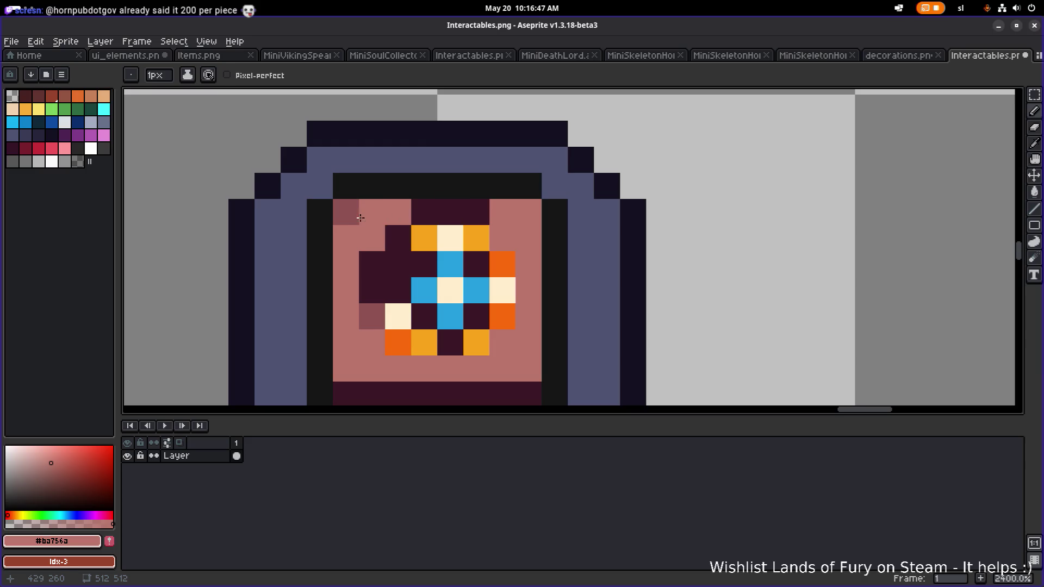
{"action": "scroll", "coordinate": [354, 216], "scroll_direction": "down", "scroll_amount": 5}
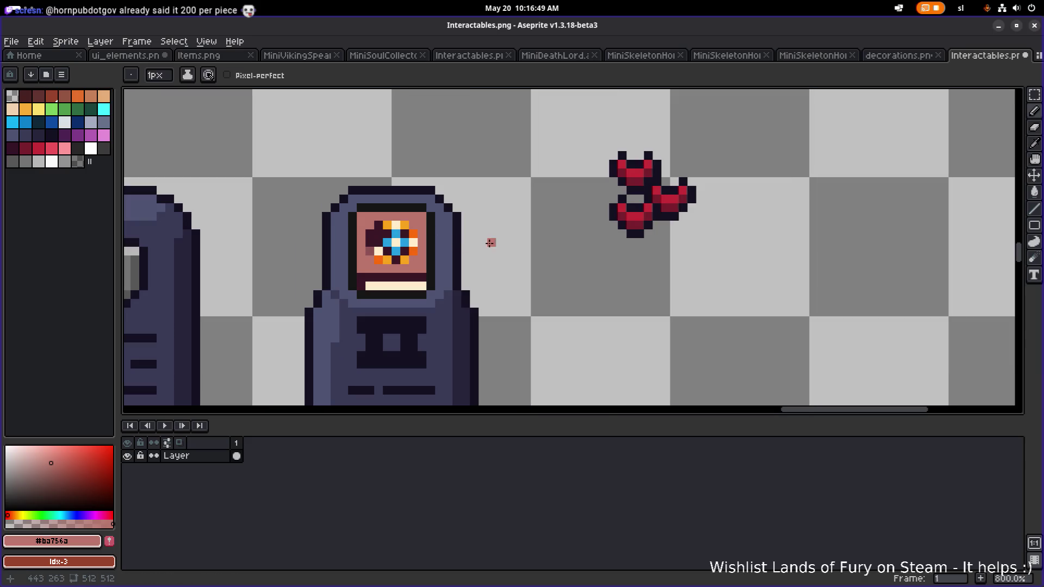
Place a copy of the top red heart beside the cluster, erase a stray pixel, and pink an eye pixel.
{"action": "key", "text": "m"}
{"action": "mouse_move", "coordinate": [609, 142]}
{"action": "left_mouse_down"}
{"action": "mouse_move", "coordinate": [661, 180]}
{"action": "mouse_move", "coordinate": [655, 189]}
{"action": "mouse_move", "coordinate": [514, 167]}
{"action": "left_mouse_up"}
{"action": "scroll", "coordinate": [544, 164], "scroll_direction": "up", "scroll_amount": 3}
{"action": "key", "text": "e"}
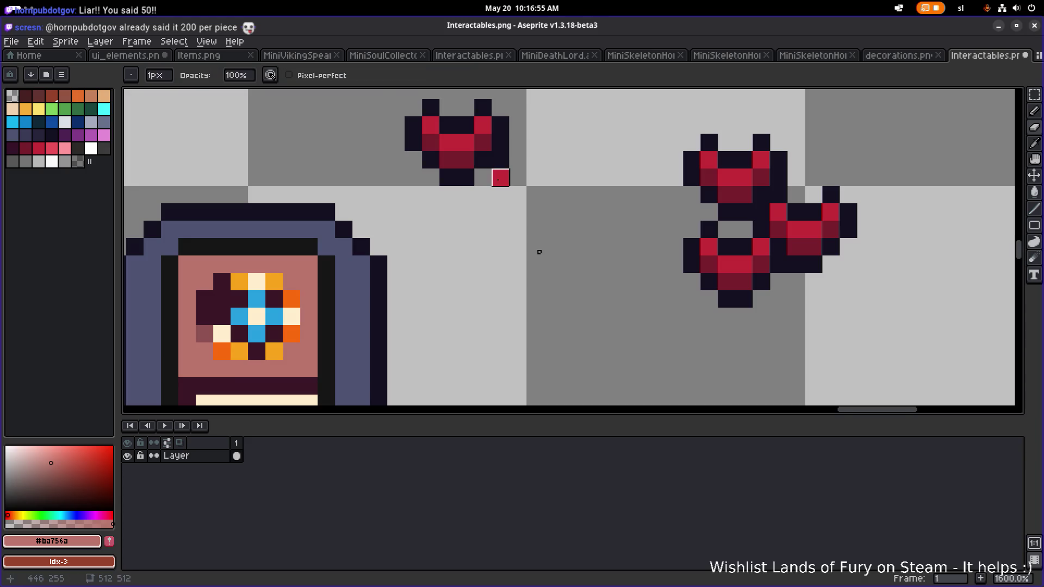
{"action": "left_click", "coordinate": [501, 177]}
{"action": "scroll", "coordinate": [498, 177], "scroll_direction": "down", "scroll_amount": 1}
{"action": "left_click_drag", "start_coordinate": [490, 183], "coordinate": [568, 185]}
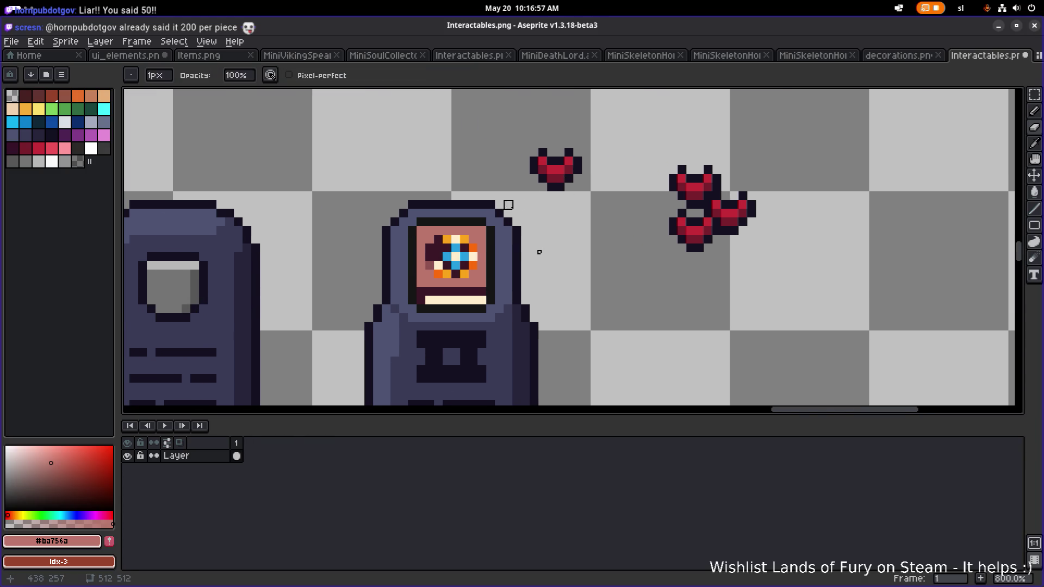
{"action": "scroll", "coordinate": [508, 263], "scroll_direction": "up", "scroll_amount": 1}
{"action": "left_click", "coordinate": [446, 235]}
Paint over the book's eye pixels with pink using the Pencil.
{"action": "key", "text": "g"}
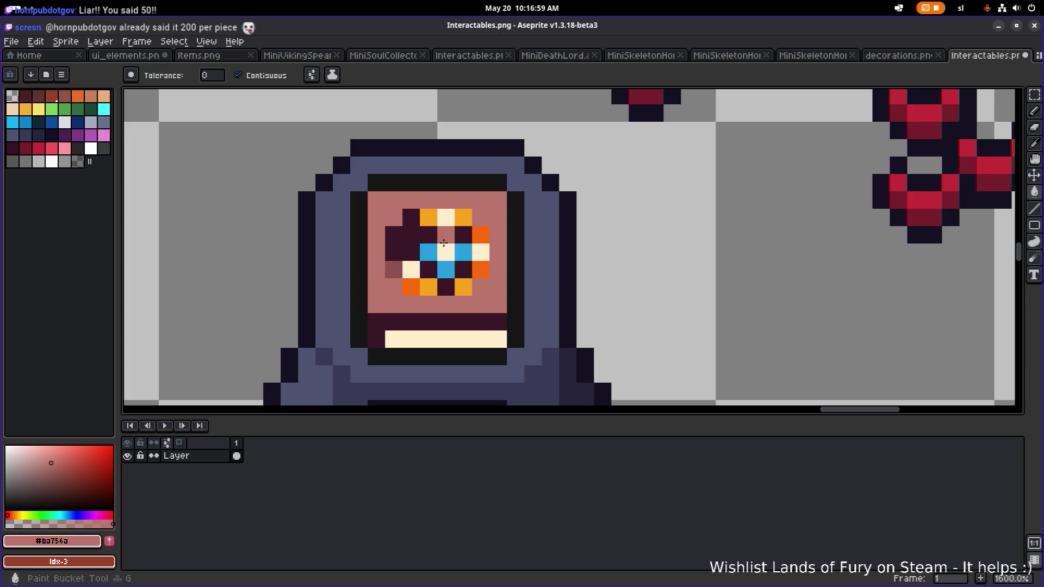
{"action": "key", "text": "b"}
{"action": "mouse_move", "coordinate": [411, 287]}
{"action": "left_mouse_down"}
{"action": "mouse_move", "coordinate": [448, 287]}
{"action": "mouse_move", "coordinate": [393, 252]}
{"action": "mouse_move", "coordinate": [411, 234]}
{"action": "mouse_move", "coordinate": [480, 235]}
{"action": "left_mouse_up"}
{"action": "mouse_move", "coordinate": [412, 251]}
{"action": "left_mouse_down"}
{"action": "mouse_move", "coordinate": [481, 269]}
{"action": "mouse_move", "coordinate": [463, 252]}
{"action": "mouse_move", "coordinate": [560, 186]}
{"action": "left_mouse_up"}
{"action": "scroll", "coordinate": [457, 252], "scroll_direction": "down", "scroll_amount": 4}
Move the top red heart into the centre of the pink screen and drop it.
{"action": "key", "text": "m"}
{"action": "mouse_move", "coordinate": [549, 222]}
{"action": "left_mouse_down"}
{"action": "mouse_move", "coordinate": [477, 275]}
{"action": "mouse_move", "coordinate": [466, 269]}
{"action": "left_mouse_up"}
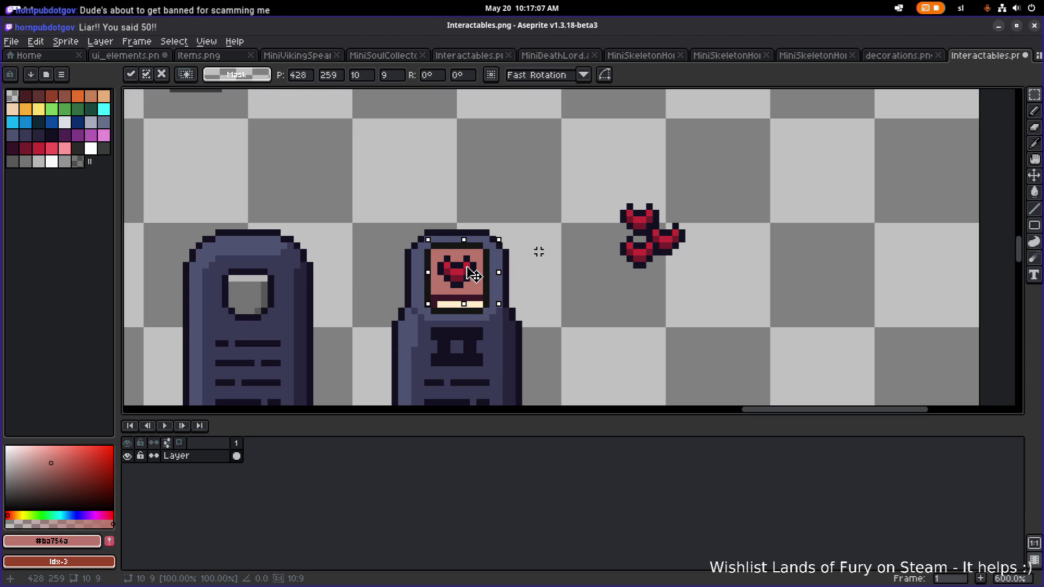
{"action": "left_click", "coordinate": [560, 200]}
{"action": "scroll", "coordinate": [557, 218], "scroll_direction": "down", "scroll_amount": 4}
{"action": "scroll", "coordinate": [555, 235], "scroll_direction": "up", "scroll_amount": 5}
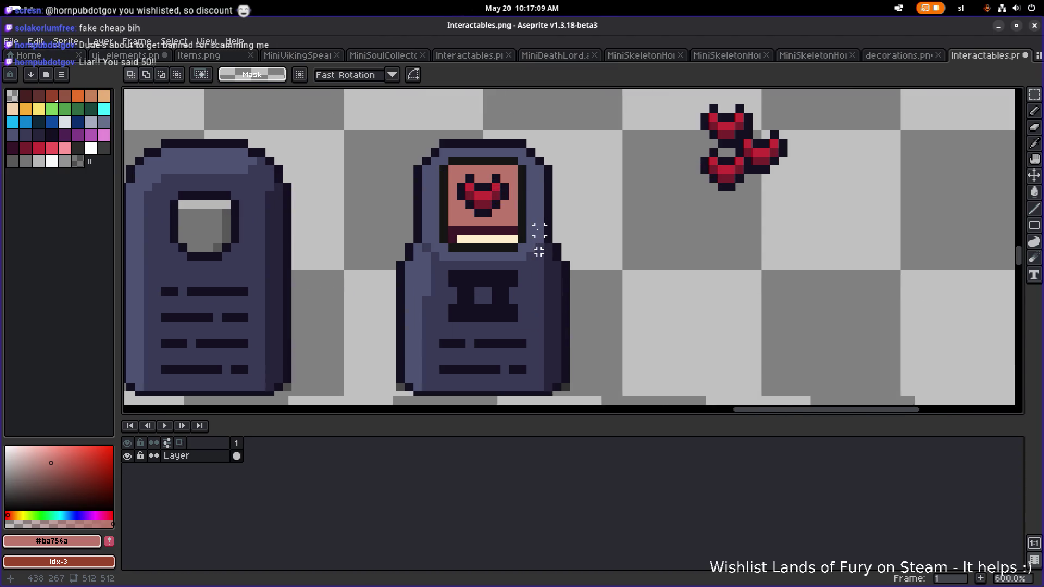
{"action": "scroll", "coordinate": [538, 251], "scroll_direction": "down", "scroll_amount": 2}
{"action": "scroll", "coordinate": [539, 251], "scroll_direction": "up", "scroll_amount": 2}
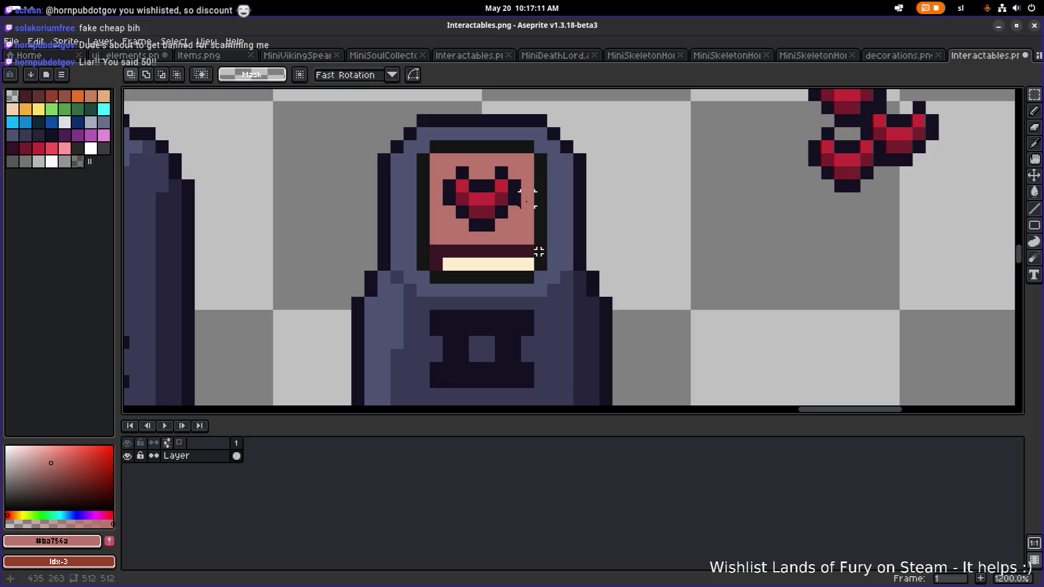
{"action": "scroll", "coordinate": [539, 252], "scroll_direction": "down", "scroll_amount": 3}
{"action": "scroll", "coordinate": [538, 251], "scroll_direction": "up", "scroll_amount": 1}
{"action": "scroll", "coordinate": [607, 187], "scroll_direction": "up", "scroll_amount": 1}
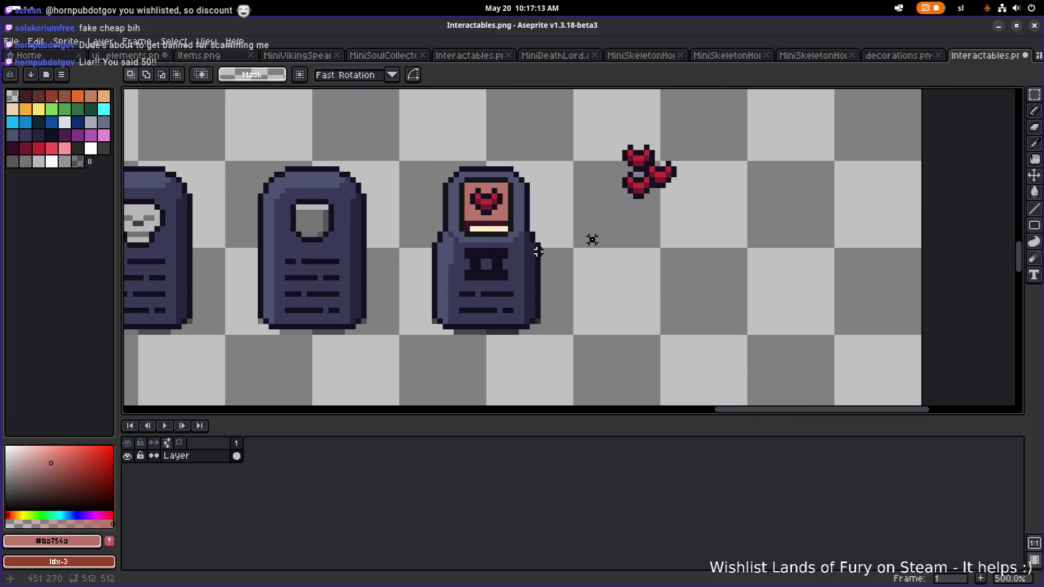
{"action": "scroll", "coordinate": [538, 252], "scroll_direction": "up", "scroll_amount": 2}
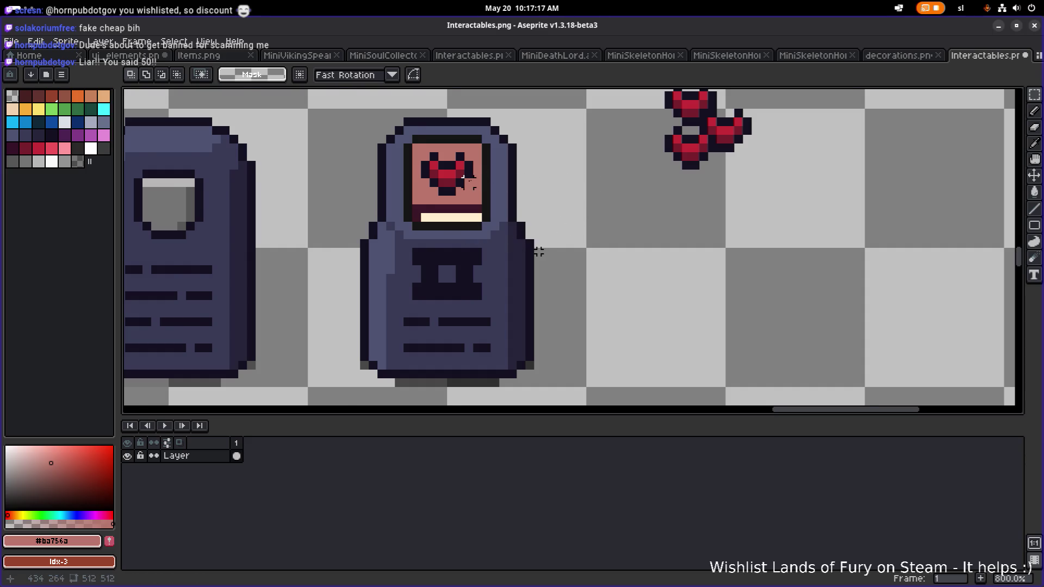
{"action": "scroll", "coordinate": [590, 186], "scroll_direction": "down", "scroll_amount": 1}
{"action": "scroll", "coordinate": [551, 214], "scroll_direction": "left", "scroll_amount": 5}
{"action": "scroll", "coordinate": [551, 213], "scroll_direction": "right", "scroll_amount": 5}
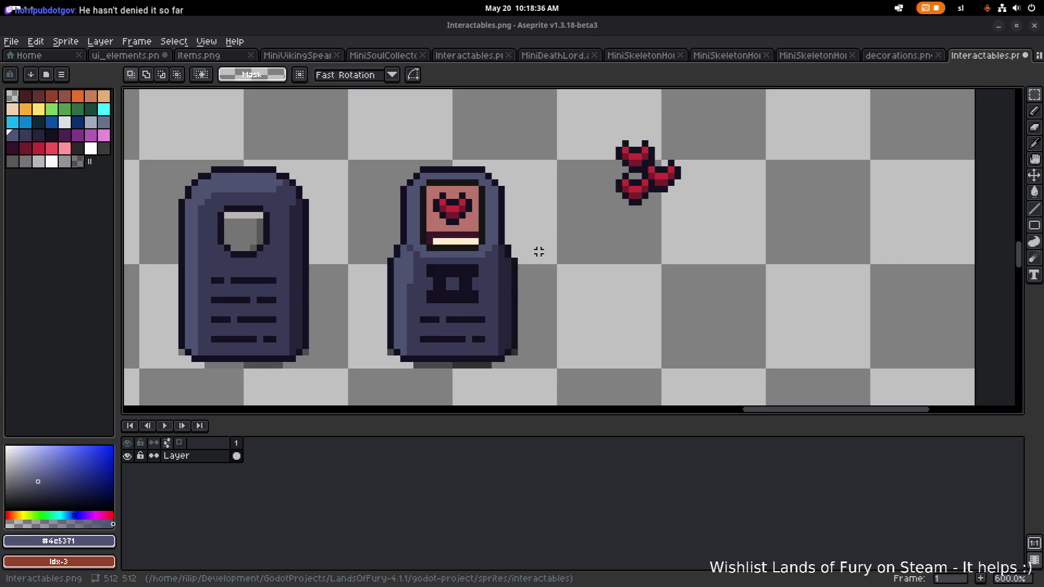
{"action": "key", "text": "alt+Tab"}
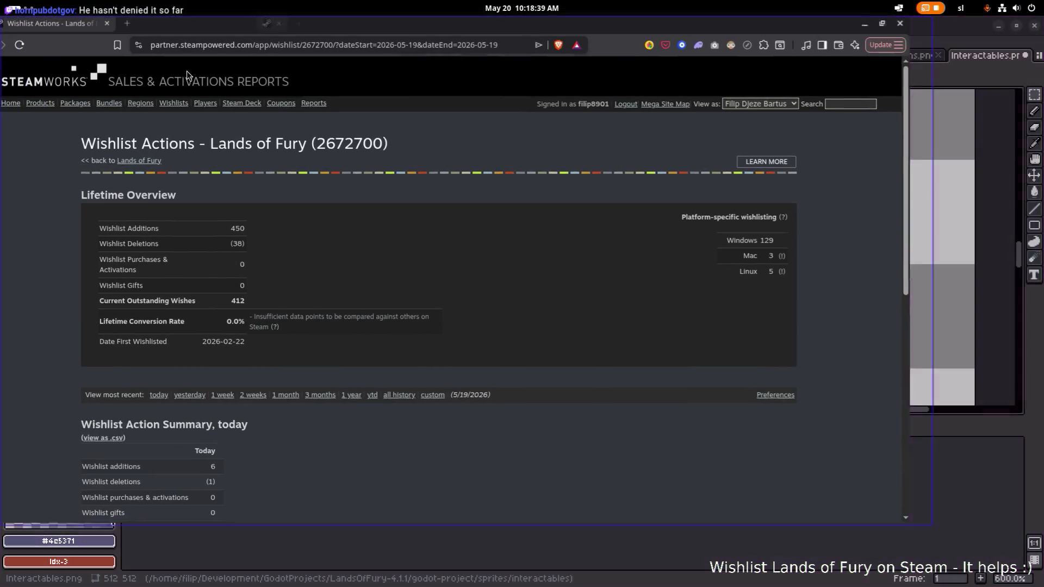
{"action": "right_click", "coordinate": [385, 268]}
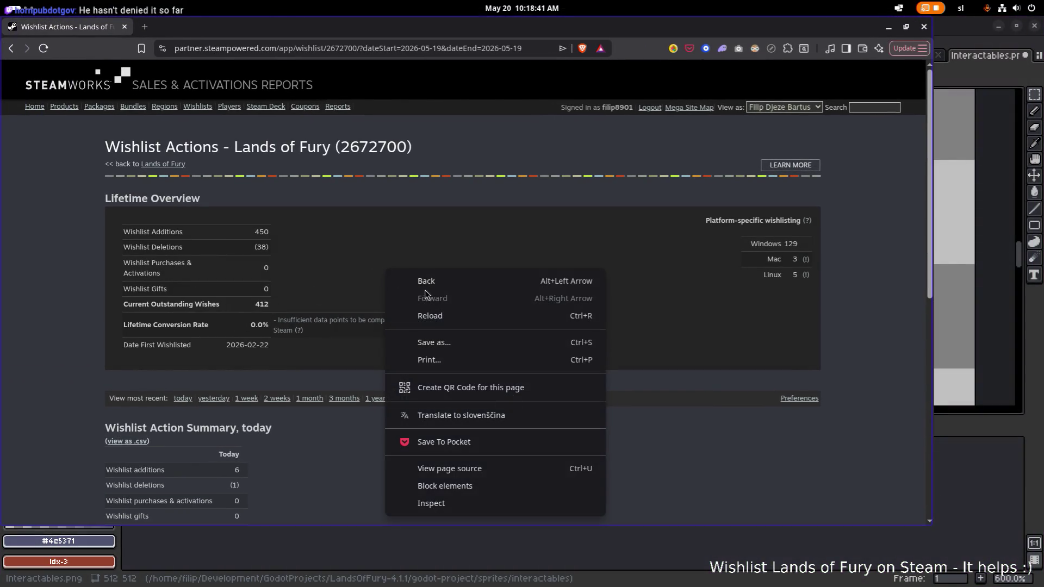
{"action": "left_click", "coordinate": [445, 320]}
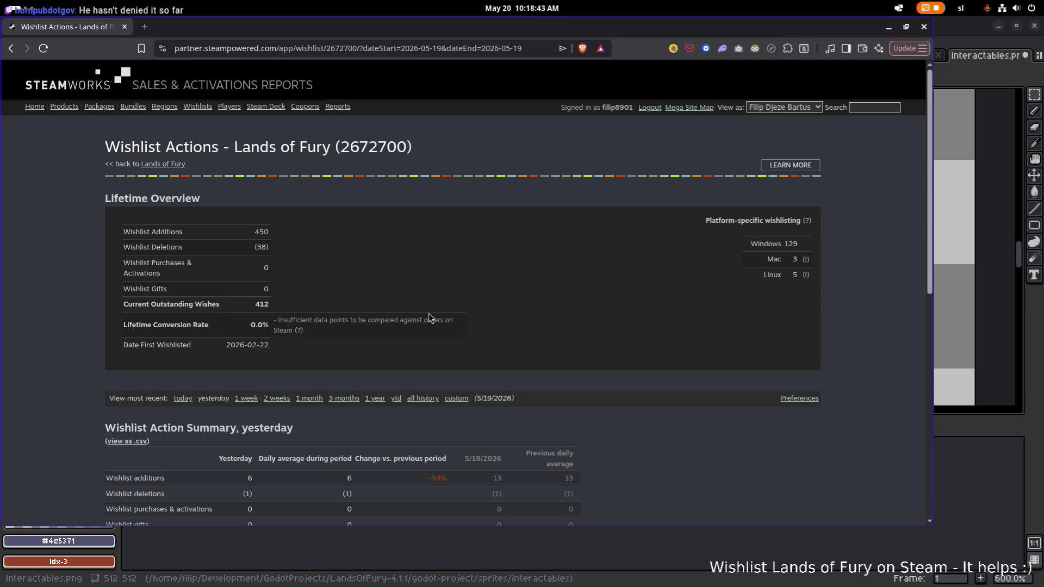
{"action": "left_click", "coordinate": [182, 399]}
{"action": "scroll", "coordinate": [180, 400], "scroll_direction": "down", "scroll_amount": 1}
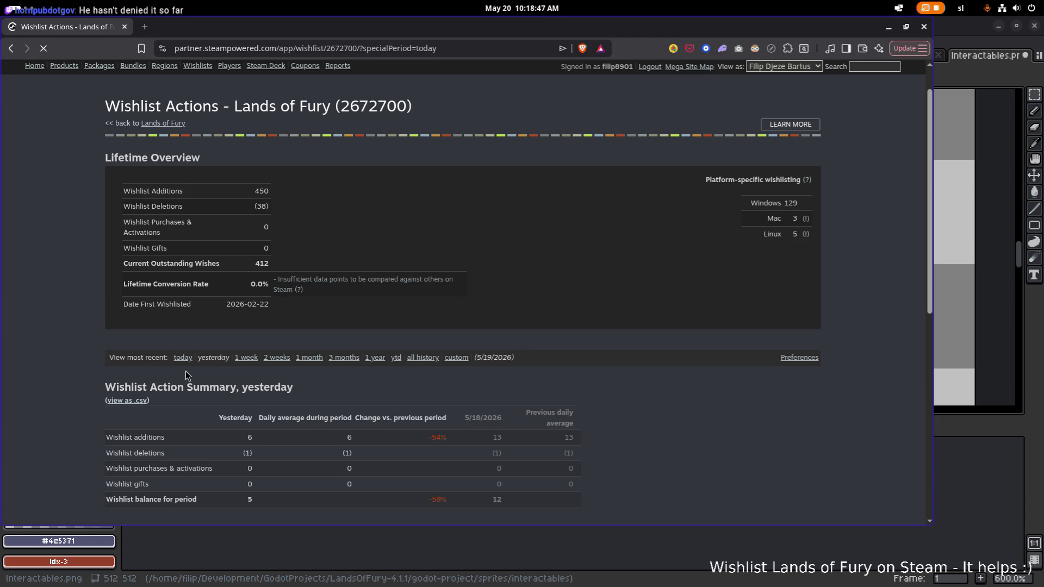
{"action": "scroll", "coordinate": [233, 324], "scroll_direction": "down", "scroll_amount": 1}
{"action": "scroll", "coordinate": [233, 323], "scroll_direction": "down", "scroll_amount": 2}
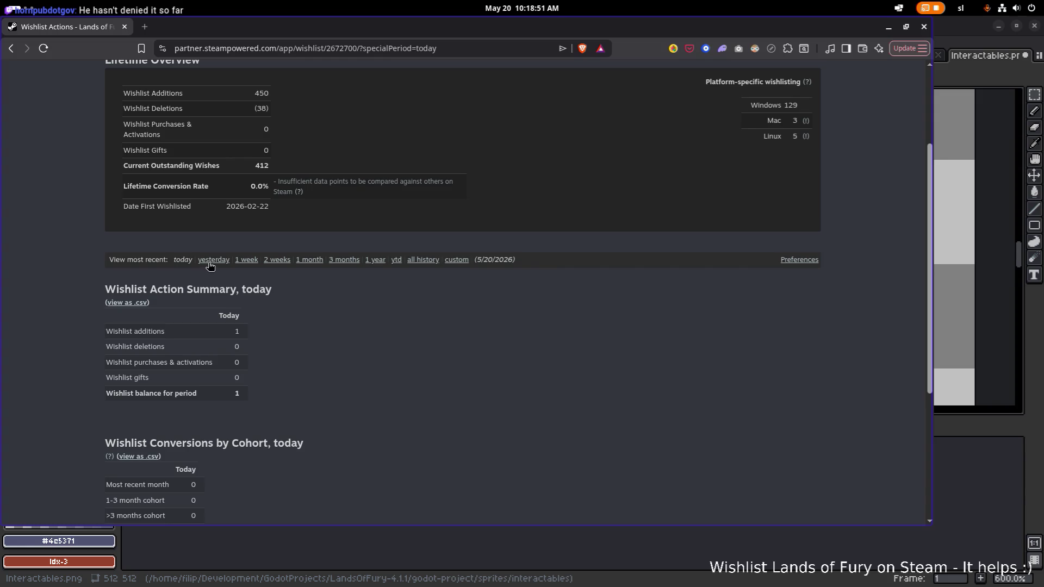
{"action": "left_click", "coordinate": [207, 262]}
{"action": "scroll", "coordinate": [205, 265], "scroll_direction": "down", "scroll_amount": 3}
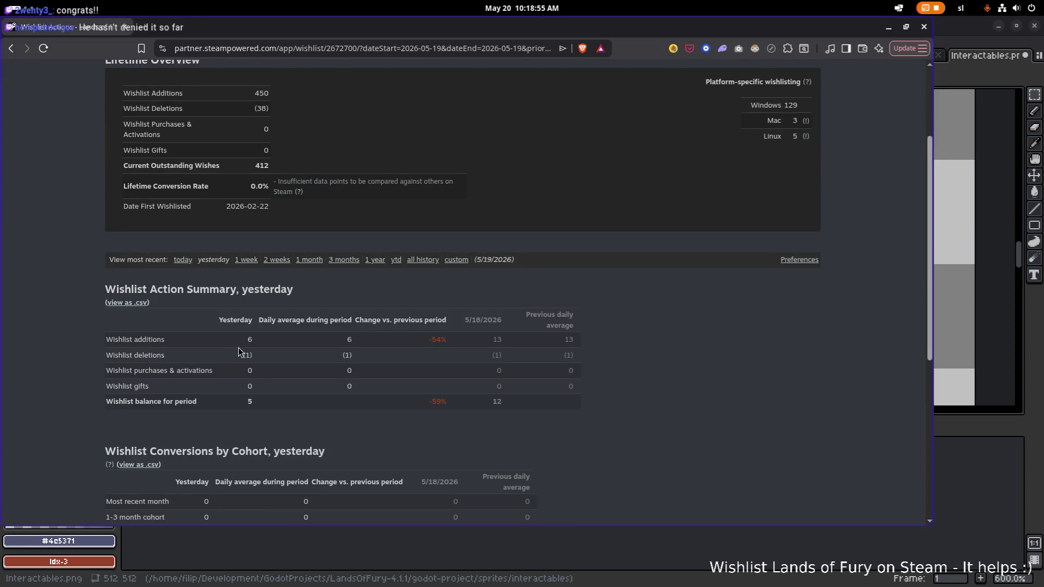
{"action": "left_click", "coordinate": [179, 262]}
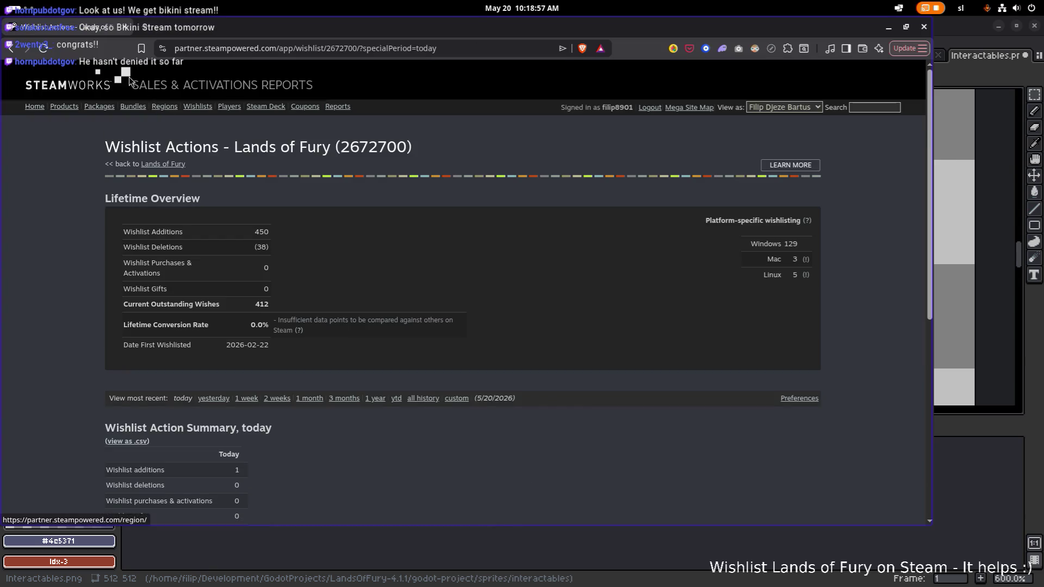
{"action": "left_click_drag", "start_coordinate": [274, 27], "coordinate": [95, 27]}
{"action": "key", "text": "alt+Tab"}
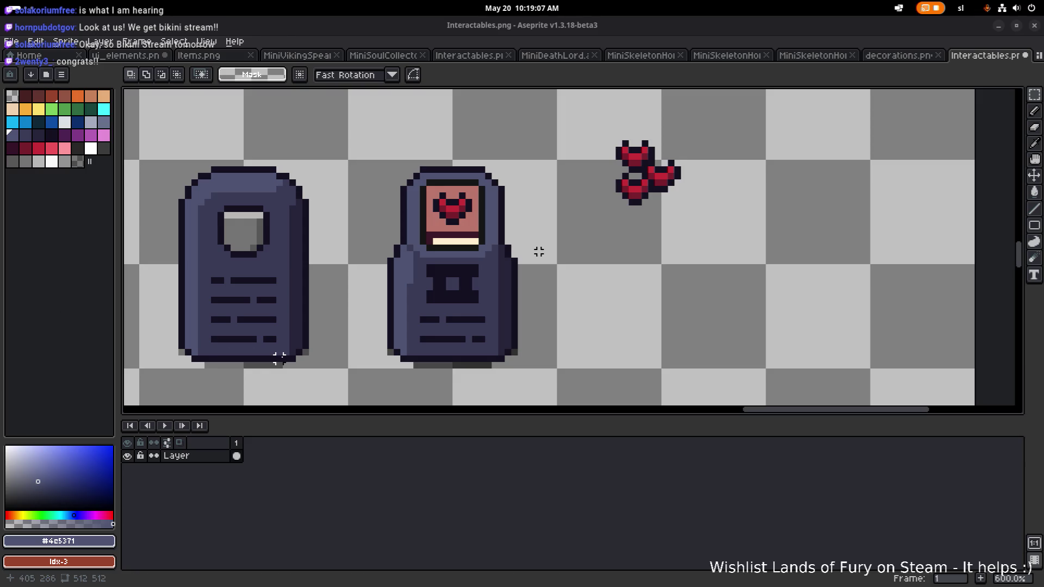
Make purple swatch Idx-29 the drawing colour, then marquee-select the framed heart picture.
{"action": "scroll", "coordinate": [538, 251], "scroll_direction": "down", "scroll_amount": 2}
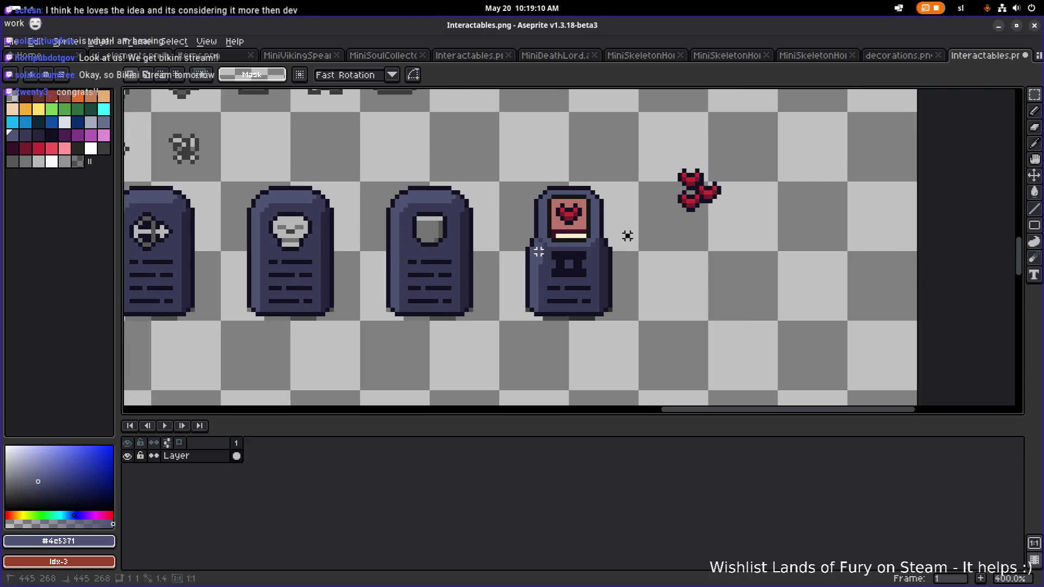
{"action": "left_click_drag", "start_coordinate": [627, 236], "coordinate": [544, 223]}
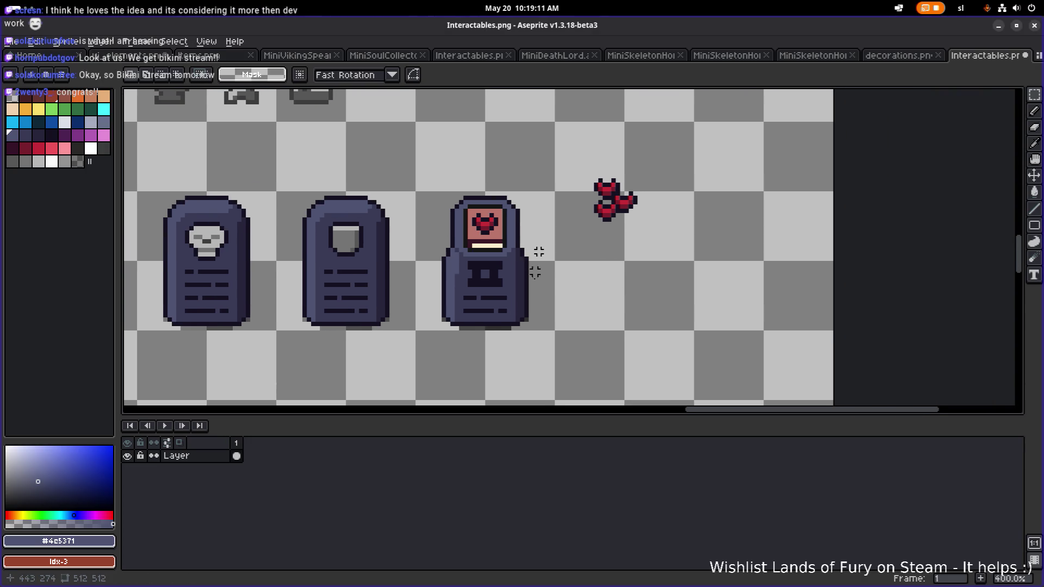
{"action": "scroll", "coordinate": [543, 223], "scroll_direction": "up", "scroll_amount": 1}
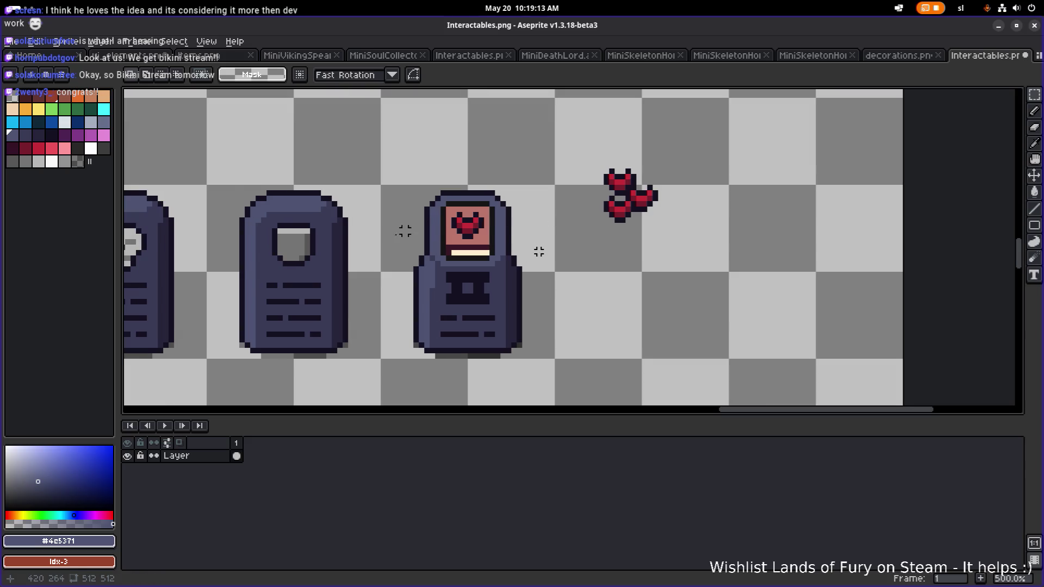
{"action": "left_click", "coordinate": [77, 135]}
{"action": "scroll", "coordinate": [514, 225], "scroll_direction": "up", "scroll_amount": 2}
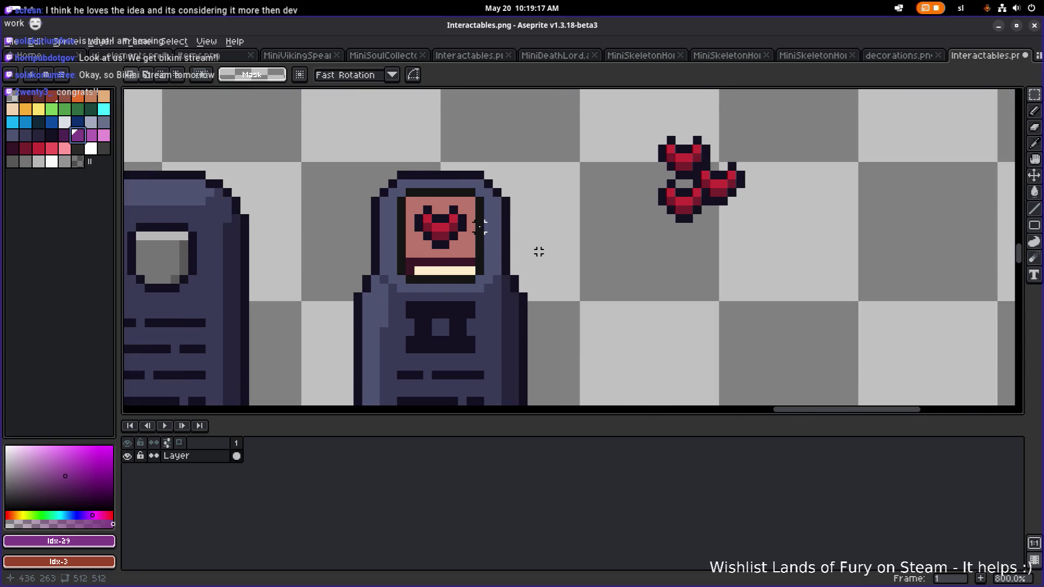
{"action": "scroll", "coordinate": [479, 227], "scroll_direction": "down", "scroll_amount": 1}
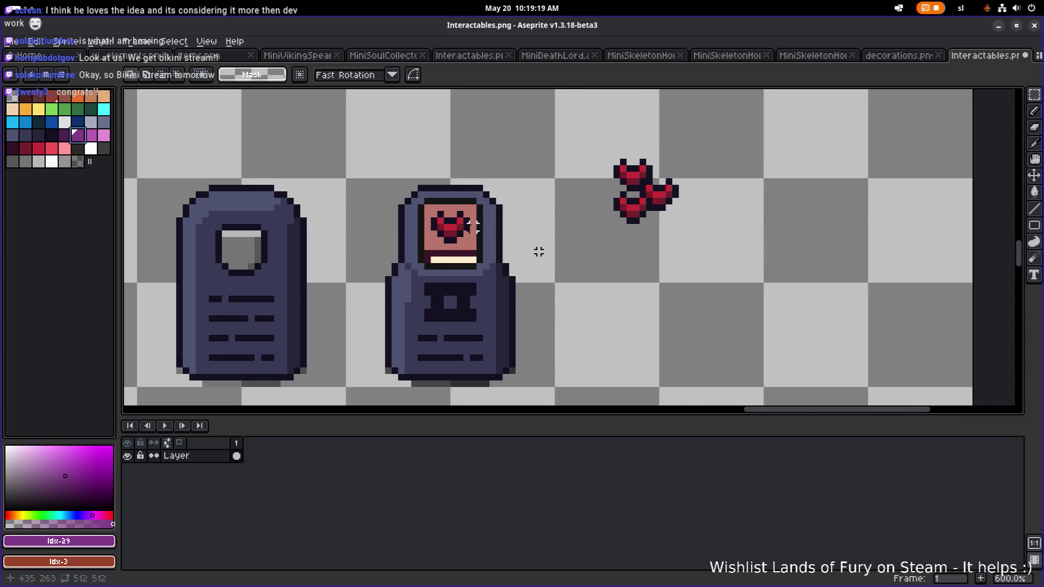
{"action": "scroll", "coordinate": [539, 252], "scroll_direction": "left", "scroll_amount": 2}
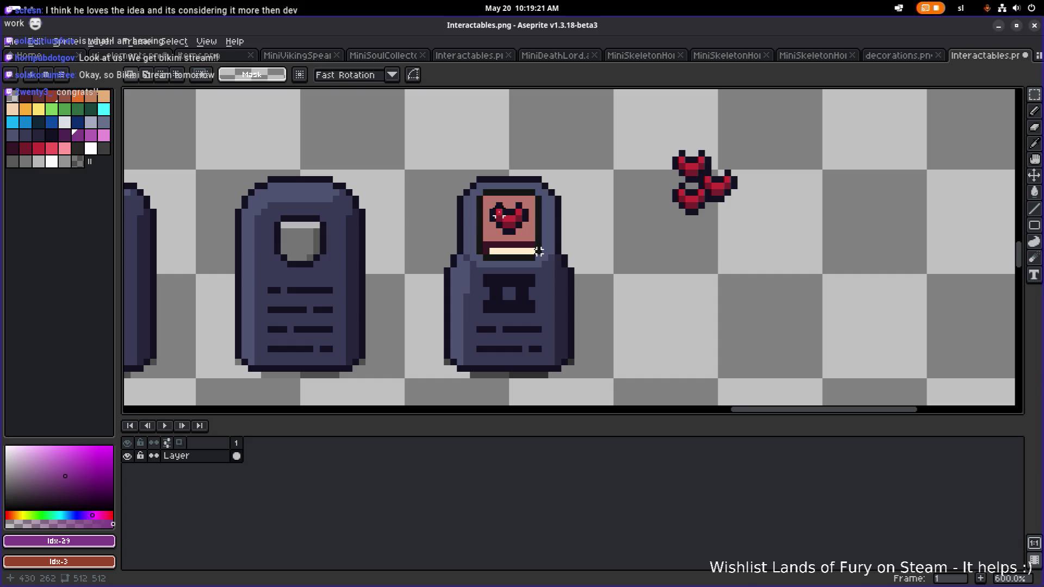
{"action": "scroll", "coordinate": [539, 252], "scroll_direction": "down", "scroll_amount": 1}
{"action": "scroll", "coordinate": [539, 252], "scroll_direction": "up", "scroll_amount": 2}
{"action": "key", "text": "m"}
{"action": "mouse_move", "coordinate": [468, 182]}
{"action": "left_mouse_down"}
{"action": "mouse_move", "coordinate": [550, 270]}
{"action": "mouse_move", "coordinate": [769, 282]}
{"action": "mouse_move", "coordinate": [783, 269]}
{"action": "mouse_move", "coordinate": [914, 249]}
{"action": "mouse_move", "coordinate": [904, 259]}
{"action": "left_mouse_up"}
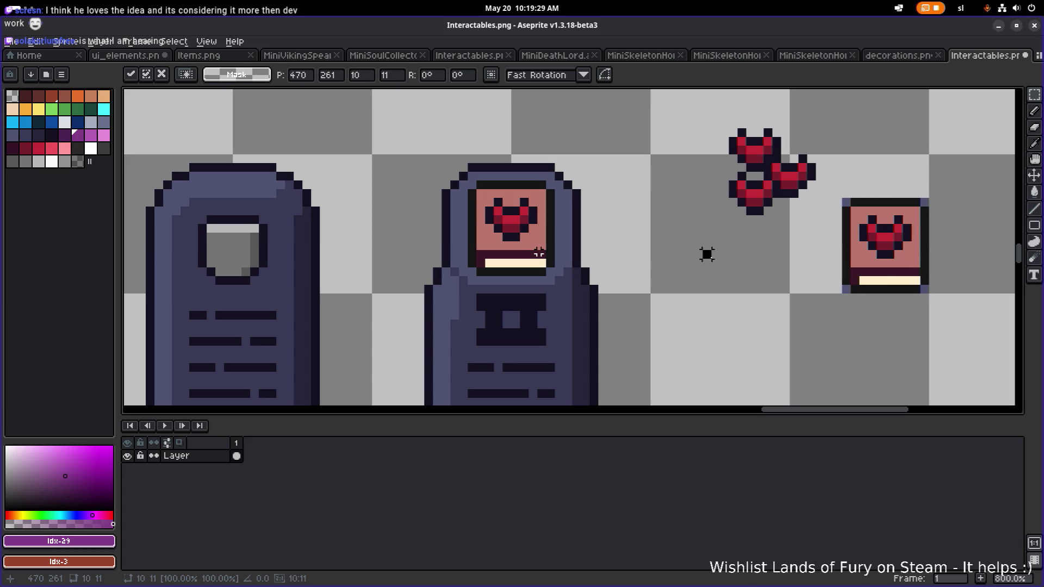
{"action": "key", "text": "ctrl+d"}
{"action": "scroll", "coordinate": [539, 252], "scroll_direction": "up", "scroll_amount": 3}
{"action": "scroll", "coordinate": [539, 252], "scroll_direction": "down", "scroll_amount": 3}
{"action": "left_click", "coordinate": [369, 201], "text": "alt"}
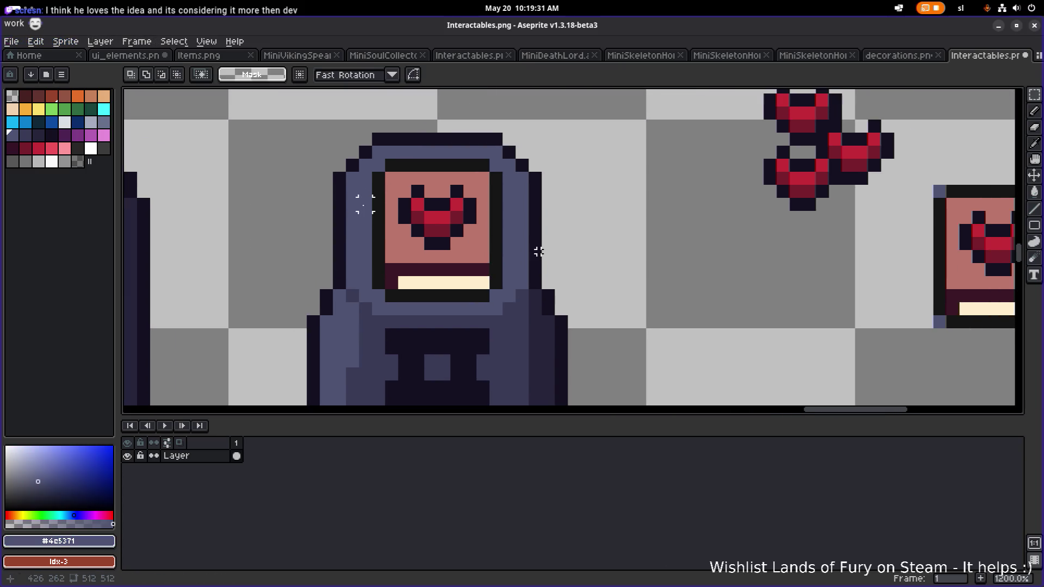
{"action": "key", "text": "g"}
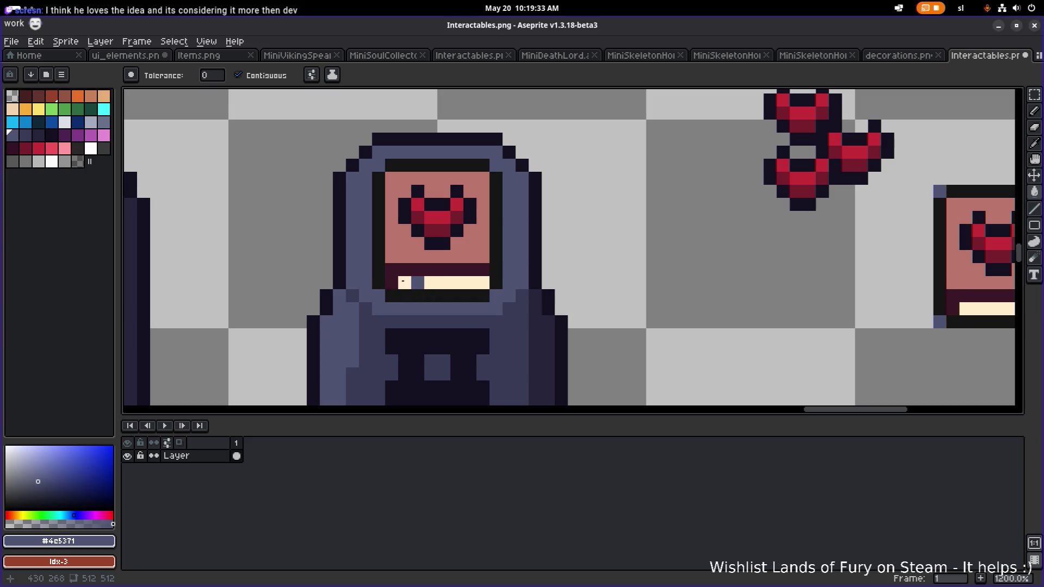
{"action": "left_click", "coordinate": [414, 295]}
{"action": "left_click", "coordinate": [449, 283]}
{"action": "left_click", "coordinate": [379, 277]}
{"action": "left_click", "coordinate": [405, 272]}
{"action": "left_click", "coordinate": [392, 275]}
{"action": "left_click", "coordinate": [430, 270]}
{"action": "left_click", "coordinate": [454, 256]}
{"action": "left_click", "coordinate": [494, 263]}
{"action": "left_click", "coordinate": [449, 232]}
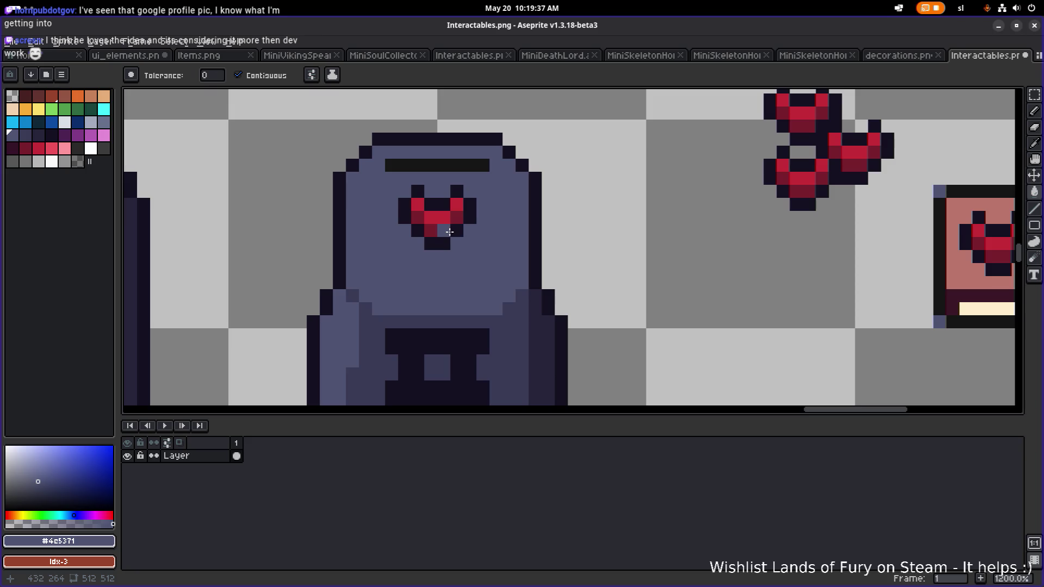
{"action": "scroll", "coordinate": [489, 233], "scroll_direction": "down", "scroll_amount": 6}
{"action": "key", "text": "v"}
{"action": "left_click", "coordinate": [538, 247]}
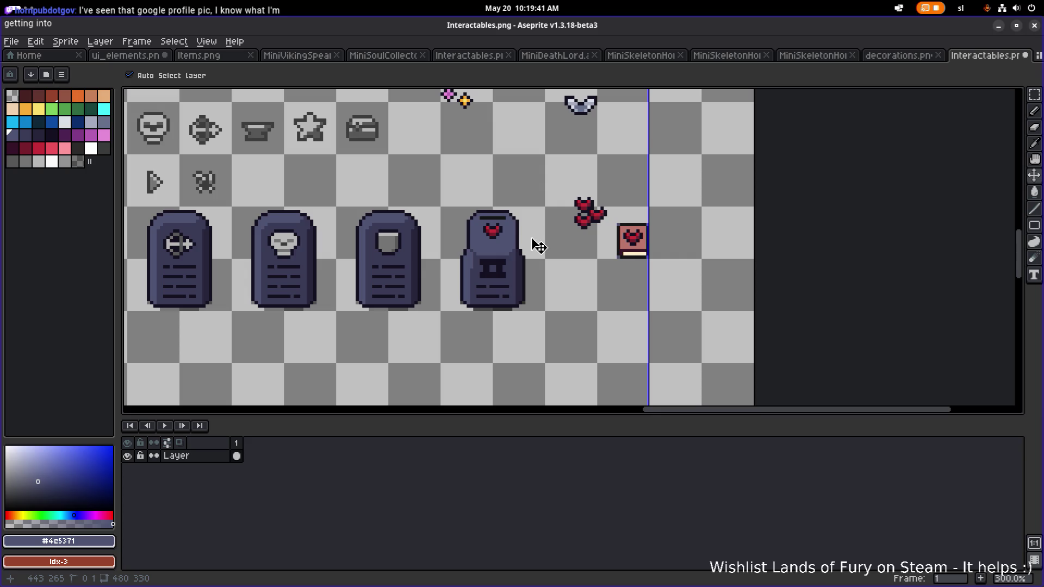
{"action": "key", "text": "ctrl+z"}
{"action": "key", "text": "ctrl+z"}
{"action": "key", "text": "ctrl+z"}
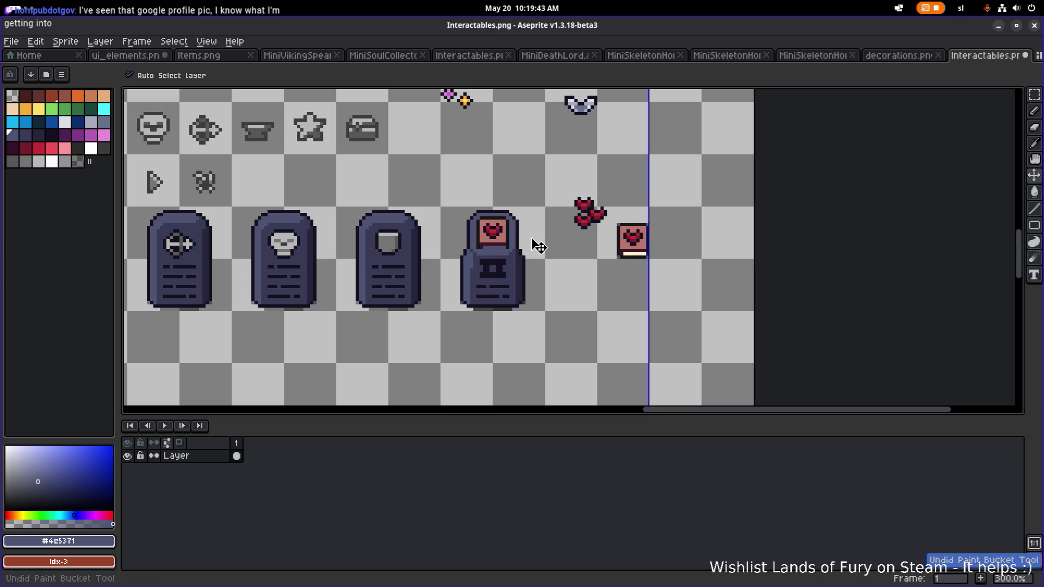
{"action": "key", "text": "ctrl+z"}
{"action": "key", "text": "g"}
{"action": "scroll", "coordinate": [578, 238], "scroll_direction": "up", "scroll_amount": 1}
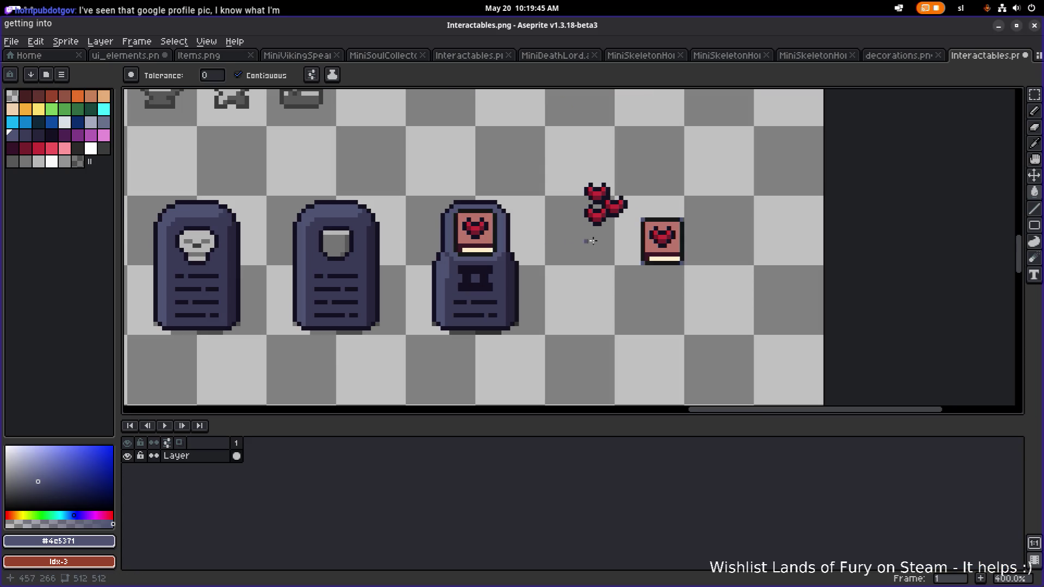
{"action": "mouse_move", "coordinate": [579, 240]}
{"action": "left_mouse_down"}
{"action": "mouse_move", "coordinate": [537, 240]}
{"action": "mouse_move", "coordinate": [596, 165]}
{"action": "mouse_move", "coordinate": [583, 163]}
{"action": "left_mouse_up"}
{"action": "key", "text": "m"}
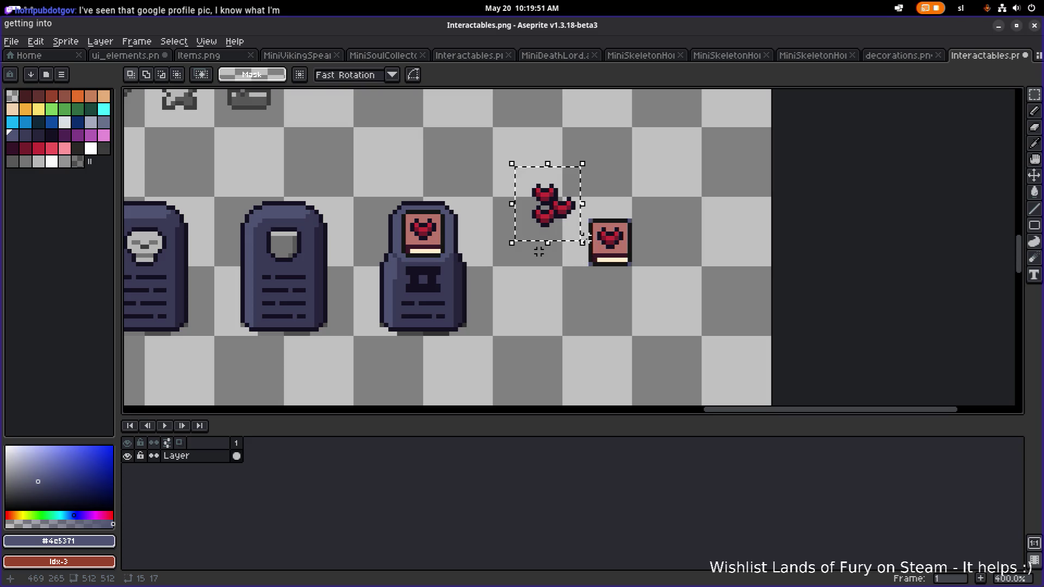
Delete the loose hearts and move the heart card up above the terminal.
{"action": "key", "text": "Delete"}
{"action": "left_click_drag", "start_coordinate": [577, 277], "coordinate": [674, 179]}
{"action": "mouse_move", "coordinate": [610, 242]}
{"action": "left_mouse_down"}
{"action": "mouse_move", "coordinate": [512, 163]}
{"action": "mouse_move", "coordinate": [453, 152]}
{"action": "left_mouse_up"}
{"action": "scroll", "coordinate": [538, 251], "scroll_direction": "up", "scroll_amount": 5}
{"action": "key", "text": "b"}
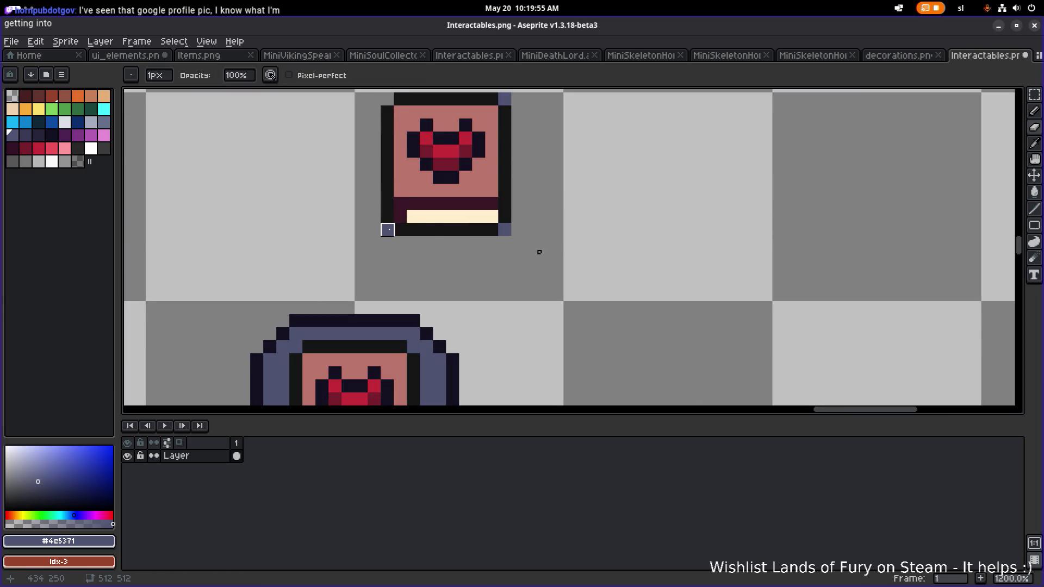
{"action": "scroll", "coordinate": [539, 251], "scroll_direction": "up", "scroll_amount": 1}
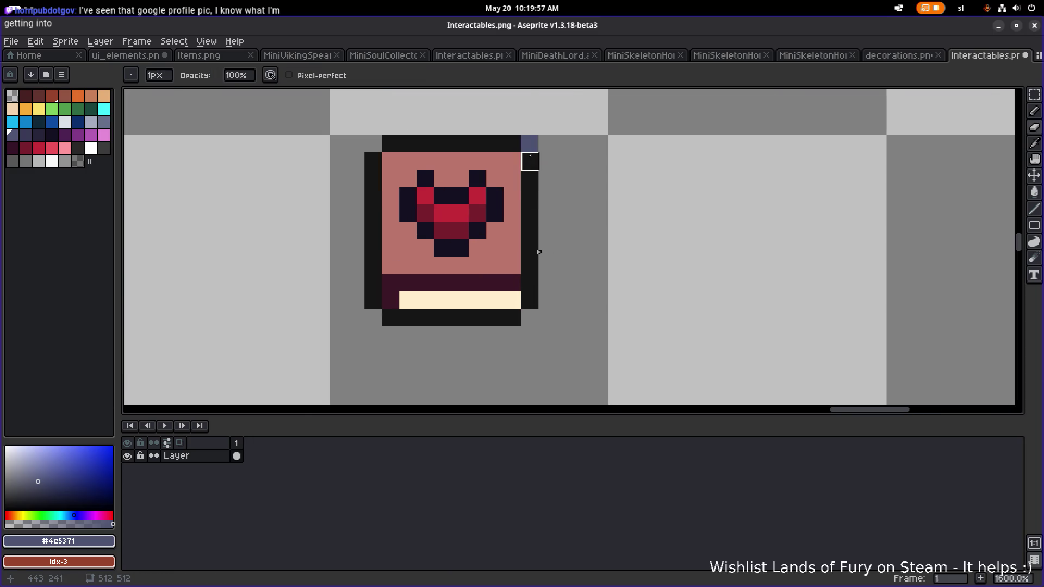
{"action": "scroll", "coordinate": [539, 251], "scroll_direction": "down", "scroll_amount": 3}
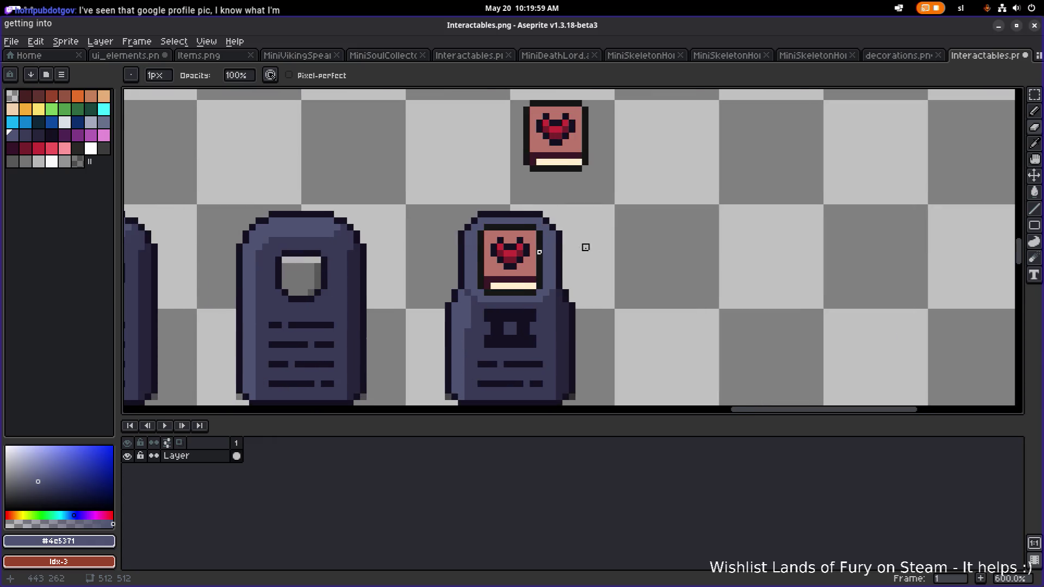
Flood-fill the terminal's pink screen with the darker red idx-34.
{"action": "key", "text": "m"}
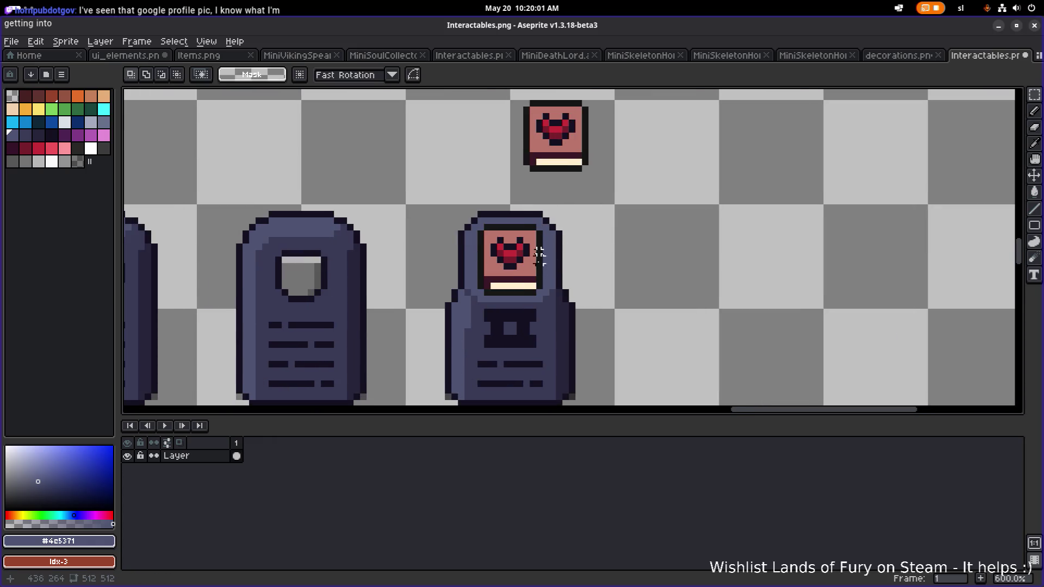
{"action": "left_click", "coordinate": [520, 267], "text": "alt"}
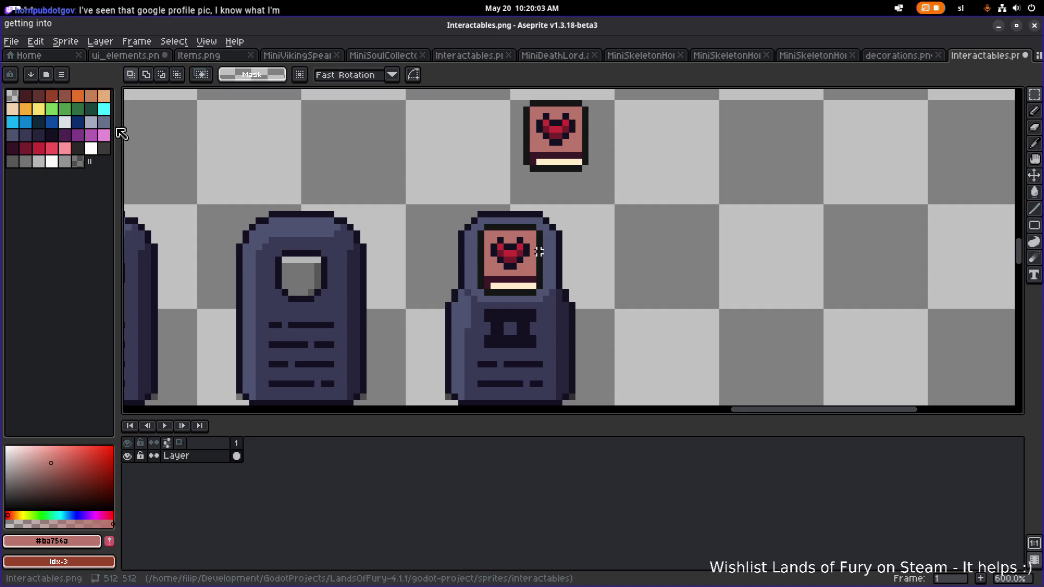
{"action": "scroll", "coordinate": [539, 252], "scroll_direction": "up", "scroll_amount": 1}
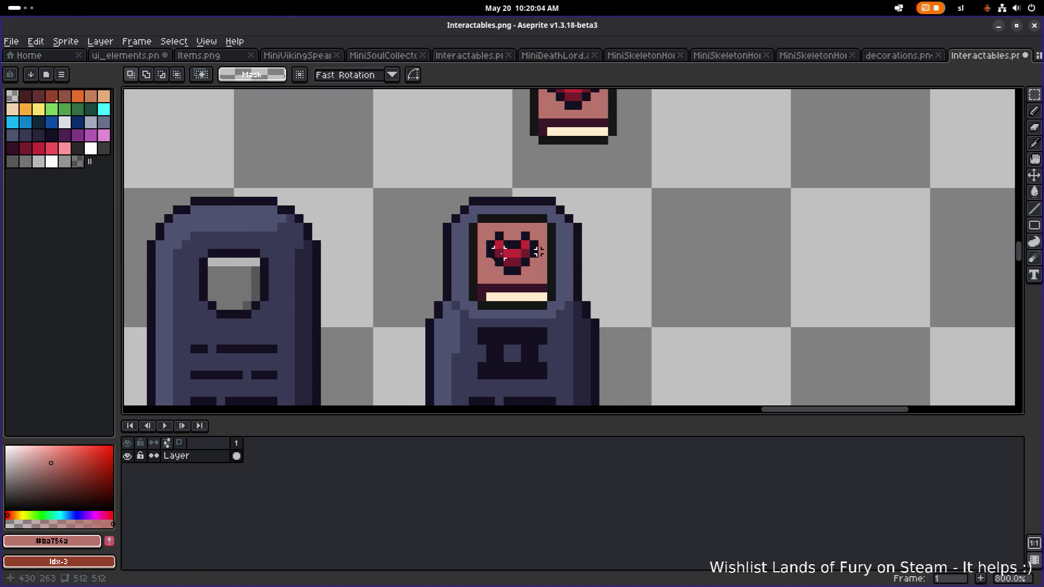
{"action": "left_click", "coordinate": [52, 147]}
{"action": "left_click", "coordinate": [39, 148]}
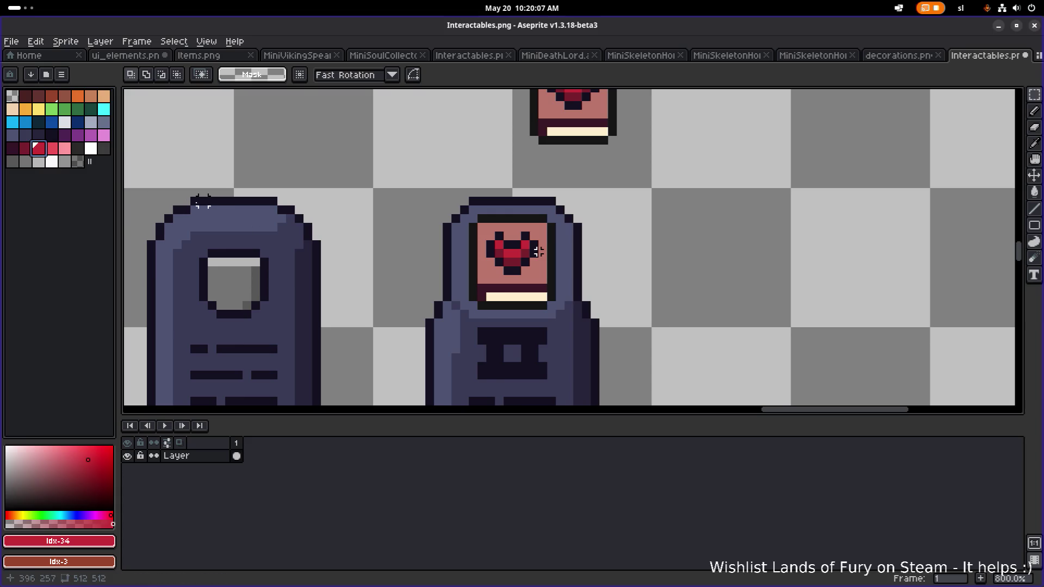
{"action": "key", "text": "g"}
{"action": "left_click", "coordinate": [490, 276]}
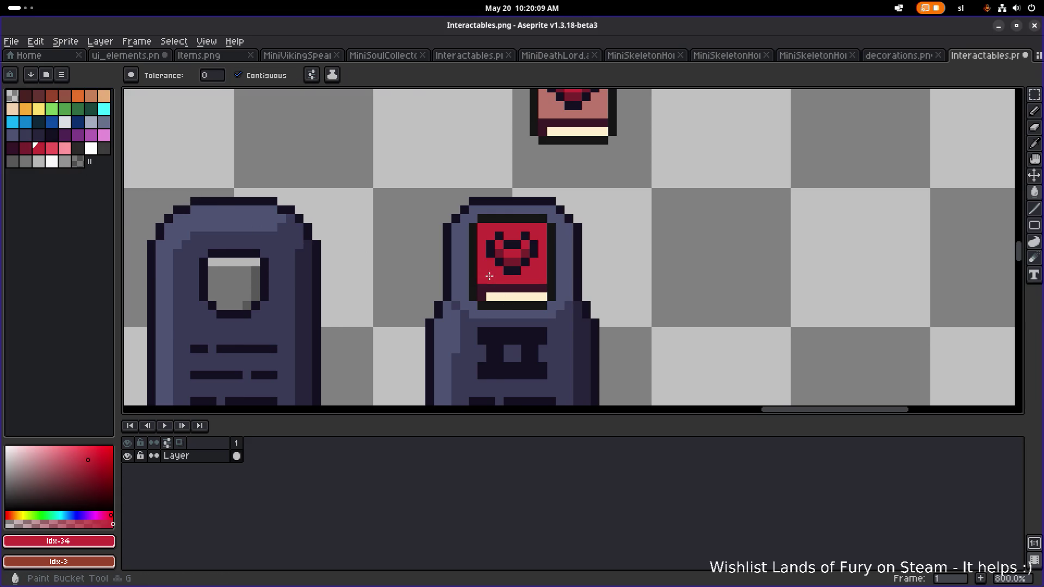
{"action": "scroll", "coordinate": [535, 286], "scroll_direction": "down", "scroll_amount": 3}
{"action": "scroll", "coordinate": [503, 287], "scroll_direction": "up", "scroll_amount": 5}
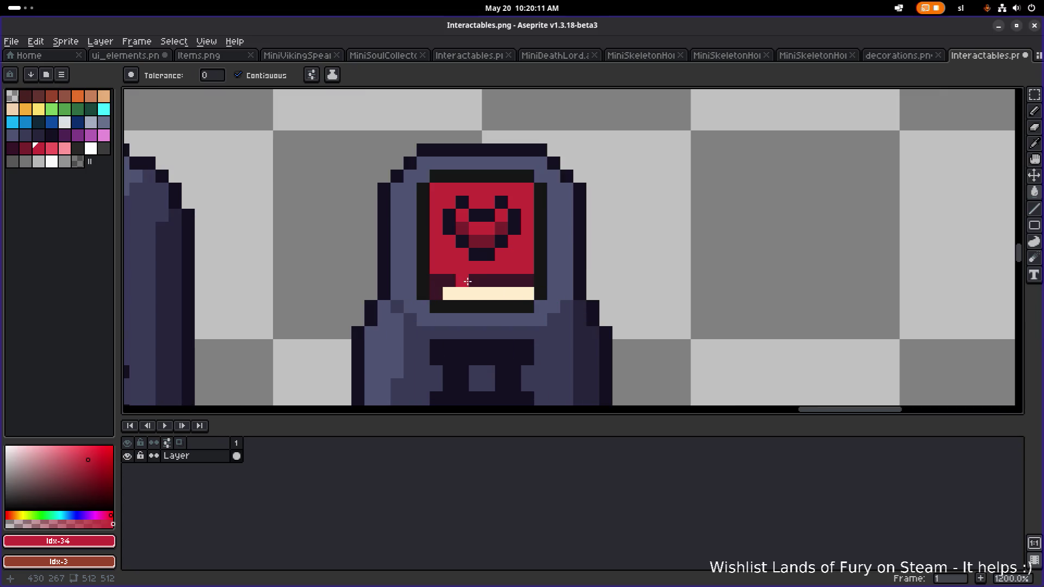
Fill the cream bar beneath the screen with peach.
{"action": "left_click", "coordinate": [443, 282], "text": "alt"}
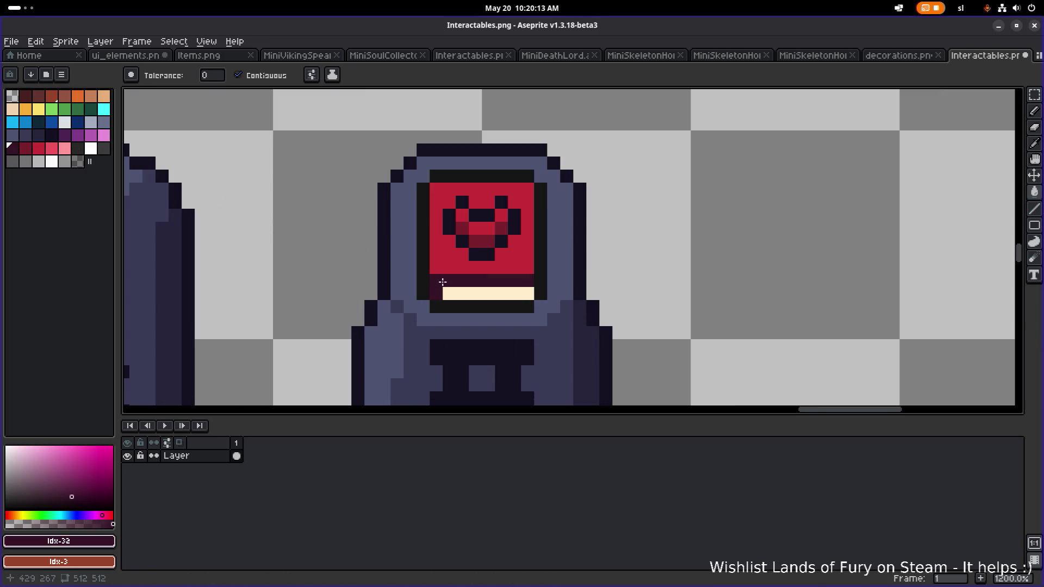
{"action": "left_click", "coordinate": [12, 110]}
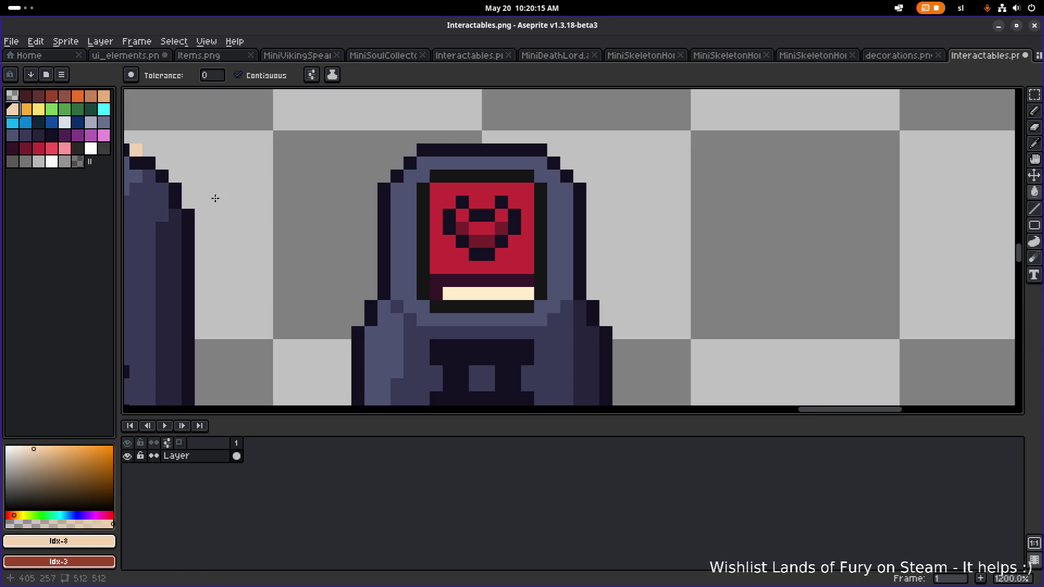
{"action": "left_click", "coordinate": [455, 291]}
{"action": "scroll", "coordinate": [536, 288], "scroll_direction": "down", "scroll_amount": 3}
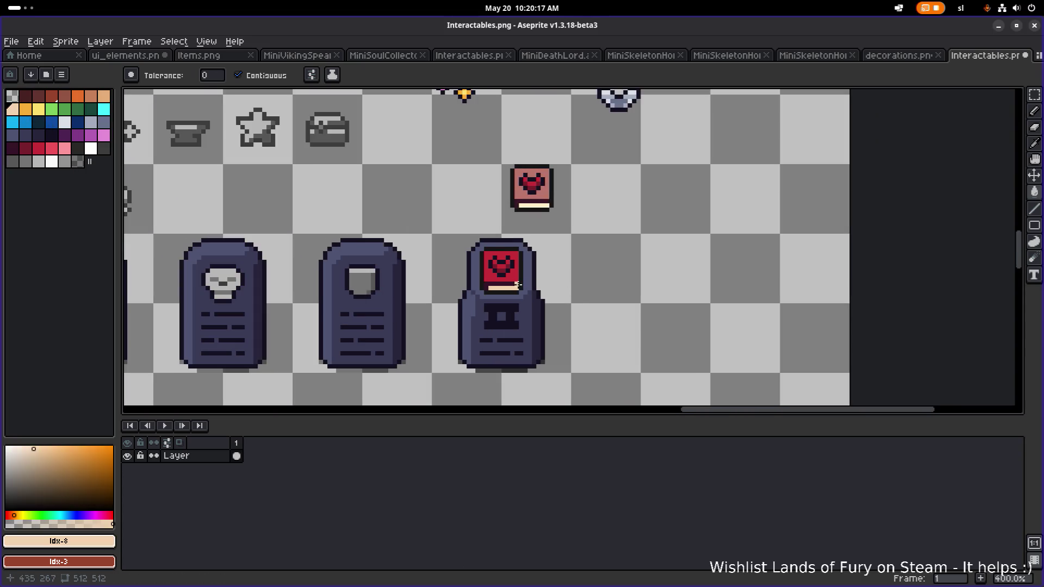
Place a copy of the red-screen terminal to the right of the original.
{"action": "scroll", "coordinate": [517, 284], "scroll_direction": "up", "scroll_amount": 1}
{"action": "scroll", "coordinate": [489, 272], "scroll_direction": "down", "scroll_amount": 3}
{"action": "scroll", "coordinate": [386, 238], "scroll_direction": "up", "scroll_amount": 1}
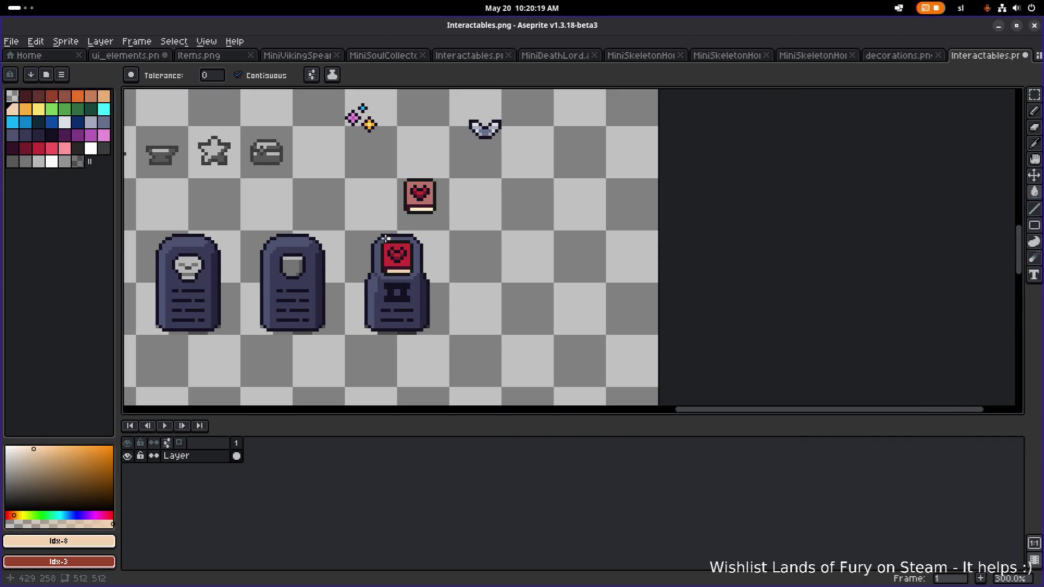
{"action": "scroll", "coordinate": [386, 238], "scroll_direction": "up", "scroll_amount": 1}
{"action": "mouse_move", "coordinate": [385, 284]}
{"action": "left_mouse_down"}
{"action": "mouse_move", "coordinate": [533, 278]}
{"action": "mouse_move", "coordinate": [492, 280]}
{"action": "mouse_move", "coordinate": [521, 284]}
{"action": "left_mouse_up"}
{"action": "left_click", "coordinate": [662, 226]}
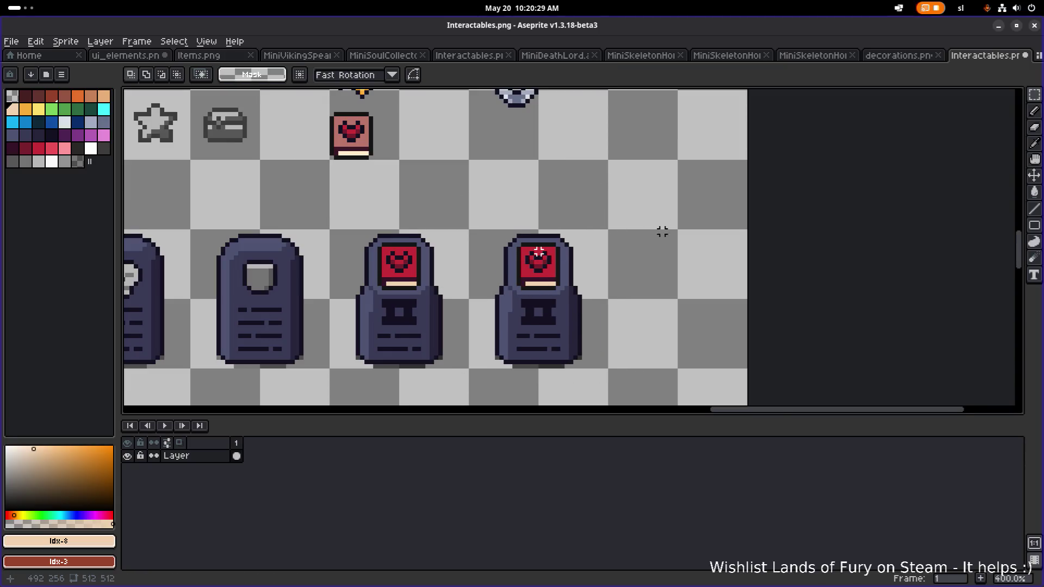
Copy the heart card and paint-bucket its heart with the card's pink #ba756a.
{"action": "scroll", "coordinate": [628, 254], "scroll_direction": "up", "scroll_amount": 2}
{"action": "scroll", "coordinate": [451, 261], "scroll_direction": "down", "scroll_amount": 1}
{"action": "left_click_drag", "start_coordinate": [348, 147], "coordinate": [373, 263]}
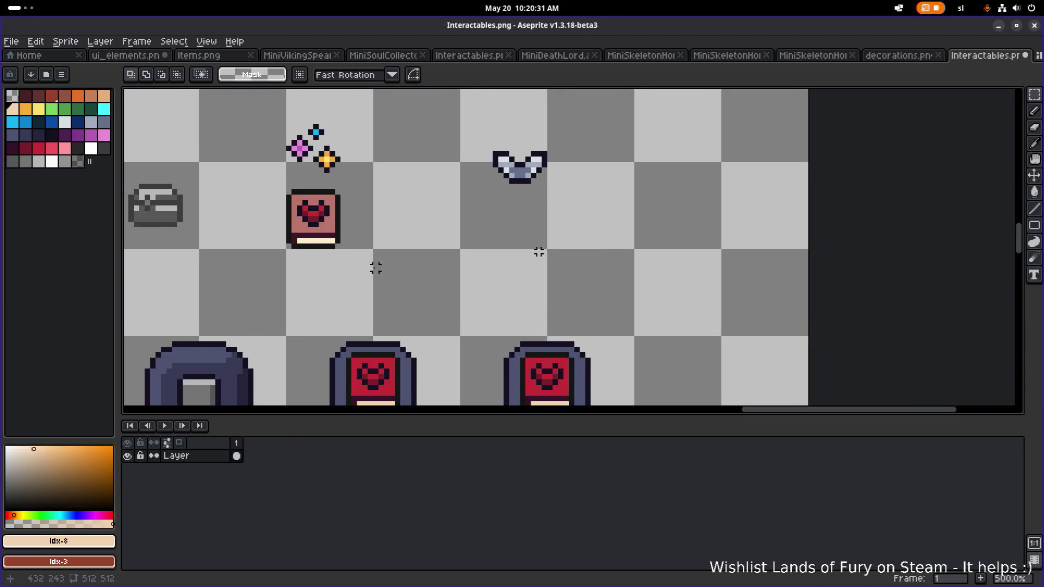
{"action": "mouse_move", "coordinate": [259, 253]}
{"action": "left_mouse_down"}
{"action": "mouse_move", "coordinate": [359, 186]}
{"action": "mouse_move", "coordinate": [438, 260]}
{"action": "left_mouse_up"}
{"action": "left_click", "coordinate": [582, 263]}
{"action": "scroll", "coordinate": [504, 265], "scroll_direction": "up", "scroll_amount": 2}
{"action": "left_click", "coordinate": [386, 269], "text": "alt"}
{"action": "key", "text": "g"}
{"action": "left_click", "coordinate": [353, 247]}
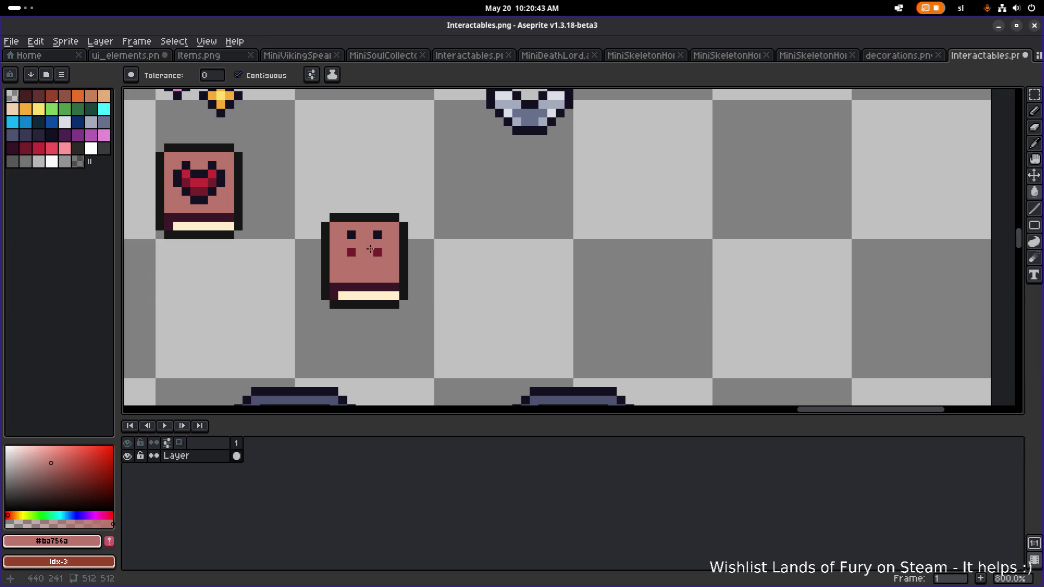
Move the blank pink card up and right, beneath the bow sprite.
{"action": "scroll", "coordinate": [353, 253], "scroll_direction": "down", "scroll_amount": 2}
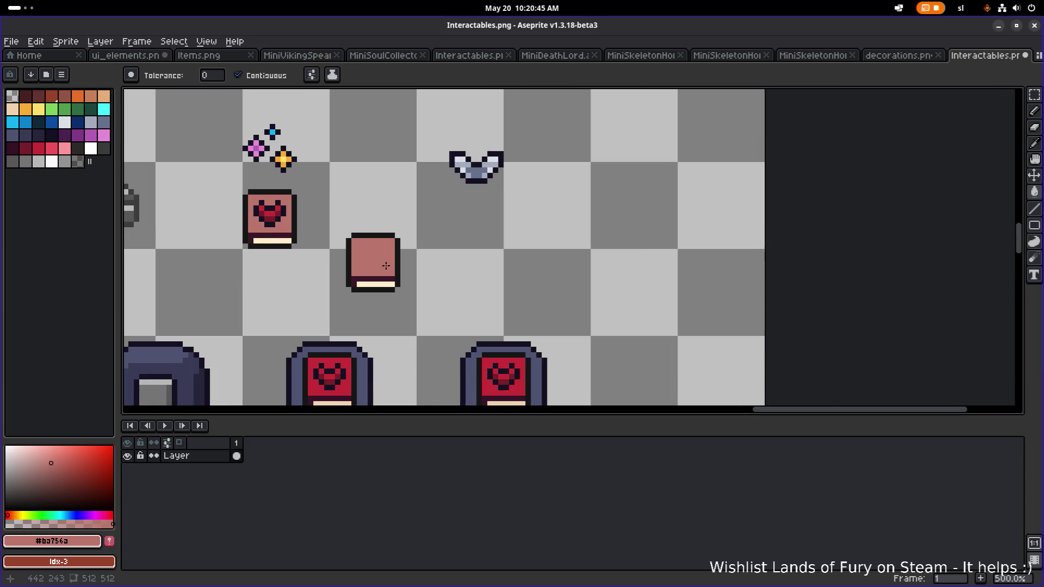
{"action": "key", "text": "m"}
{"action": "left_click_drag", "start_coordinate": [280, 292], "coordinate": [389, 205]}
{"action": "left_click_drag", "start_coordinate": [343, 237], "coordinate": [515, 203]}
{"action": "left_click", "coordinate": [643, 210]}
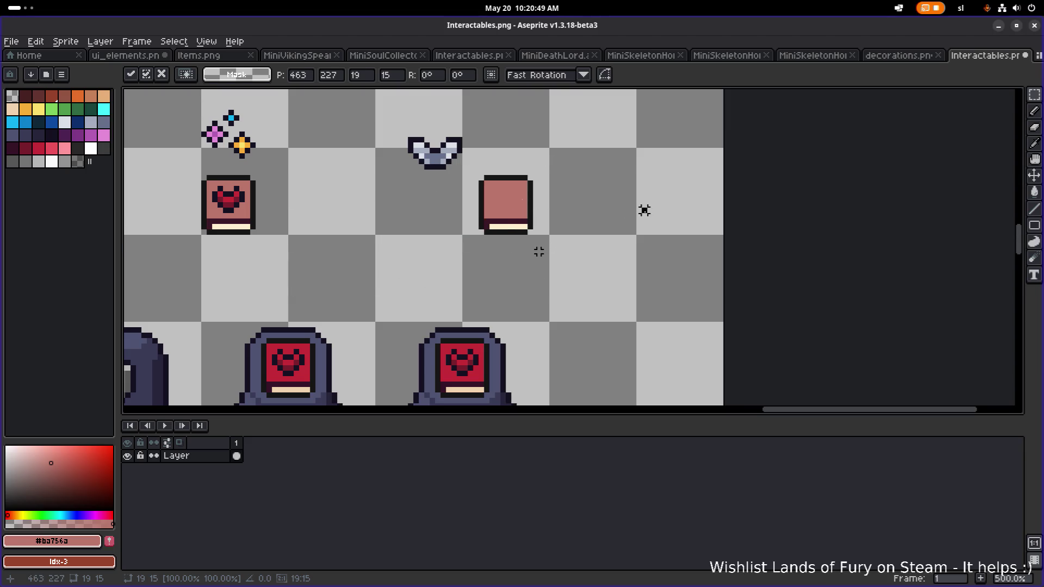
Recentre the view on the terminals and select the right-hand terminal.
{"action": "left_click_drag", "start_coordinate": [465, 238], "coordinate": [568, 156]}
{"action": "left_click", "coordinate": [503, 259]}
{"action": "left_click_drag", "start_coordinate": [443, 275], "coordinate": [380, 253]}
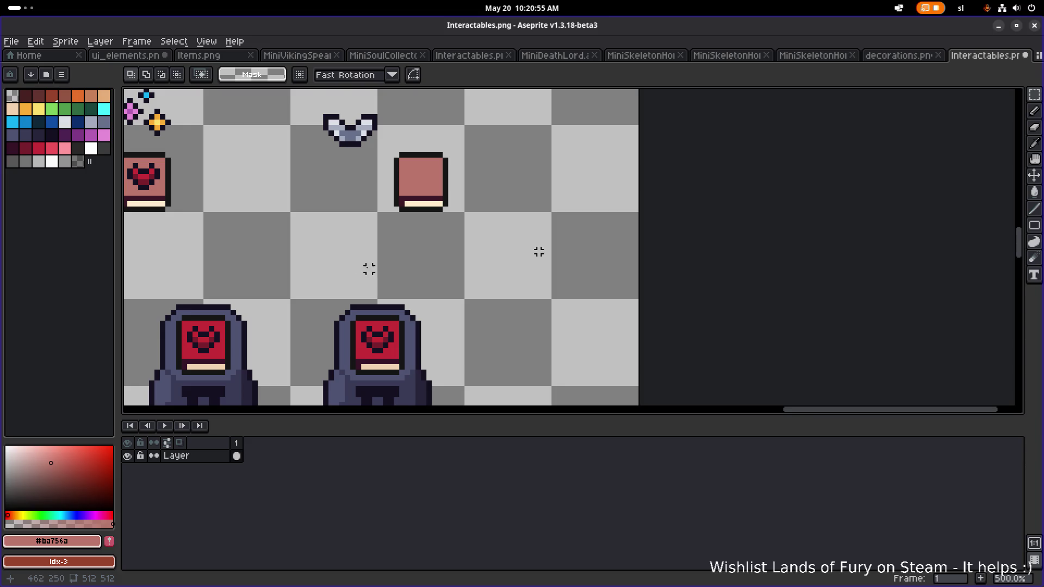
{"action": "mouse_move", "coordinate": [341, 315]}
{"action": "left_mouse_down"}
{"action": "mouse_move", "coordinate": [372, 235]}
{"action": "mouse_move", "coordinate": [437, 205]}
{"action": "left_mouse_up"}
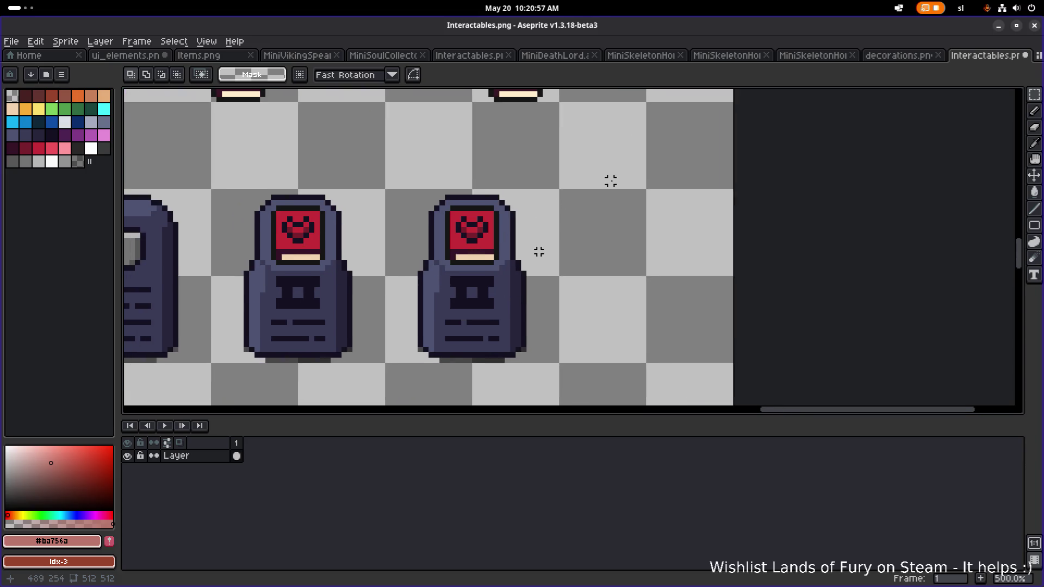
{"action": "mouse_move", "coordinate": [404, 377]}
{"action": "left_mouse_down"}
{"action": "mouse_move", "coordinate": [562, 158]}
{"action": "mouse_move", "coordinate": [582, 158]}
{"action": "left_mouse_up"}
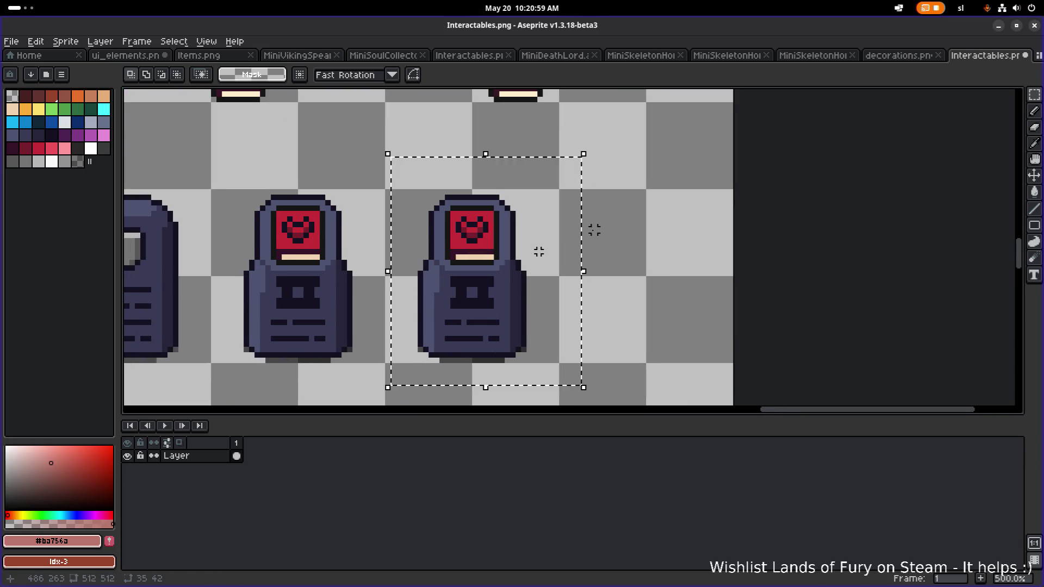
{"action": "scroll", "coordinate": [539, 251], "scroll_direction": "down", "scroll_amount": 4}
{"action": "scroll", "coordinate": [463, 263], "scroll_direction": "up", "scroll_amount": 3}
Move the blank pink card directly beside the heart card and reselect it.
{"action": "left_click_drag", "start_coordinate": [615, 263], "coordinate": [452, 249]}
{"action": "key", "text": "ctrl+d"}
{"action": "mouse_move", "coordinate": [447, 183]}
{"action": "left_mouse_down"}
{"action": "mouse_move", "coordinate": [516, 130]}
{"action": "mouse_move", "coordinate": [430, 182]}
{"action": "mouse_move", "coordinate": [364, 161]}
{"action": "mouse_move", "coordinate": [375, 162]}
{"action": "left_mouse_up"}
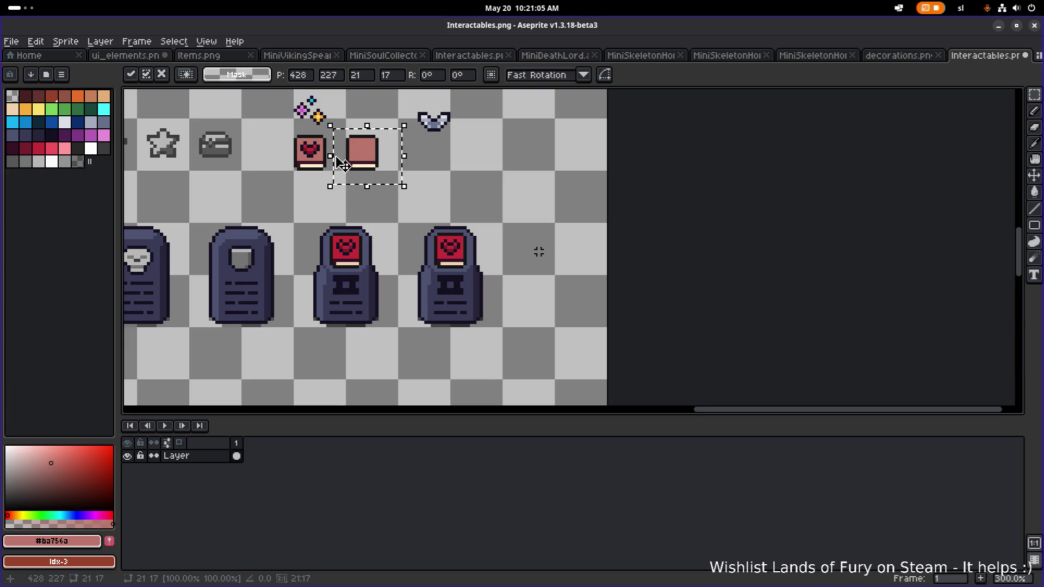
{"action": "left_click", "coordinate": [294, 134]}
{"action": "scroll", "coordinate": [294, 135], "scroll_direction": "up", "scroll_amount": 3}
{"action": "left_click_drag", "start_coordinate": [382, 161], "coordinate": [354, 188]}
{"action": "left_click_drag", "start_coordinate": [469, 248], "coordinate": [340, 144]}
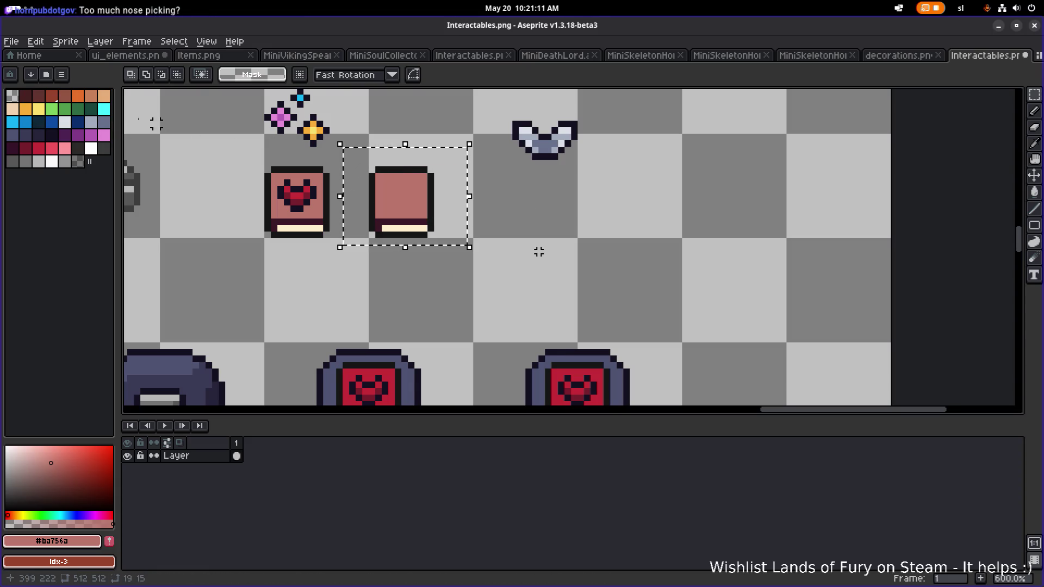
{"action": "left_click", "coordinate": [27, 97]}
Flood-fill the book's bottom band and body with dark brown.
{"action": "scroll", "coordinate": [388, 198], "scroll_direction": "up", "scroll_amount": 4}
{"action": "key", "text": "g"}
{"action": "left_click", "coordinate": [412, 257]}
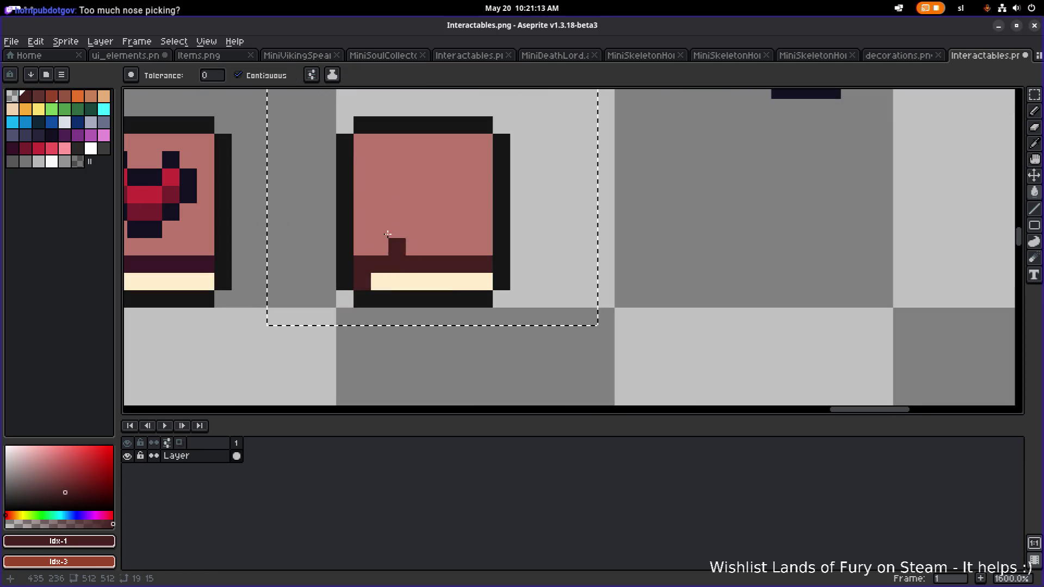
{"action": "left_click", "coordinate": [38, 96]}
{"action": "left_click", "coordinate": [395, 175]}
Place a copy of the dark brown book further to the right.
{"action": "scroll", "coordinate": [395, 175], "scroll_direction": "down", "scroll_amount": 4}
{"action": "scroll", "coordinate": [387, 172], "scroll_direction": "up", "scroll_amount": 5}
{"action": "scroll", "coordinate": [387, 172], "scroll_direction": "down", "scroll_amount": 5}
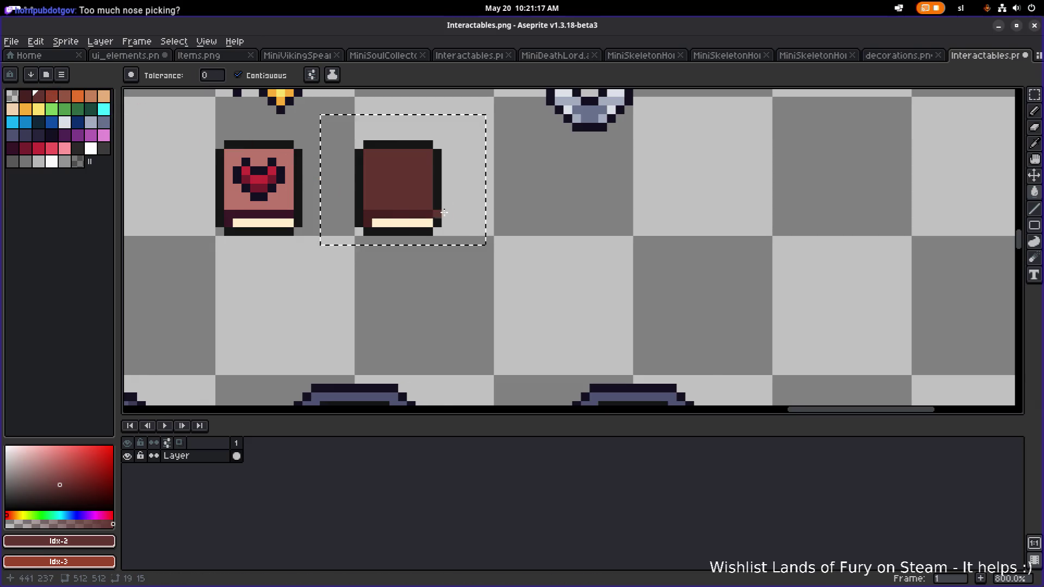
{"action": "scroll", "coordinate": [480, 213], "scroll_direction": "down", "scroll_amount": 3}
{"action": "left_click_drag", "start_coordinate": [533, 225], "coordinate": [459, 216]}
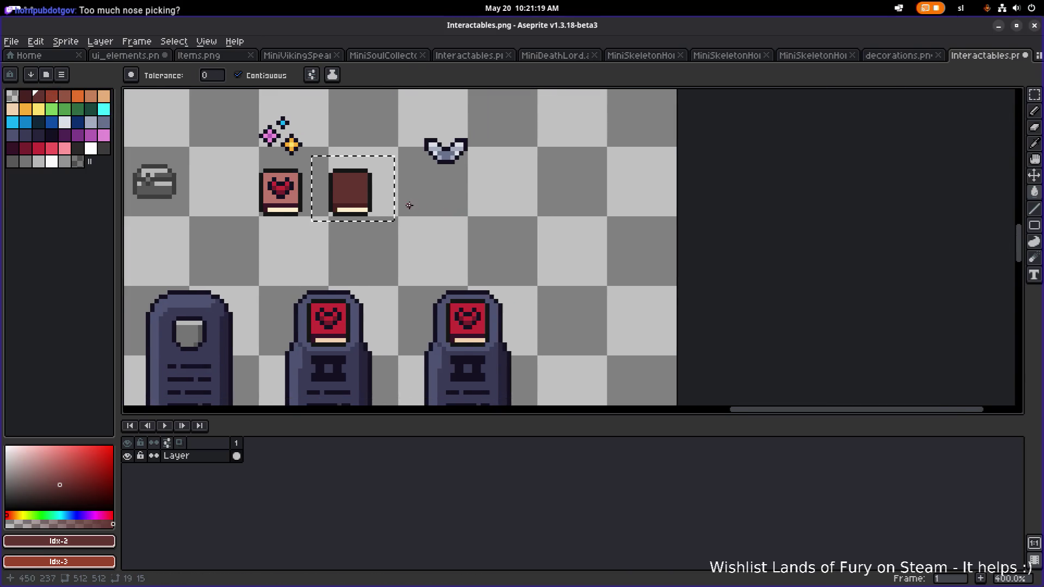
{"action": "key", "text": "ctrl+t"}
{"action": "mouse_move", "coordinate": [368, 207]}
{"action": "left_mouse_down"}
{"action": "mouse_move", "coordinate": [522, 203]}
{"action": "mouse_move", "coordinate": [508, 204]}
{"action": "left_mouse_up"}
{"action": "left_click", "coordinate": [588, 201]}
Select the right-hand brown book copy.
{"action": "scroll", "coordinate": [588, 200], "scroll_direction": "down", "scroll_amount": 1}
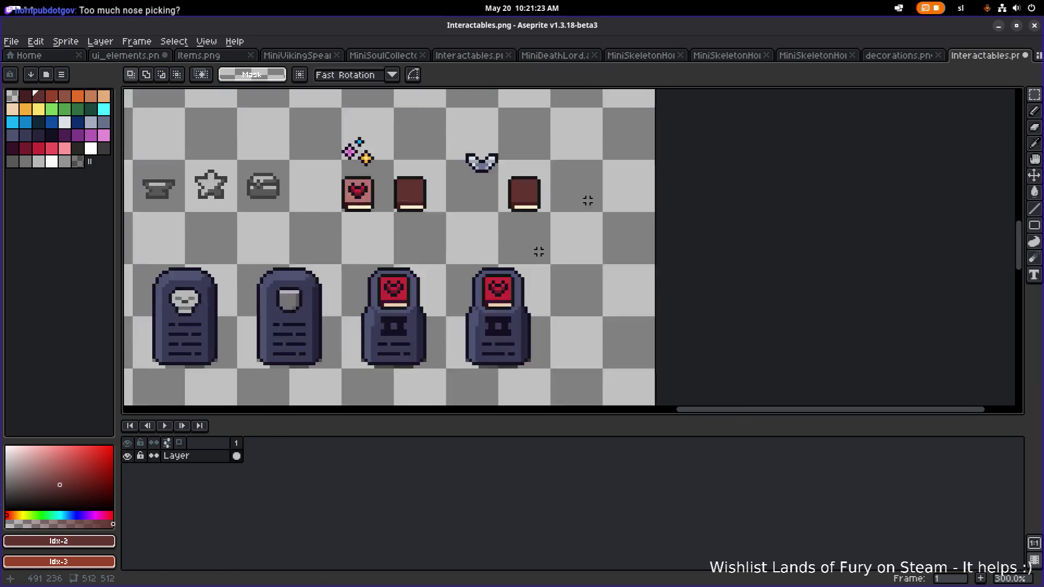
{"action": "scroll", "coordinate": [588, 201], "scroll_direction": "down", "scroll_amount": 1}
{"action": "scroll", "coordinate": [539, 251], "scroll_direction": "up", "scroll_amount": 1}
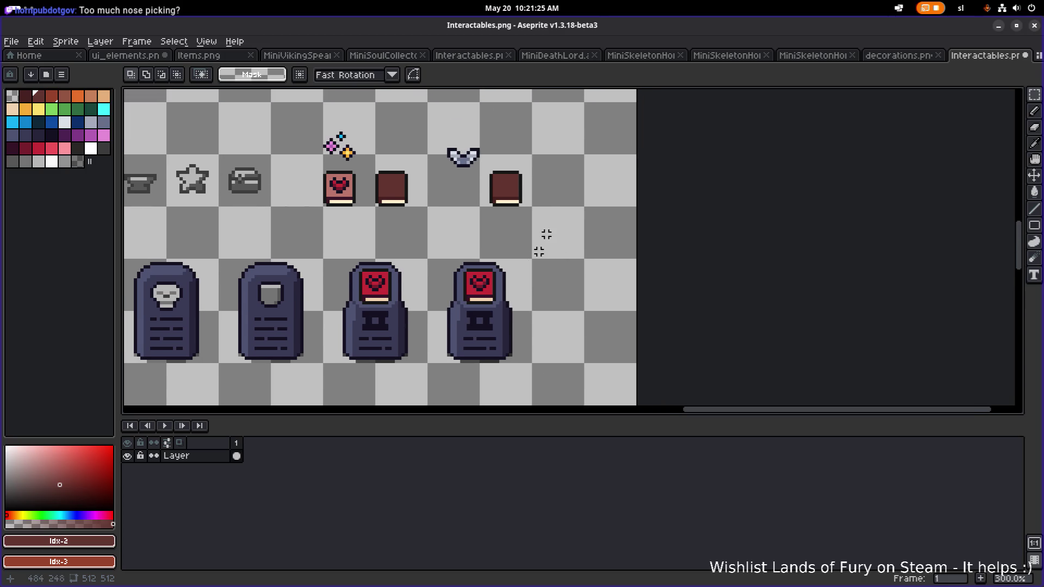
{"action": "scroll", "coordinate": [538, 251], "scroll_direction": "up", "scroll_amount": 2}
{"action": "left_click_drag", "start_coordinate": [530, 210], "coordinate": [450, 117]}
{"action": "scroll", "coordinate": [450, 117], "scroll_direction": "down", "scroll_amount": 3}
{"action": "scroll", "coordinate": [460, 195], "scroll_direction": "up", "scroll_amount": 1}
{"action": "scroll", "coordinate": [460, 194], "scroll_direction": "down", "scroll_amount": 1}
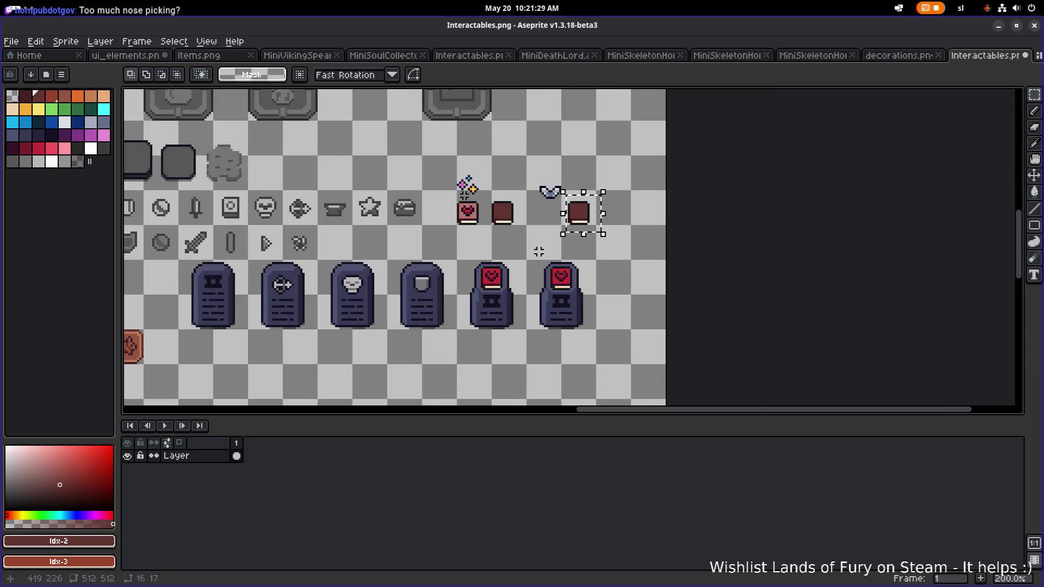
{"action": "scroll", "coordinate": [483, 181], "scroll_direction": "left", "scroll_amount": 3}
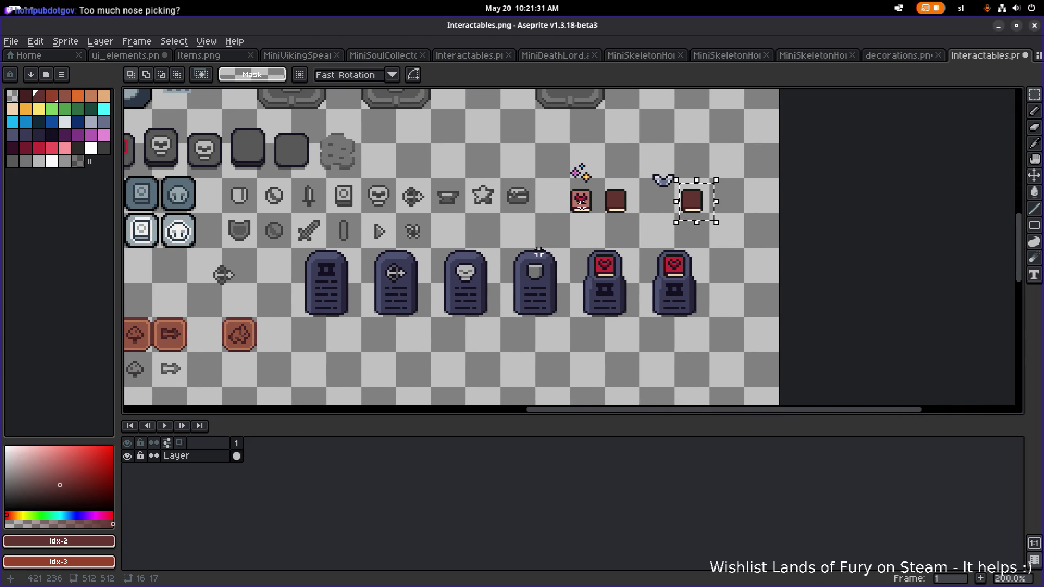
{"action": "scroll", "coordinate": [538, 251], "scroll_direction": "right", "scroll_amount": 3}
Go via the decorations and Items sheets to ui_elements.png and copy the green-arrow boot icon.
{"action": "left_click", "coordinate": [900, 56]}
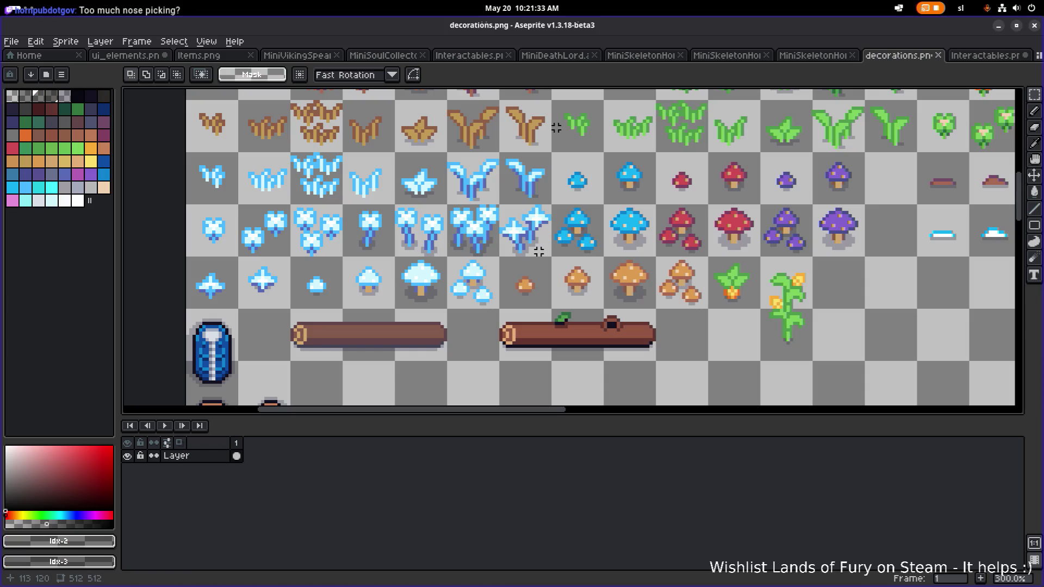
{"action": "left_click", "coordinate": [186, 57]}
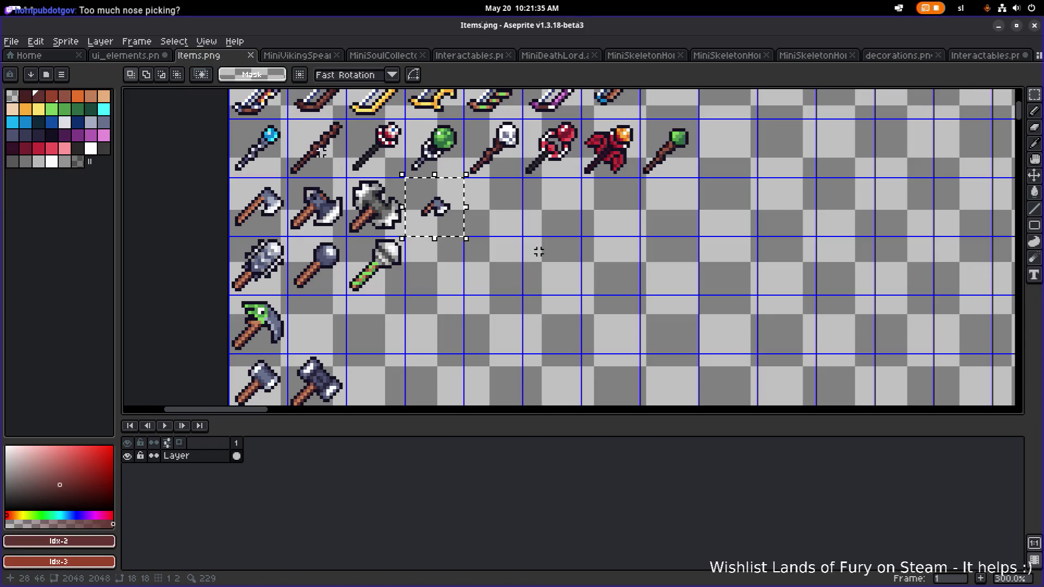
{"action": "left_click", "coordinate": [139, 57]}
{"action": "scroll", "coordinate": [508, 179], "scroll_direction": "down", "scroll_amount": 3}
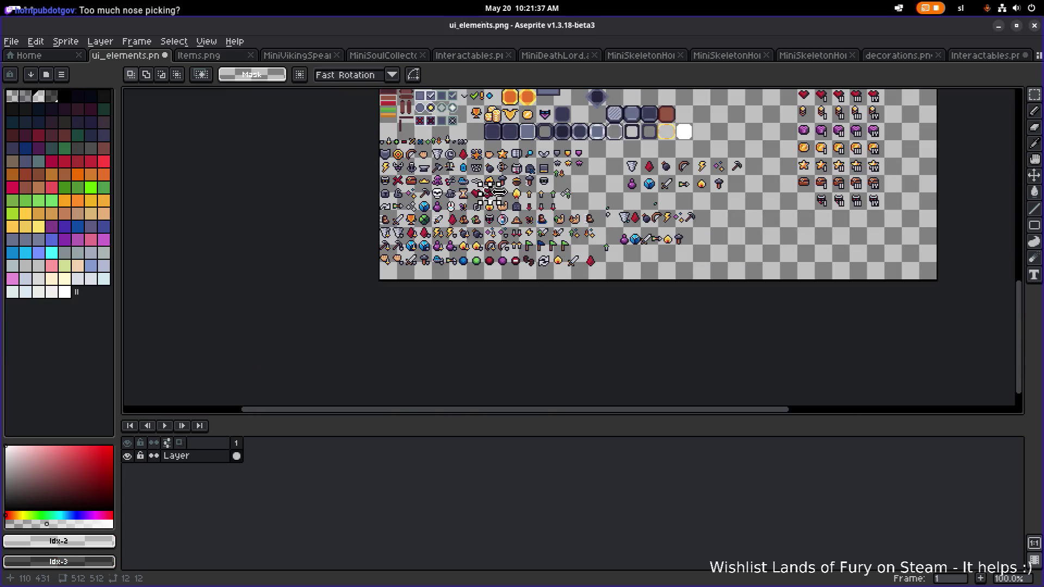
{"action": "scroll", "coordinate": [508, 179], "scroll_direction": "up", "scroll_amount": 3}
{"action": "scroll", "coordinate": [425, 169], "scroll_direction": "down", "scroll_amount": 2}
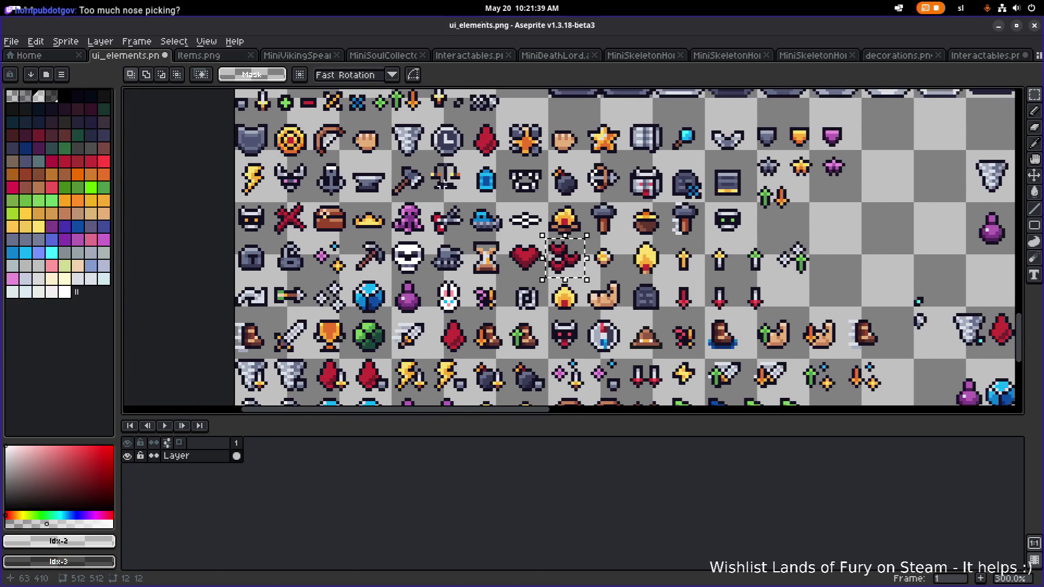
{"action": "scroll", "coordinate": [416, 130], "scroll_direction": "up", "scroll_amount": 2}
{"action": "scroll", "coordinate": [355, 243], "scroll_direction": "down", "scroll_amount": 5}
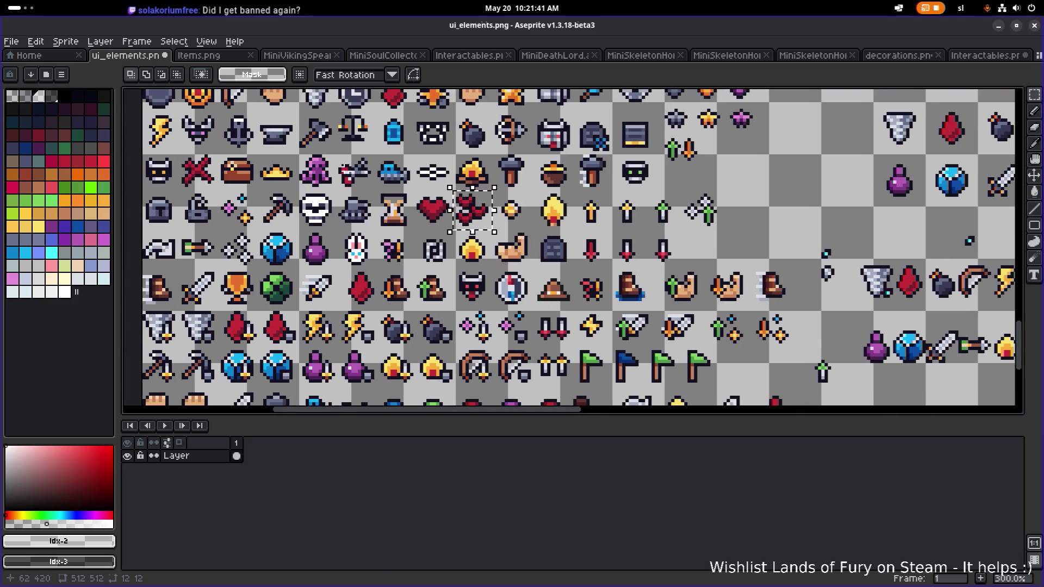
{"action": "scroll", "coordinate": [357, 274], "scroll_direction": "down", "scroll_amount": 1}
{"action": "scroll", "coordinate": [357, 274], "scroll_direction": "up", "scroll_amount": 1}
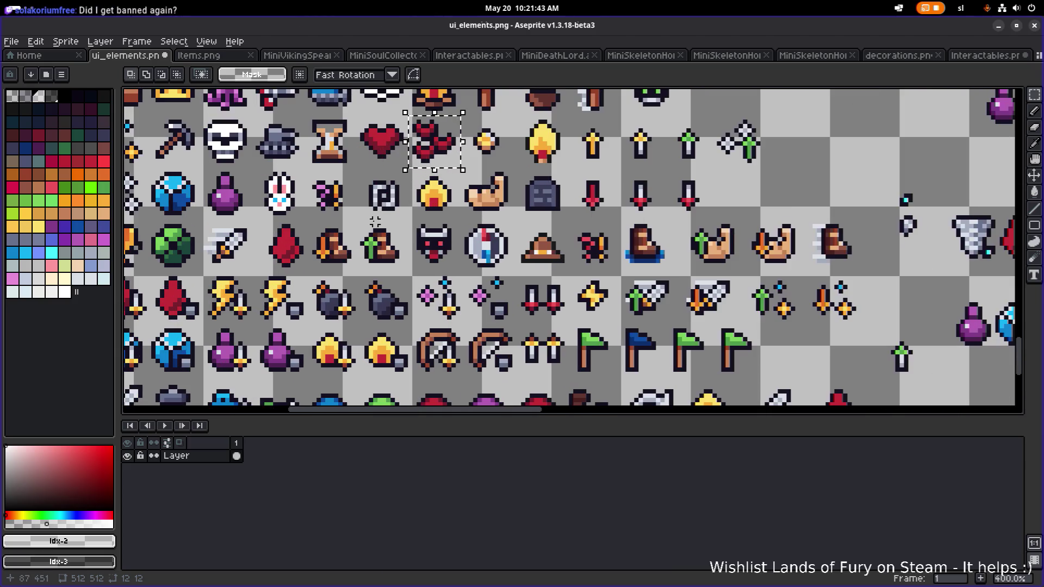
{"action": "mouse_move", "coordinate": [357, 274]}
{"action": "left_mouse_down"}
{"action": "mouse_move", "coordinate": [426, 214]}
{"action": "mouse_move", "coordinate": [414, 213]}
{"action": "left_mouse_up"}
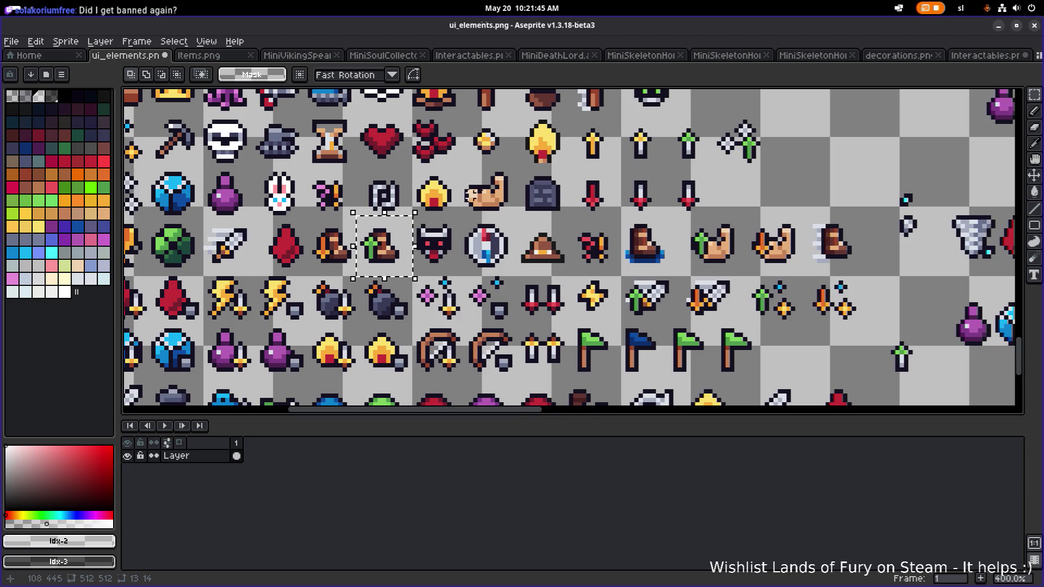
{"action": "scroll", "coordinate": [509, 177], "scroll_direction": "down", "scroll_amount": 1}
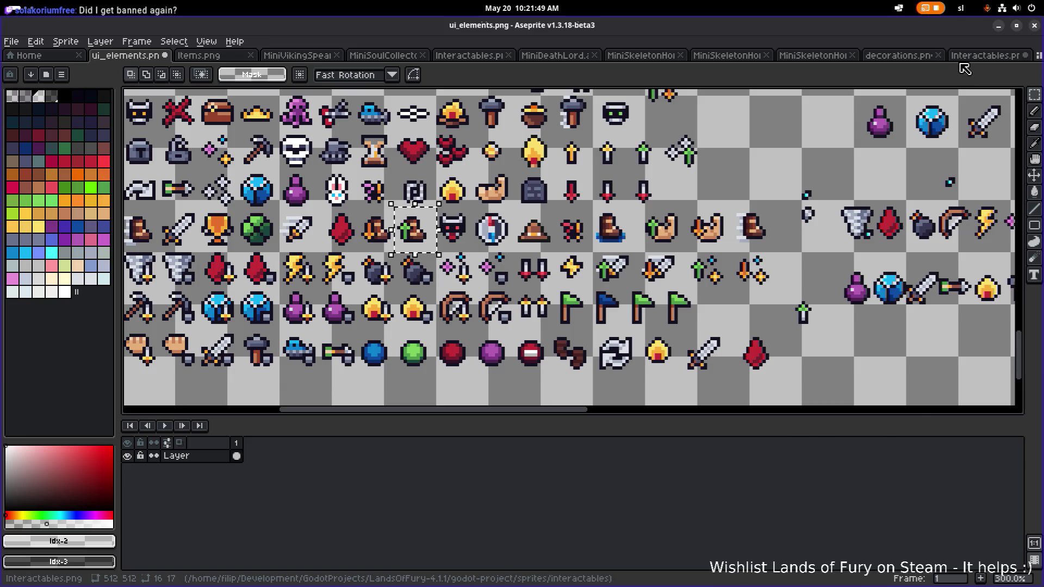
{"action": "key", "text": "ctrl+Tab"}
{"action": "key", "text": "ctrl+Tab"}
{"action": "key", "text": "ctrl+Tab"}
Return to Interactables.png and clear the selection around the right-hand brown book.
{"action": "left_click", "coordinate": [976, 58]}
{"action": "left_click", "coordinate": [587, 188]}
{"action": "mouse_move", "coordinate": [596, 206]}
{"action": "left_mouse_down"}
{"action": "mouse_move", "coordinate": [556, 161]}
{"action": "mouse_move", "coordinate": [546, 168]}
{"action": "left_mouse_up"}
{"action": "scroll", "coordinate": [561, 174], "scroll_direction": "up", "scroll_amount": 2}
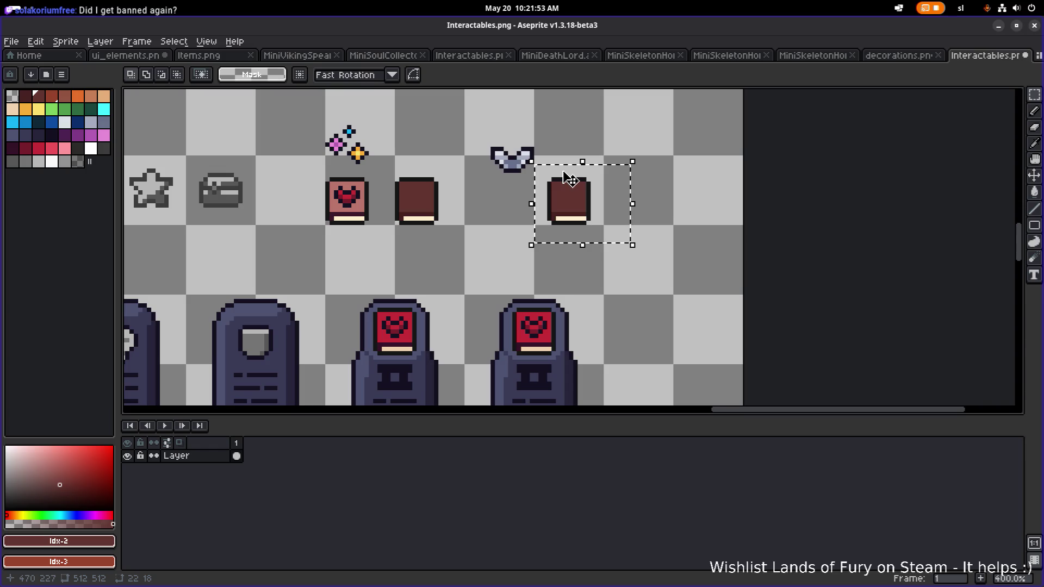
{"action": "left_click", "coordinate": [667, 151]}
Paste the boot icon and place it just right of the brown book.
{"action": "key", "text": "ctrl+v"}
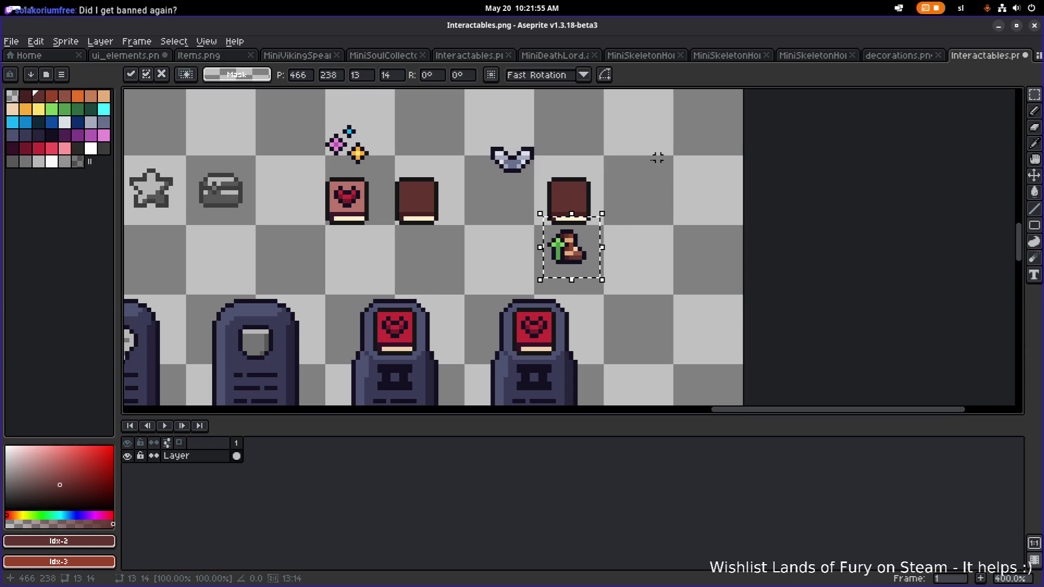
{"action": "left_click_drag", "start_coordinate": [581, 254], "coordinate": [587, 203]}
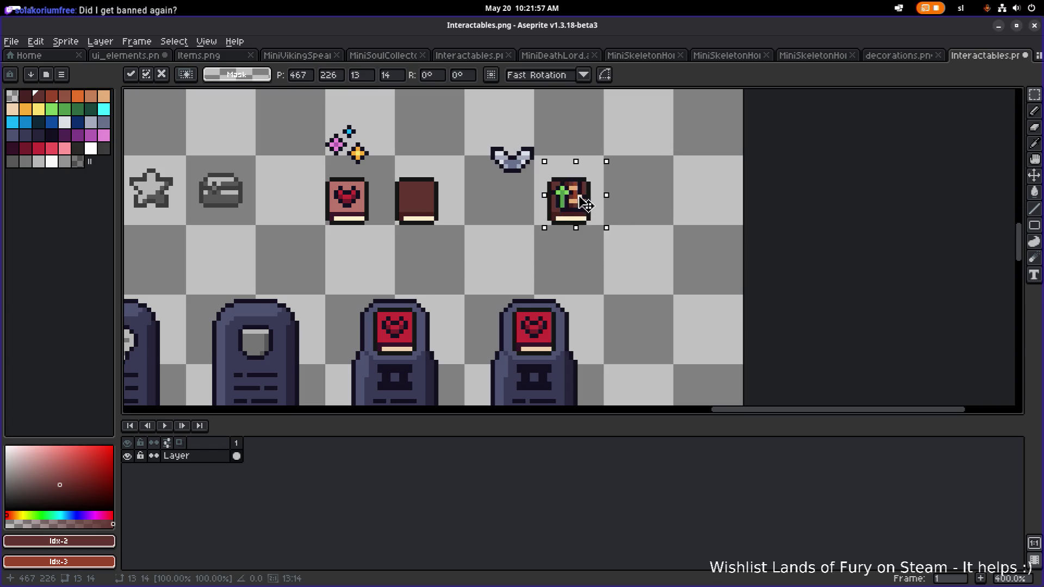
{"action": "scroll", "coordinate": [586, 205], "scroll_direction": "up", "scroll_amount": 2}
{"action": "mouse_move", "coordinate": [552, 205]}
{"action": "left_mouse_down"}
{"action": "mouse_move", "coordinate": [538, 209]}
{"action": "mouse_move", "coordinate": [677, 199]}
{"action": "left_mouse_up"}
{"action": "key", "text": "e"}
{"action": "scroll", "coordinate": [611, 179], "scroll_direction": "up", "scroll_amount": 3}
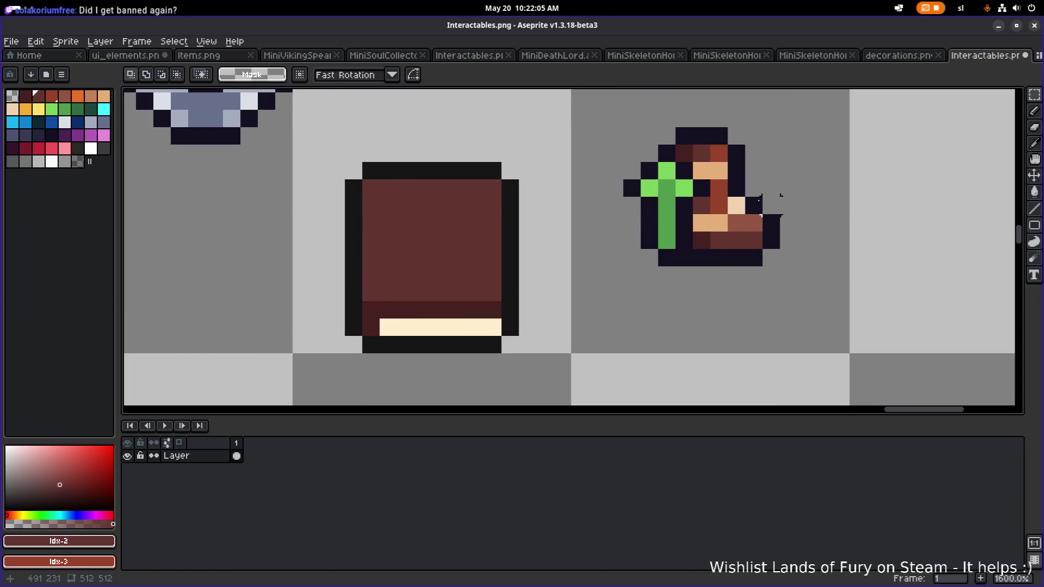
{"action": "left_click", "coordinate": [667, 154], "text": "alt"}
Pencil over the green arrow in dark brown and erase the dark column left of the boot.
{"action": "key", "text": "b"}
{"action": "left_click_drag", "start_coordinate": [667, 171], "coordinate": [665, 255]}
{"action": "left_click", "coordinate": [690, 192]}
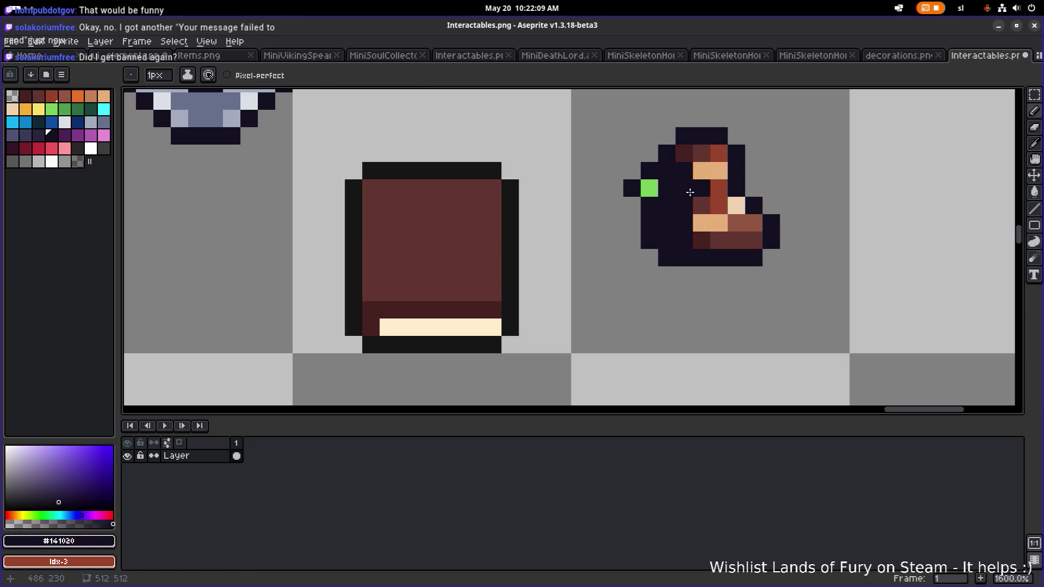
{"action": "left_click", "coordinate": [688, 152], "text": "alt"}
{"action": "left_click", "coordinate": [680, 187]}
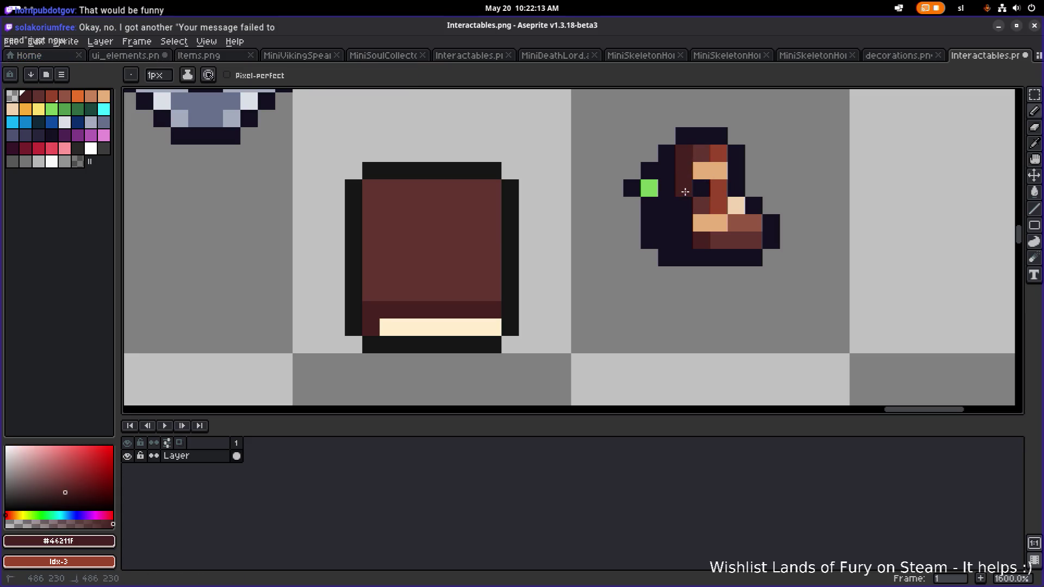
{"action": "key", "text": "e"}
{"action": "mouse_move", "coordinate": [655, 175]}
{"action": "left_mouse_down"}
{"action": "mouse_move", "coordinate": [650, 209]}
{"action": "mouse_move", "coordinate": [632, 189]}
{"action": "left_mouse_up"}
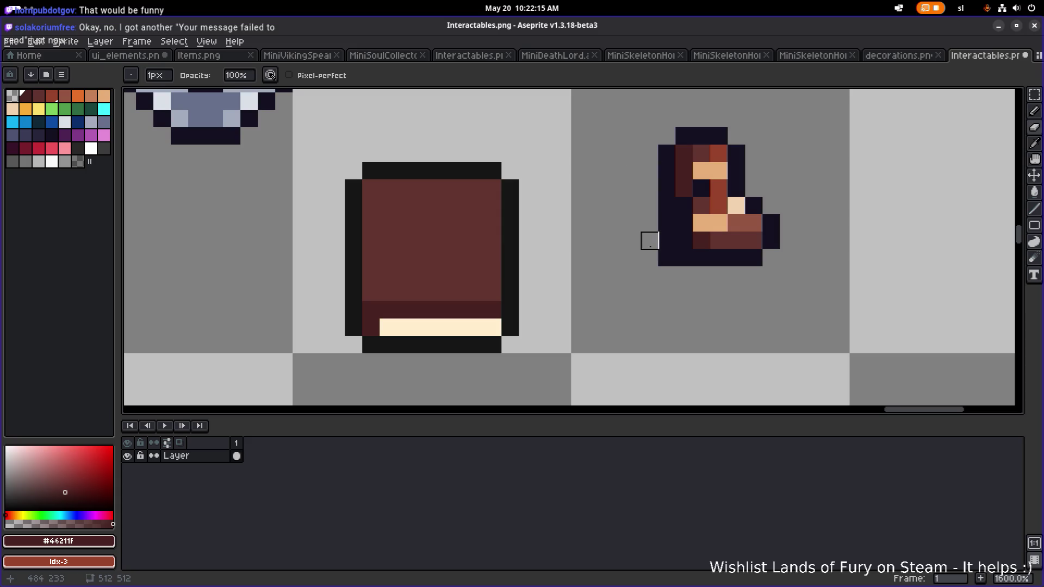
{"action": "scroll", "coordinate": [769, 210], "scroll_direction": "down", "scroll_amount": 5}
{"action": "scroll", "coordinate": [792, 235], "scroll_direction": "up", "scroll_amount": 4}
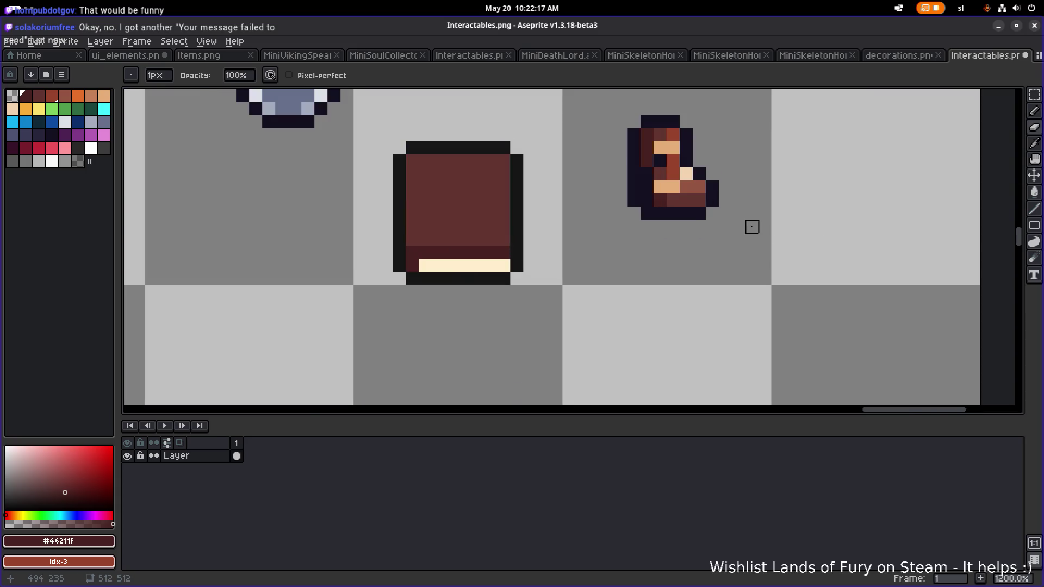
Keep the boot beside the book and shift its left edge one pixel right.
{"action": "key", "text": "m"}
{"action": "left_click_drag", "start_coordinate": [620, 239], "coordinate": [753, 104]}
{"action": "mouse_move", "coordinate": [683, 186]}
{"action": "left_mouse_down"}
{"action": "mouse_move", "coordinate": [443, 226]}
{"action": "mouse_move", "coordinate": [679, 215]}
{"action": "left_mouse_up"}
{"action": "left_click", "coordinate": [594, 252]}
{"action": "mouse_move", "coordinate": [572, 275]}
{"action": "left_mouse_down"}
{"action": "mouse_move", "coordinate": [634, 140]}
{"action": "mouse_move", "coordinate": [630, 113]}
{"action": "left_mouse_up"}
{"action": "key", "text": "Right"}
{"action": "key", "text": "Right"}
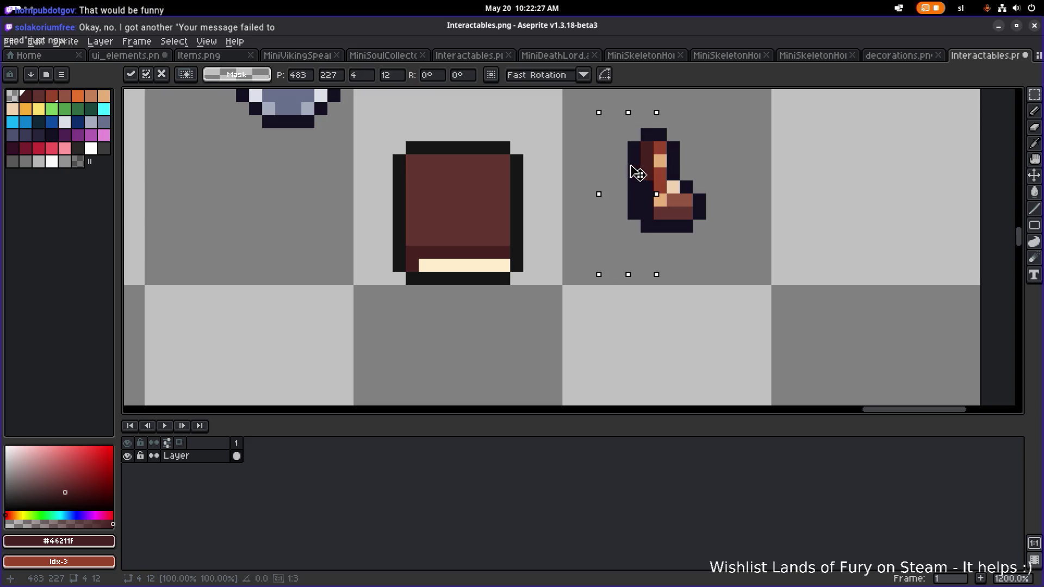
{"action": "key", "text": "Return"}
{"action": "mouse_move", "coordinate": [601, 145]}
{"action": "left_mouse_down"}
{"action": "mouse_move", "coordinate": [614, 223]}
{"action": "mouse_move", "coordinate": [628, 233]}
{"action": "mouse_move", "coordinate": [629, 200]}
{"action": "mouse_move", "coordinate": [640, 200]}
{"action": "left_mouse_up"}
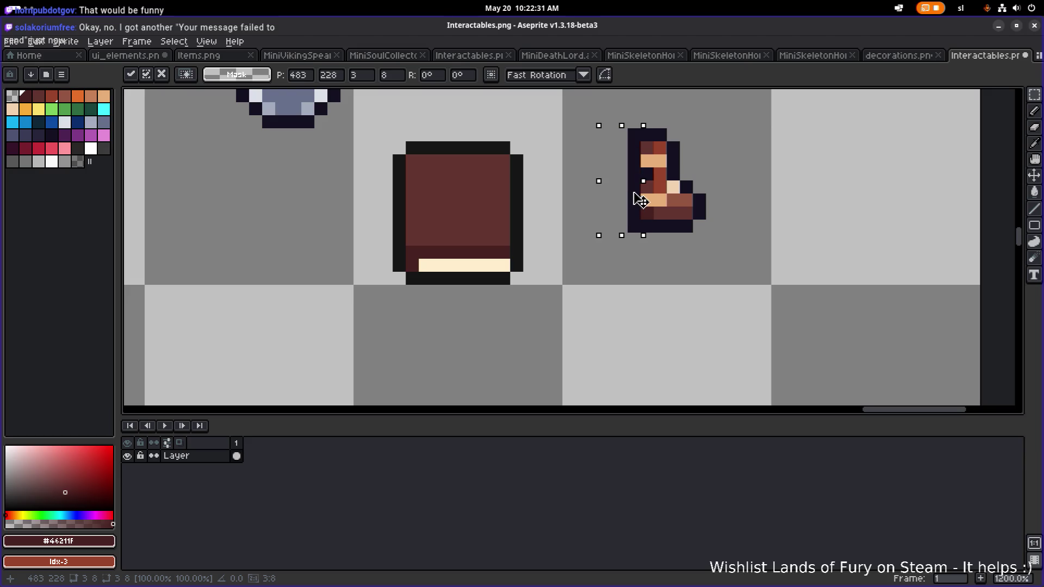
{"action": "key", "text": "ctrl+d"}
{"action": "scroll", "coordinate": [755, 163], "scroll_direction": "down", "scroll_amount": 4}
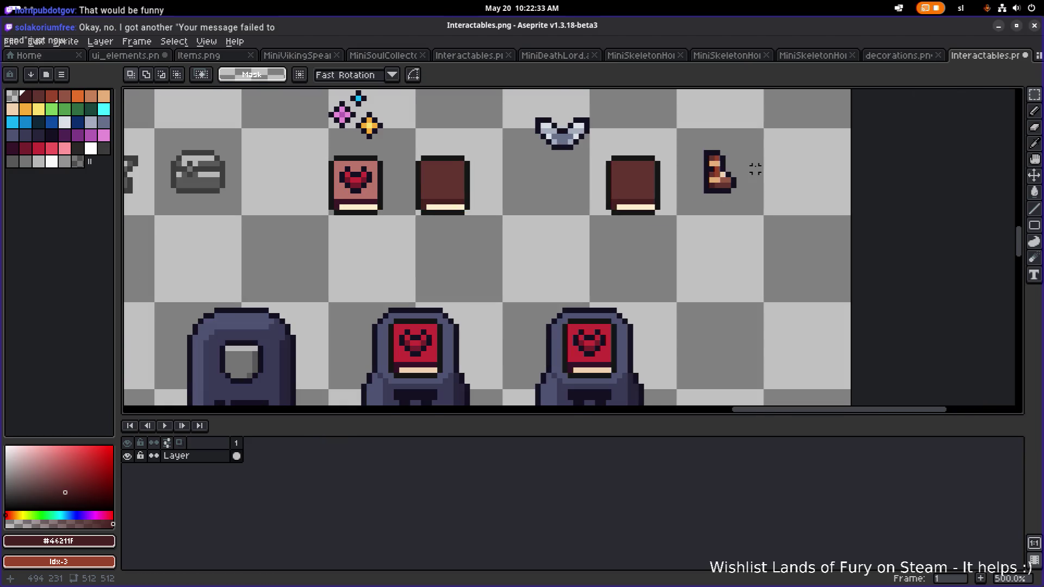
Move the boot's sole rows upward.
{"action": "scroll", "coordinate": [750, 207], "scroll_direction": "up", "scroll_amount": 4}
{"action": "left_click_drag", "start_coordinate": [734, 185], "coordinate": [629, 159]}
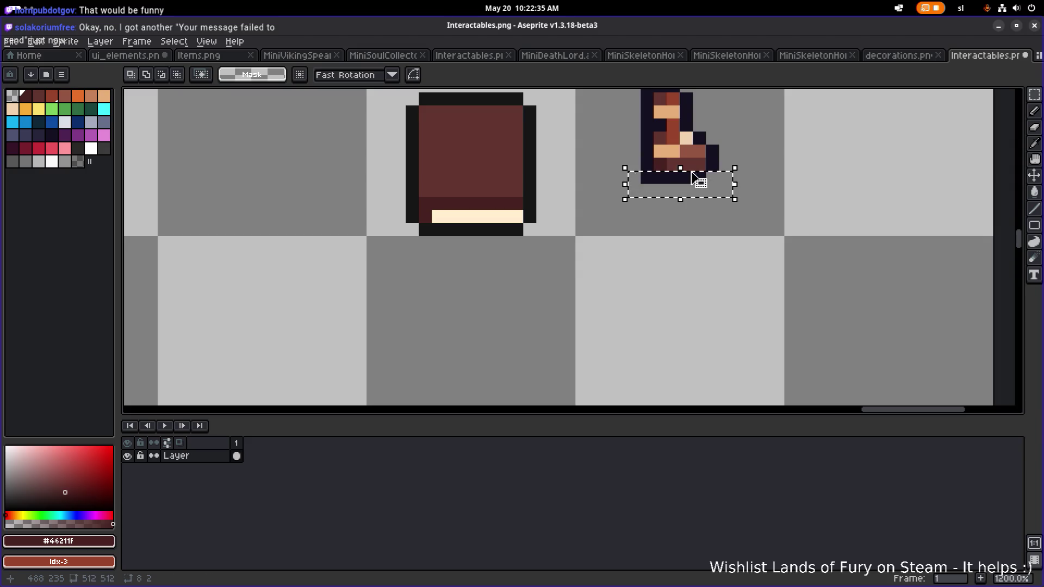
{"action": "left_click_drag", "start_coordinate": [746, 197], "coordinate": [628, 172]}
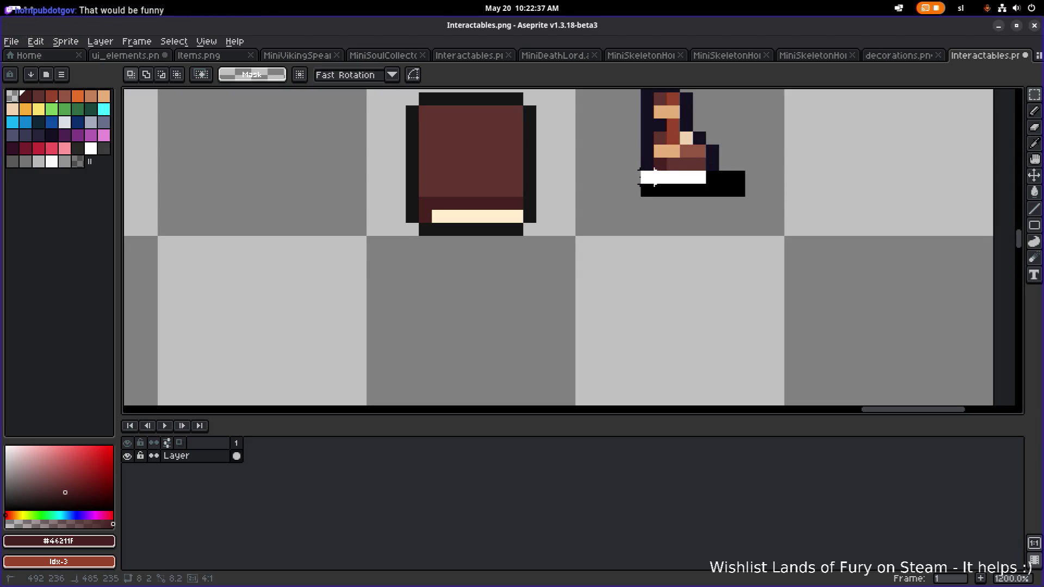
{"action": "left_click_drag", "start_coordinate": [686, 188], "coordinate": [680, 163]}
{"action": "scroll", "coordinate": [746, 141], "scroll_direction": "down", "scroll_amount": 5}
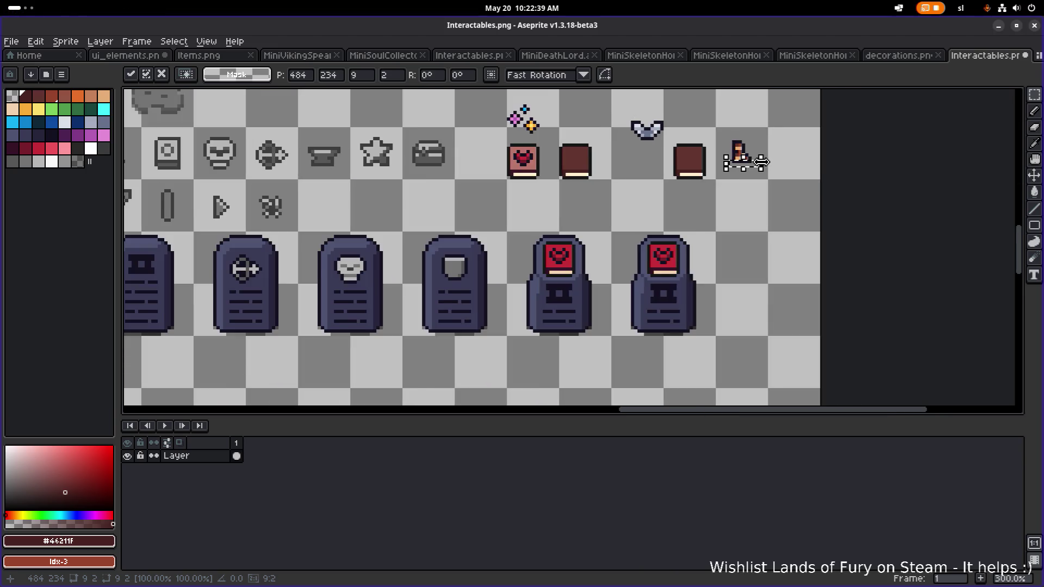
{"action": "scroll", "coordinate": [767, 147], "scroll_direction": "up", "scroll_amount": 5}
Reposition the boot beside the book and lower its top rows by one pixel.
{"action": "left_click_drag", "start_coordinate": [645, 217], "coordinate": [761, 104]}
{"action": "mouse_move", "coordinate": [725, 163]}
{"action": "left_mouse_down"}
{"action": "mouse_move", "coordinate": [616, 187]}
{"action": "mouse_move", "coordinate": [517, 188]}
{"action": "left_mouse_up"}
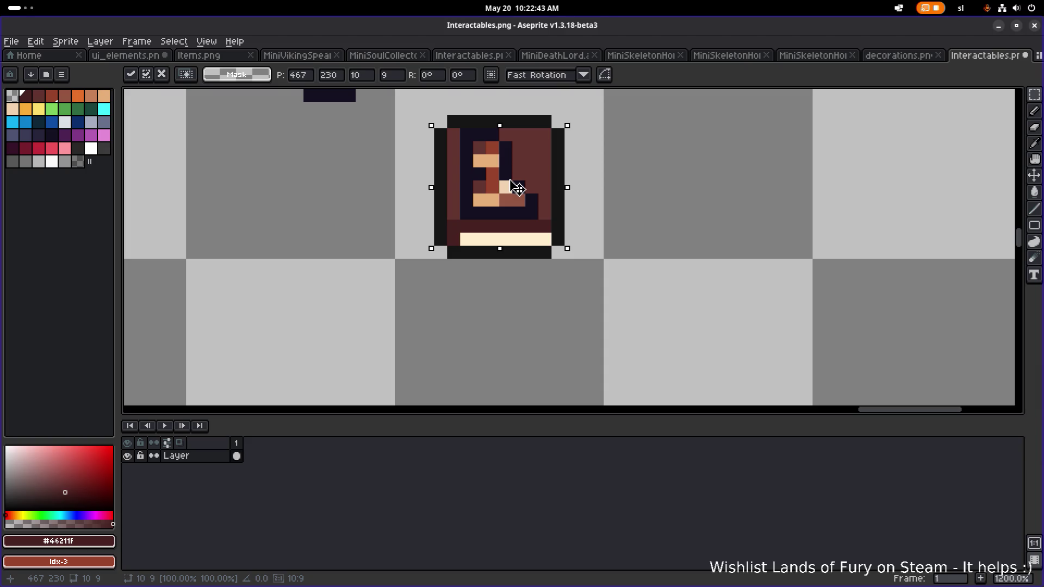
{"action": "left_click_drag", "start_coordinate": [516, 188], "coordinate": [725, 185]}
{"action": "left_click", "coordinate": [820, 122]}
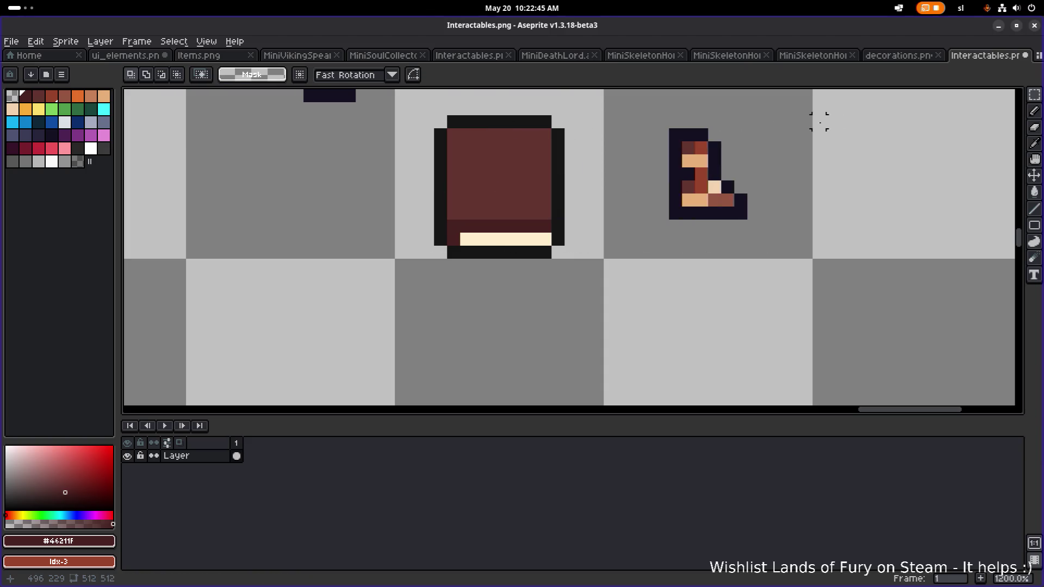
{"action": "mouse_move", "coordinate": [776, 113]}
{"action": "left_mouse_down"}
{"action": "mouse_move", "coordinate": [661, 115]}
{"action": "mouse_move", "coordinate": [640, 157]}
{"action": "left_mouse_up"}
{"action": "key", "text": "Down"}
{"action": "left_click", "coordinate": [824, 134]}
Put the boot on the plain book, then move it onto the right terminal's screen.
{"action": "mouse_move", "coordinate": [793, 240]}
{"action": "left_mouse_down"}
{"action": "mouse_move", "coordinate": [660, 116]}
{"action": "mouse_move", "coordinate": [640, 112]}
{"action": "left_mouse_up"}
{"action": "left_click_drag", "start_coordinate": [726, 168], "coordinate": [505, 165]}
{"action": "left_click", "coordinate": [742, 147]}
{"action": "scroll", "coordinate": [740, 150], "scroll_direction": "down", "scroll_amount": 4}
{"action": "scroll", "coordinate": [723, 159], "scroll_direction": "up", "scroll_amount": 1}
{"action": "left_click_drag", "start_coordinate": [714, 164], "coordinate": [586, 188]}
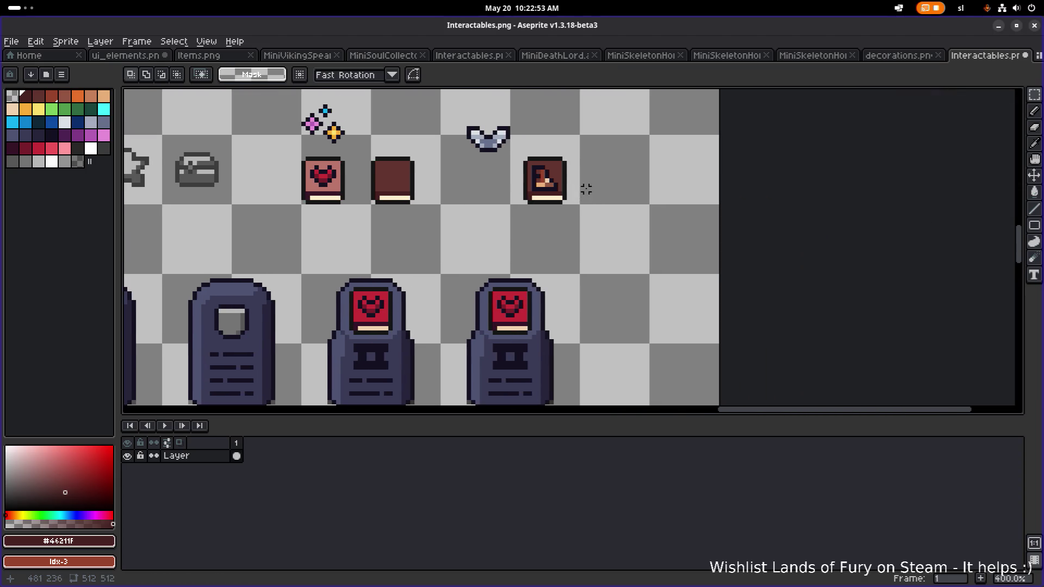
{"action": "left_click_drag", "start_coordinate": [517, 229], "coordinate": [590, 131]}
{"action": "mouse_move", "coordinate": [557, 181]}
{"action": "left_mouse_down"}
{"action": "mouse_move", "coordinate": [540, 206]}
{"action": "mouse_move", "coordinate": [525, 311]}
{"action": "left_mouse_up"}
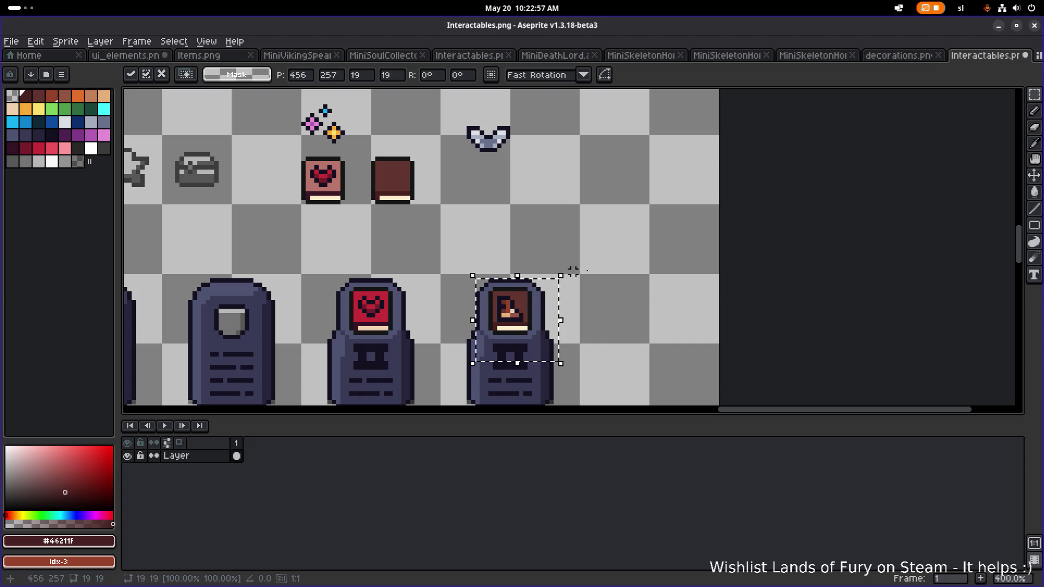
Drop the boot on the right terminal's screen and flood-fill the screen green.
{"action": "left_click", "coordinate": [630, 280]}
{"action": "scroll", "coordinate": [575, 308], "scroll_direction": "up", "scroll_amount": 1}
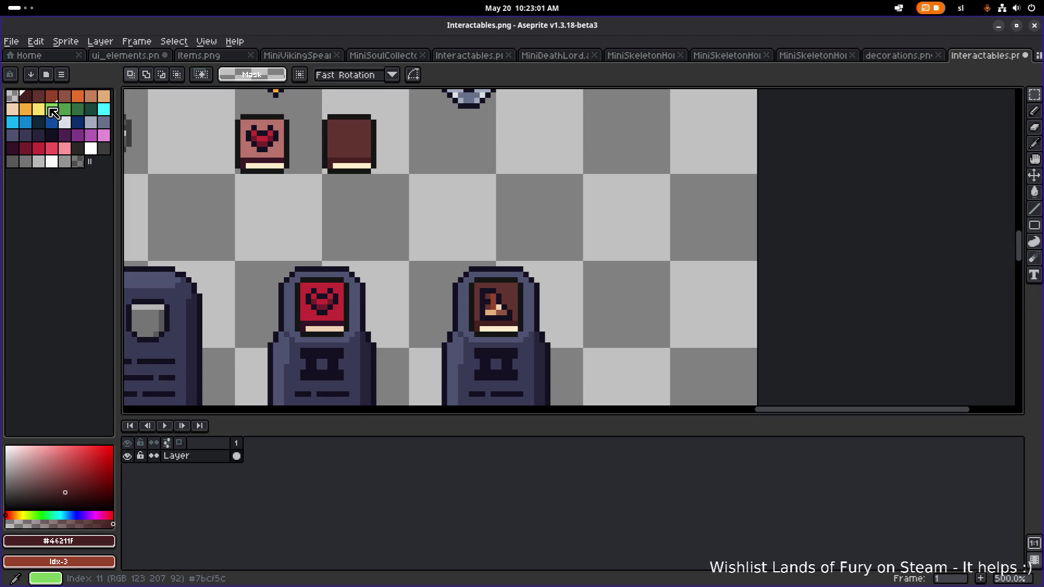
{"action": "left_click", "coordinate": [64, 111]}
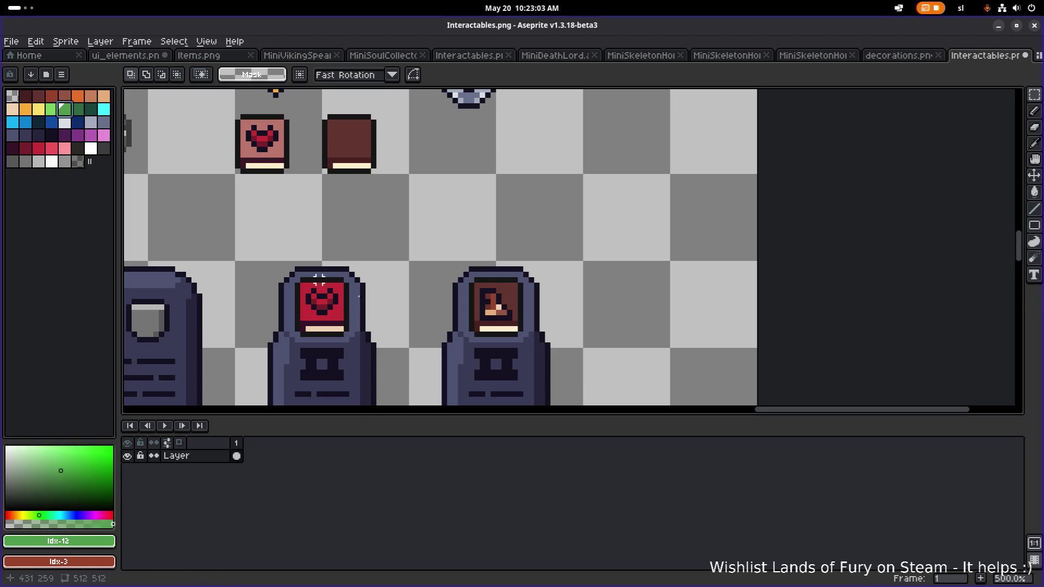
{"action": "scroll", "coordinate": [424, 321], "scroll_direction": "up", "scroll_amount": 2}
{"action": "key", "text": "g"}
{"action": "left_click", "coordinate": [562, 279]}
{"action": "left_click_drag", "start_coordinate": [590, 263], "coordinate": [481, 208]}
{"action": "left_click", "coordinate": [446, 220]}
Refill the screen with darker green and colour the strip under the boot dark teal.
{"action": "left_click", "coordinate": [77, 109]}
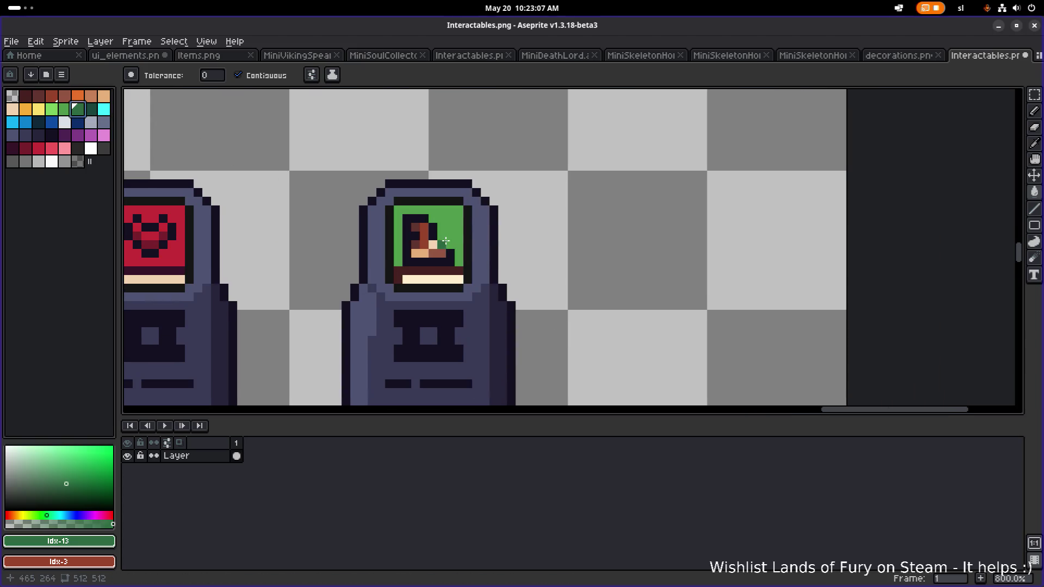
{"action": "left_click", "coordinate": [456, 229]}
{"action": "left_click", "coordinate": [91, 109]}
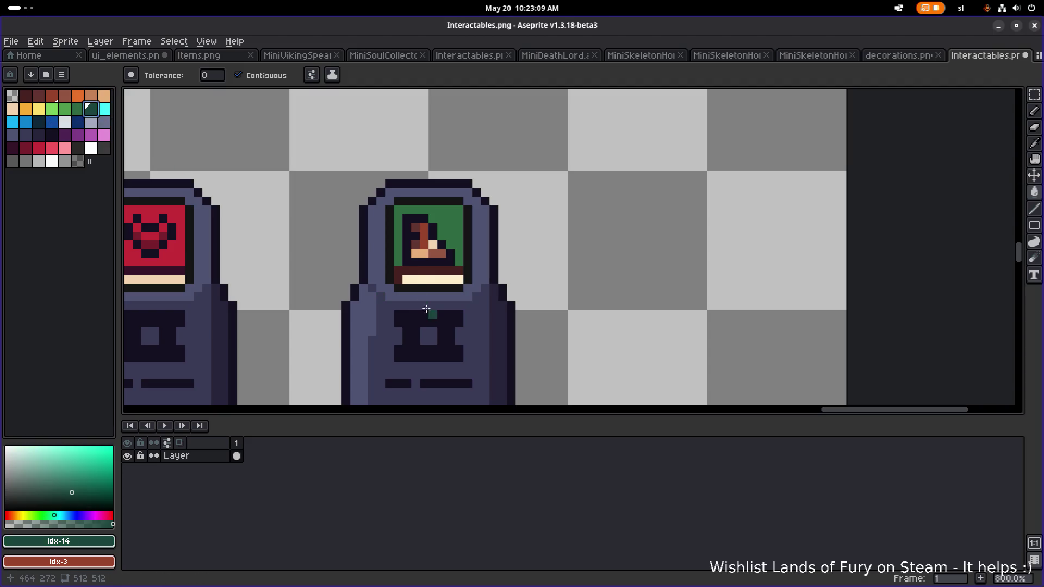
{"action": "left_click", "coordinate": [400, 273]}
{"action": "scroll", "coordinate": [401, 273], "scroll_direction": "down", "scroll_amount": 5}
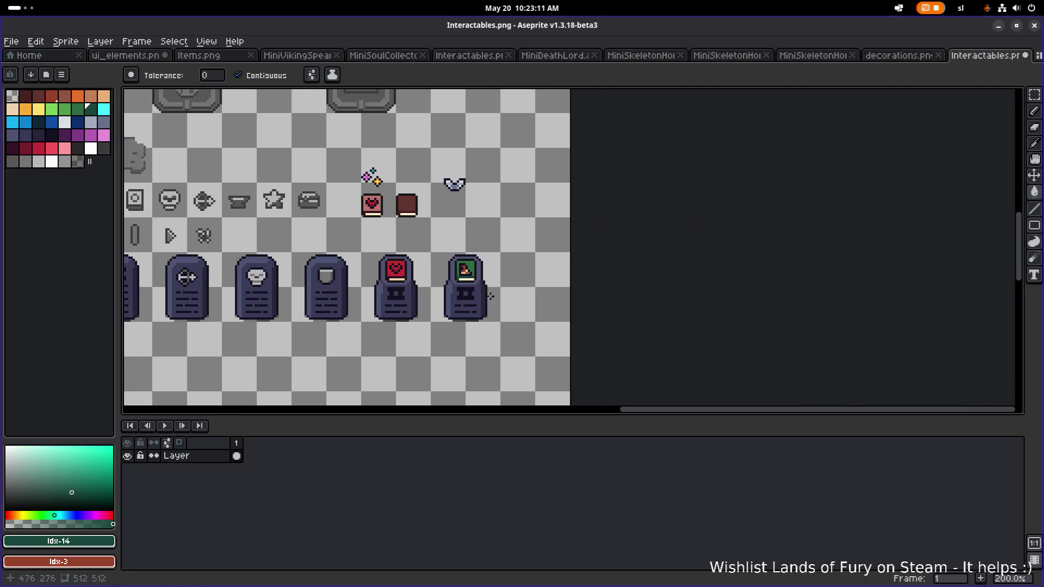
{"action": "scroll", "coordinate": [419, 272], "scroll_direction": "up", "scroll_amount": 5}
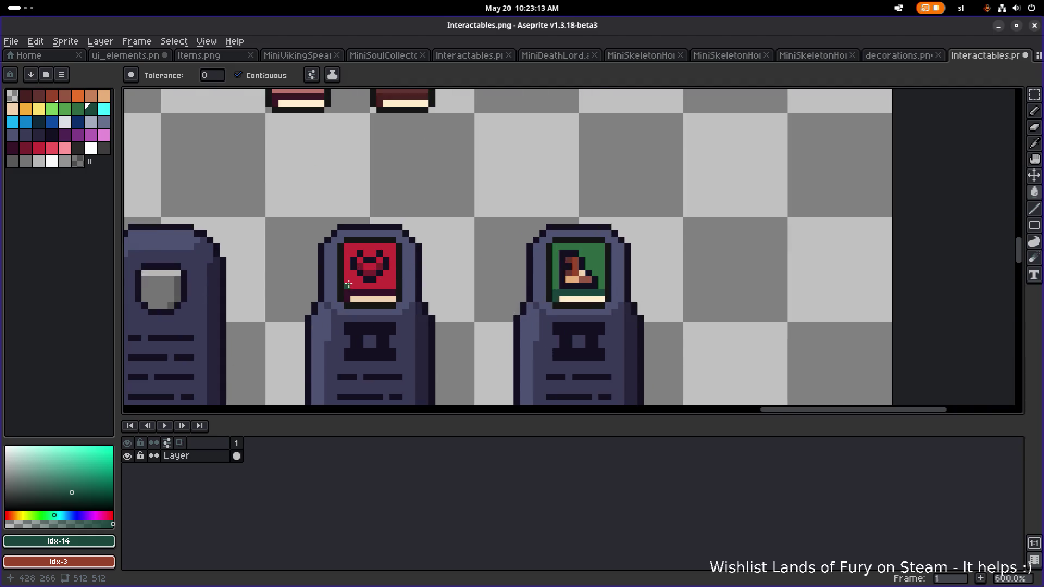
{"action": "left_click", "coordinate": [26, 155]}
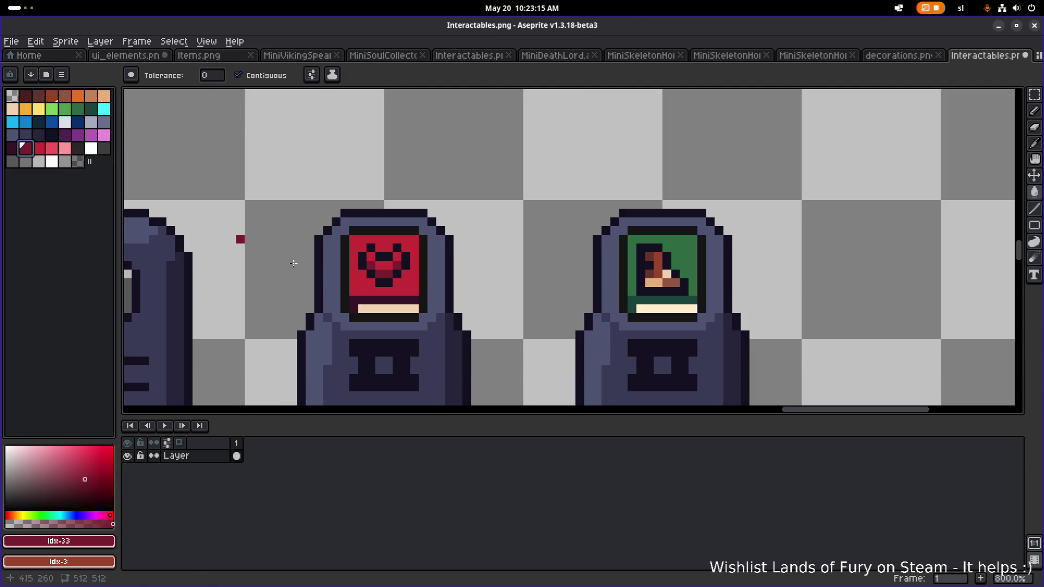
Bring the green screen into view and pick a darker green with the Pencil.
{"action": "scroll", "coordinate": [364, 300], "scroll_direction": "up", "scroll_amount": 3}
{"action": "key", "text": "b"}
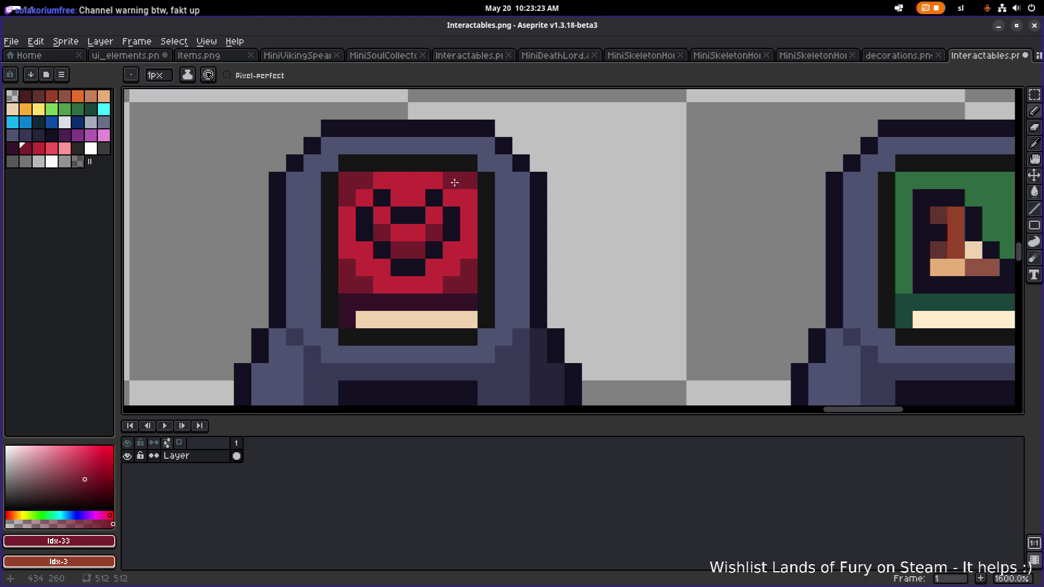
{"action": "scroll", "coordinate": [476, 198], "scroll_direction": "down", "scroll_amount": 4}
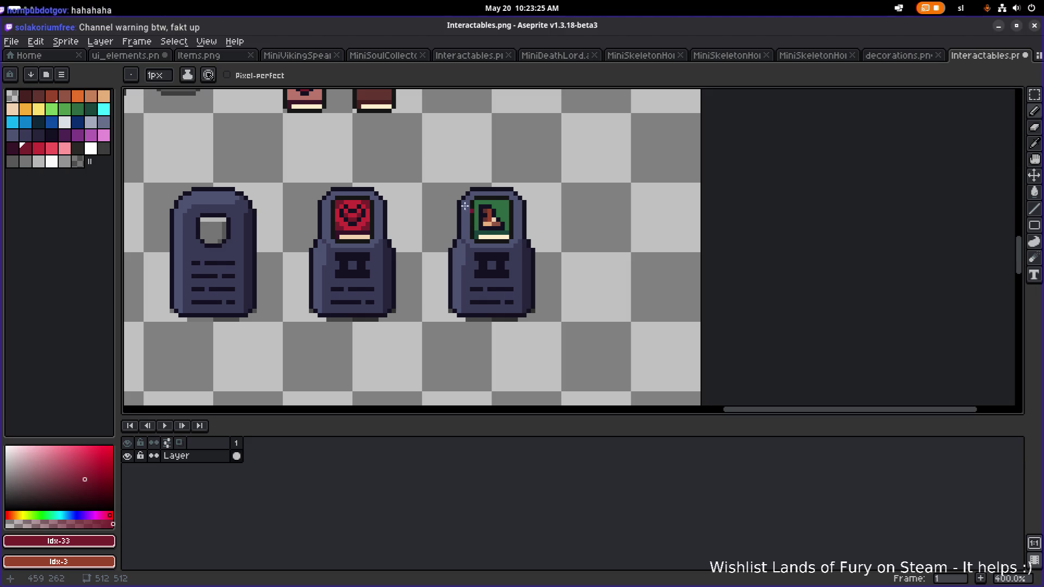
{"action": "scroll", "coordinate": [330, 220], "scroll_direction": "up", "scroll_amount": 3}
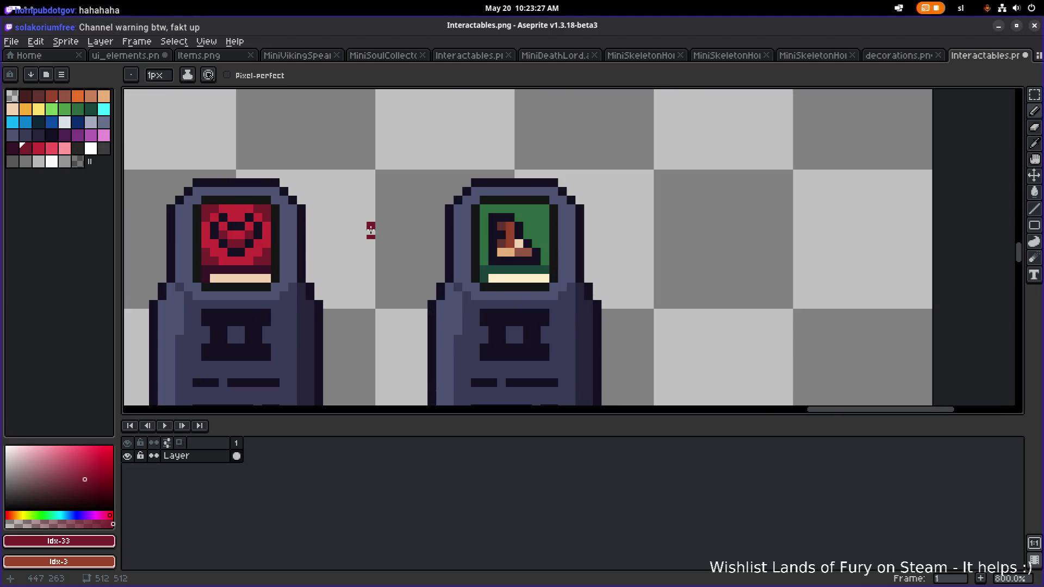
{"action": "left_click", "coordinate": [78, 109]}
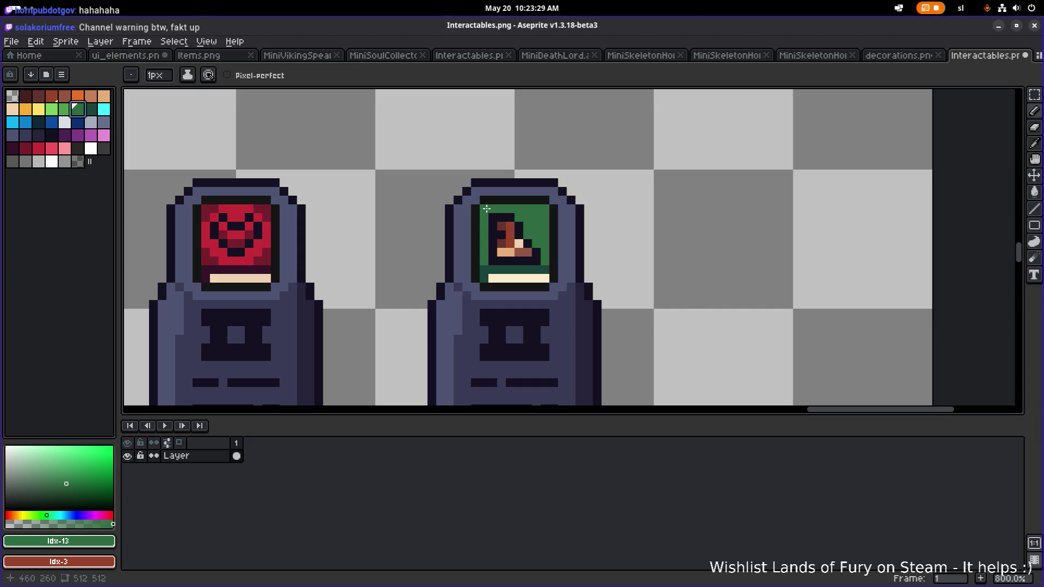
{"action": "left_click", "coordinate": [91, 109]}
{"action": "scroll", "coordinate": [436, 222], "scroll_direction": "up", "scroll_amount": 1}
{"action": "left_click_drag", "start_coordinate": [377, 199], "coordinate": [268, 172]}
{"action": "left_click", "coordinate": [75, 113]}
Shade the green screen's four corners and edges with dark green pixels, undoing stray ones.
{"action": "left_click", "coordinate": [322, 196]}
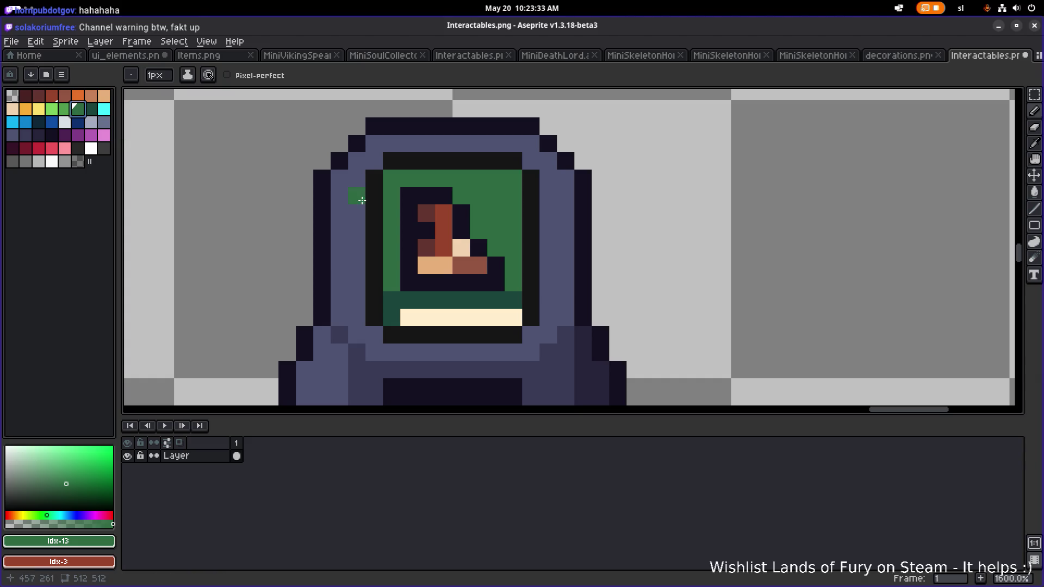
{"action": "key", "text": "ctrl+z"}
{"action": "left_click_drag", "start_coordinate": [392, 178], "coordinate": [409, 178]}
{"action": "left_click", "coordinate": [391, 195]}
{"action": "left_click", "coordinate": [514, 178]}
{"action": "left_click", "coordinate": [513, 195]}
{"action": "left_click", "coordinate": [496, 179]}
{"action": "left_click", "coordinate": [513, 282]}
{"action": "left_click", "coordinate": [390, 280]}
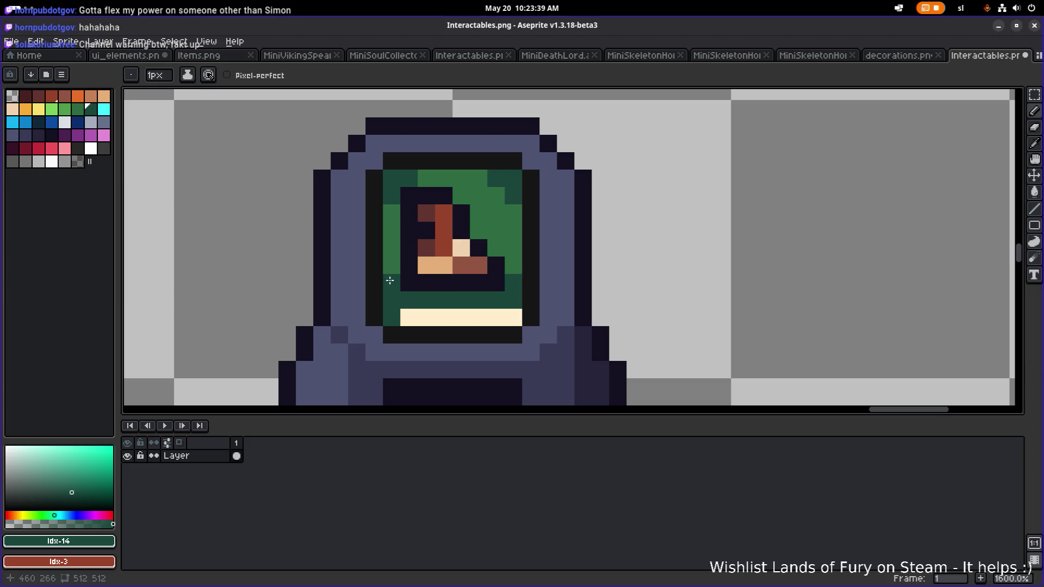
{"action": "scroll", "coordinate": [468, 263], "scroll_direction": "down", "scroll_amount": 4}
{"action": "key", "text": "ctrl+z"}
{"action": "key", "text": "ctrl+z"}
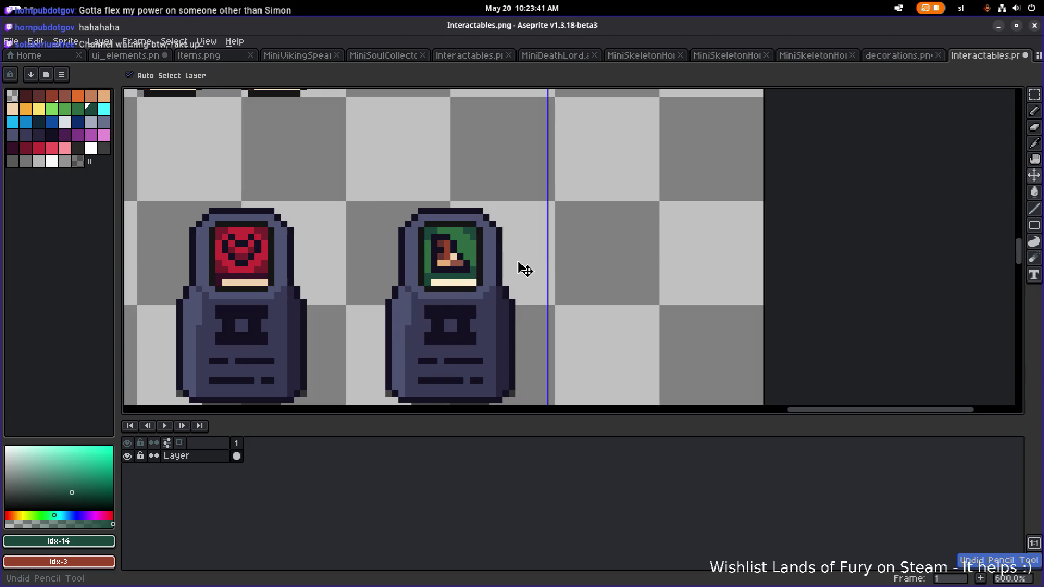
{"action": "scroll", "coordinate": [447, 236], "scroll_direction": "up", "scroll_amount": 3}
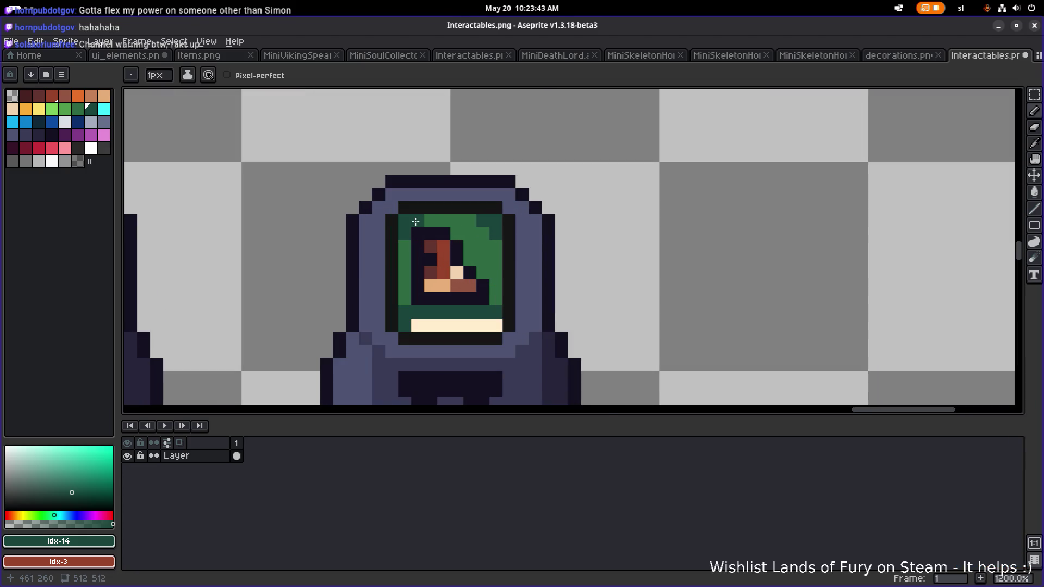
{"action": "scroll", "coordinate": [541, 242], "scroll_direction": "down", "scroll_amount": 5}
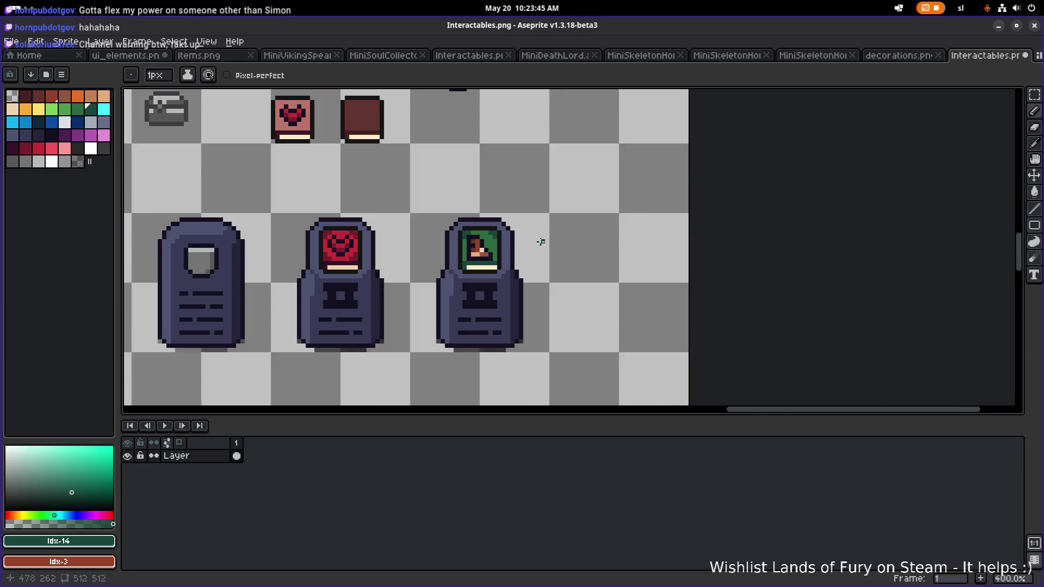
{"action": "scroll", "coordinate": [511, 242], "scroll_direction": "up", "scroll_amount": 3}
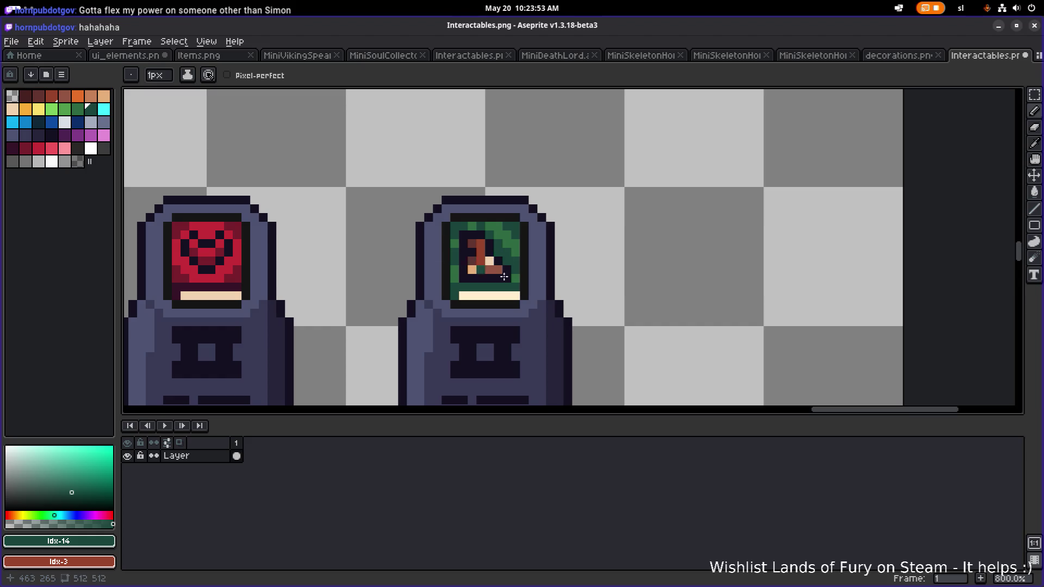
{"action": "scroll", "coordinate": [544, 275], "scroll_direction": "down", "scroll_amount": 3}
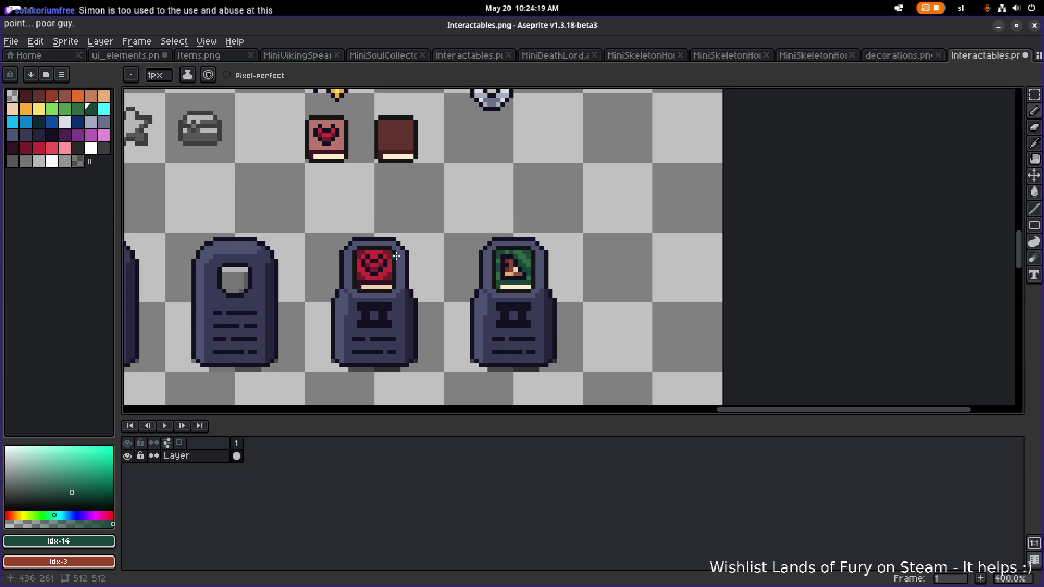
{"action": "scroll", "coordinate": [624, 240], "scroll_direction": "up", "scroll_amount": 2}
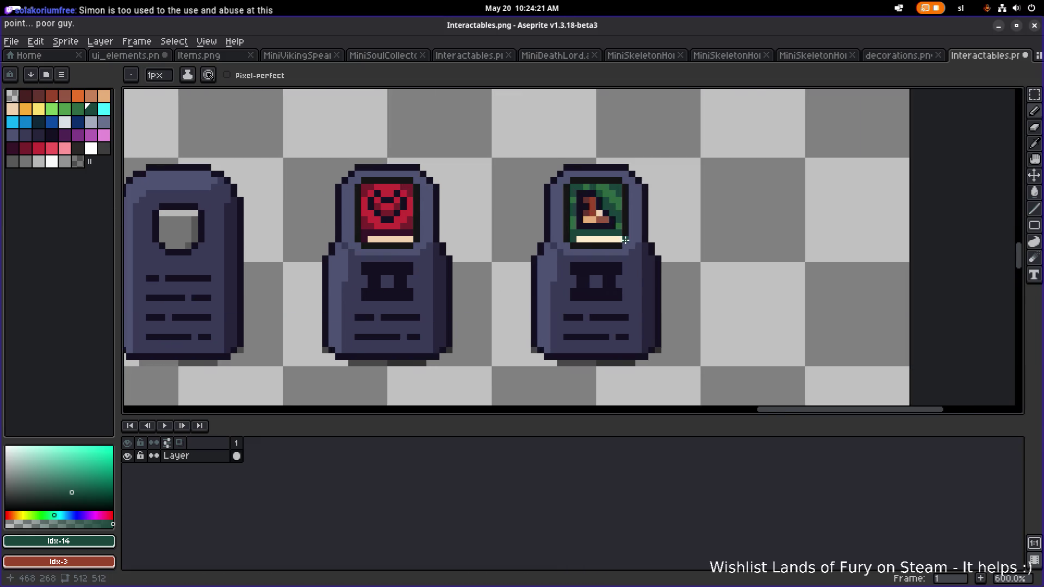
Marquee-select the top of the green screen.
{"action": "key", "text": "m"}
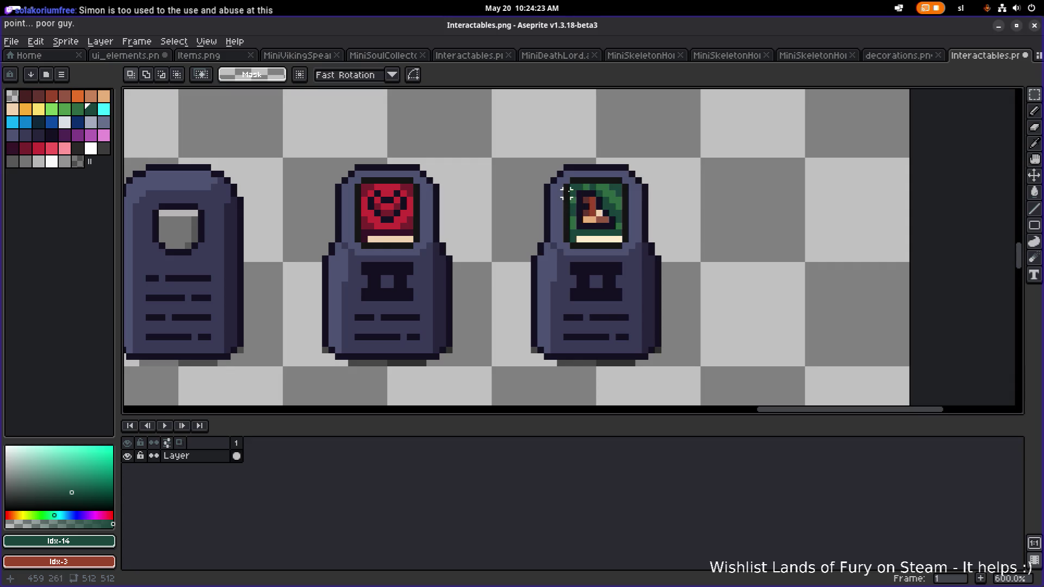
{"action": "left_click_drag", "start_coordinate": [566, 180], "coordinate": [631, 206]}
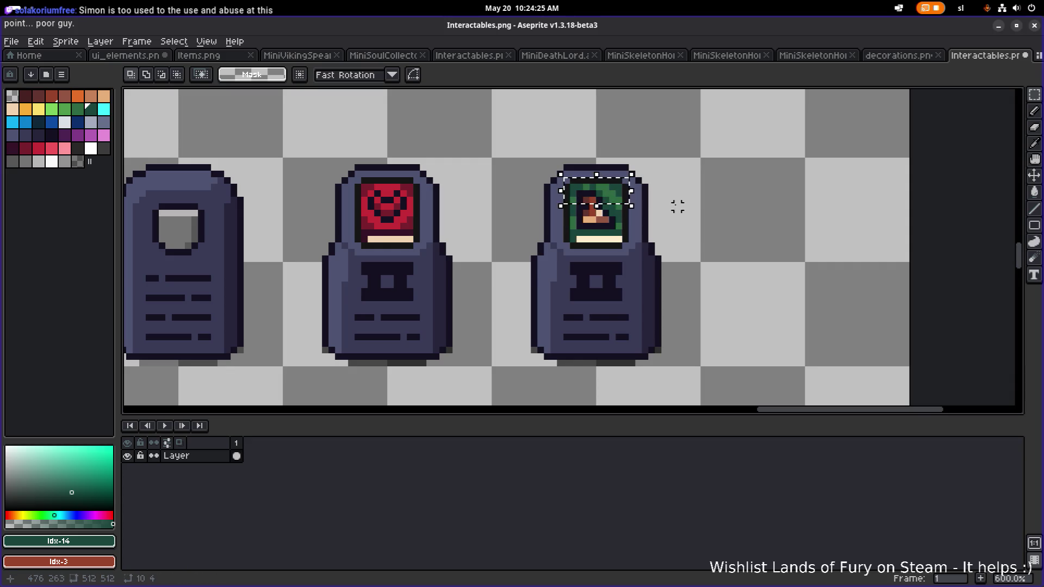
{"action": "scroll", "coordinate": [676, 200], "scroll_direction": "up", "scroll_amount": 1}
{"action": "scroll", "coordinate": [652, 205], "scroll_direction": "up", "scroll_amount": 2}
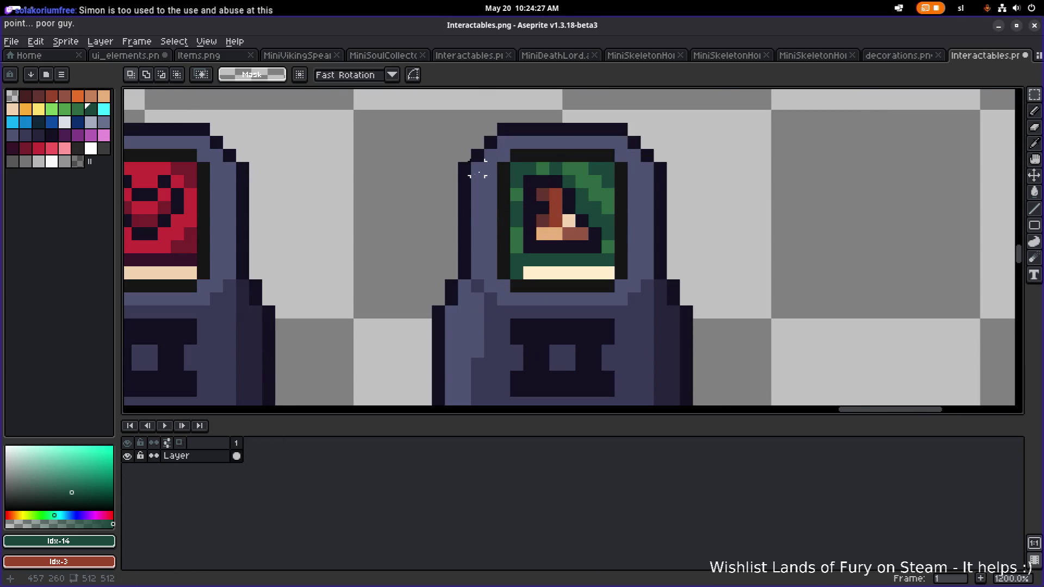
{"action": "scroll", "coordinate": [588, 181], "scroll_direction": "down", "scroll_amount": 3}
{"action": "scroll", "coordinate": [315, 163], "scroll_direction": "up", "scroll_amount": 6}
Fill the red screen's top bar and green terminal's inner frame with the sampled dark navy.
{"action": "key", "text": "i"}
{"action": "left_click", "coordinate": [370, 185]}
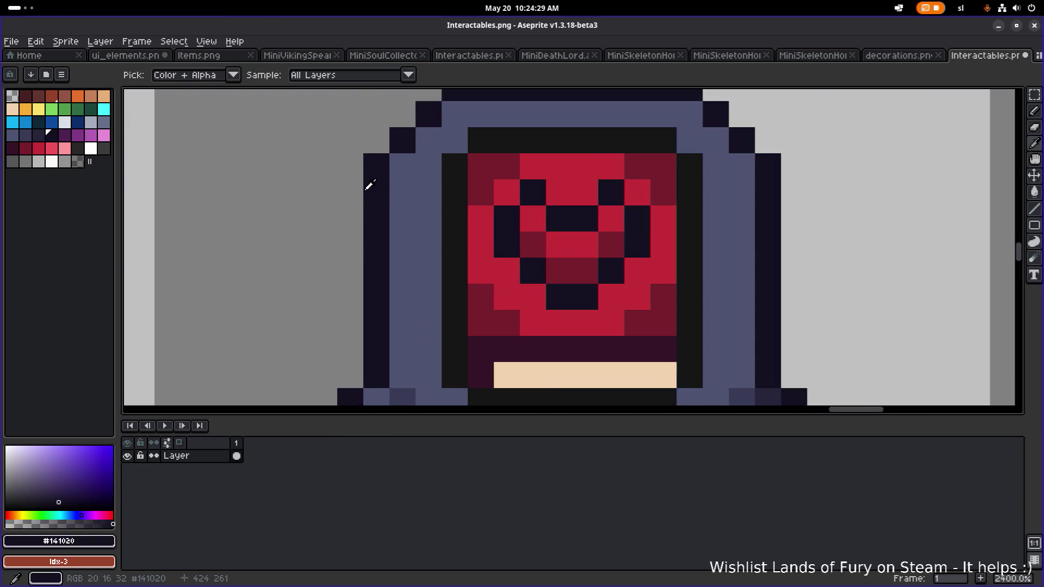
{"action": "scroll", "coordinate": [395, 204], "scroll_direction": "down", "scroll_amount": 5}
{"action": "key", "text": "g"}
{"action": "left_click", "coordinate": [408, 217]}
{"action": "key", "text": "v"}
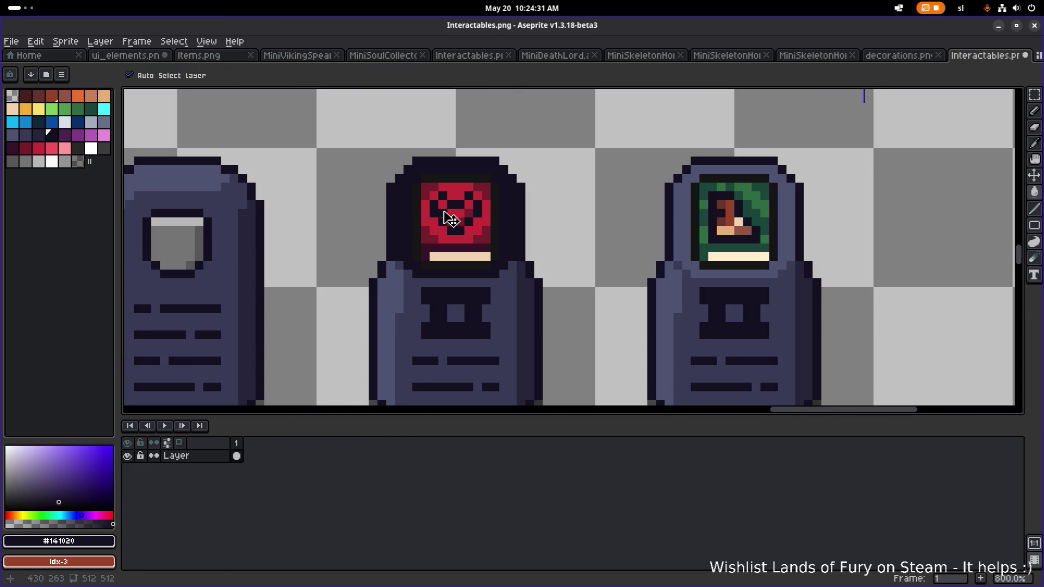
{"action": "key", "text": "ctrl+z"}
{"action": "key", "text": "g"}
{"action": "scroll", "coordinate": [419, 211], "scroll_direction": "up", "scroll_amount": 5}
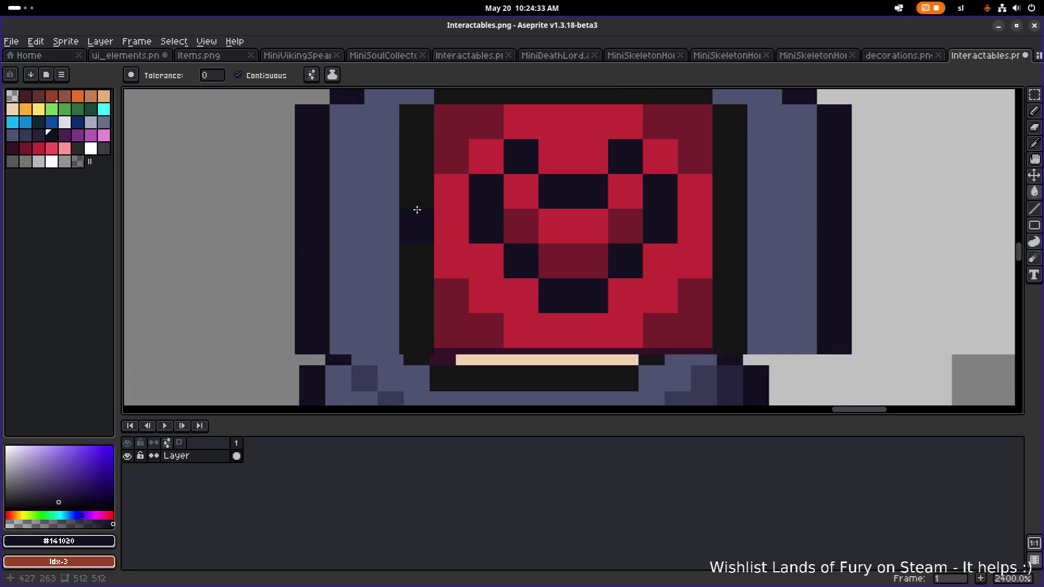
{"action": "key", "text": "ctrl+z"}
{"action": "left_click", "coordinate": [478, 128]}
{"action": "scroll", "coordinate": [599, 383], "scroll_direction": "down", "scroll_amount": 5}
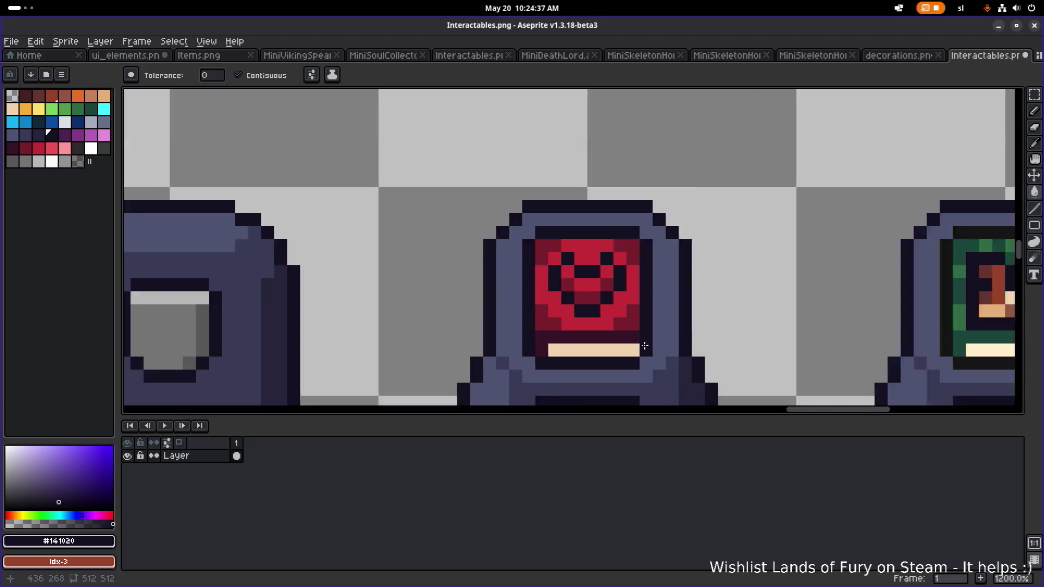
{"action": "scroll", "coordinate": [490, 244], "scroll_direction": "up", "scroll_amount": 3}
{"action": "left_click", "coordinate": [590, 282]}
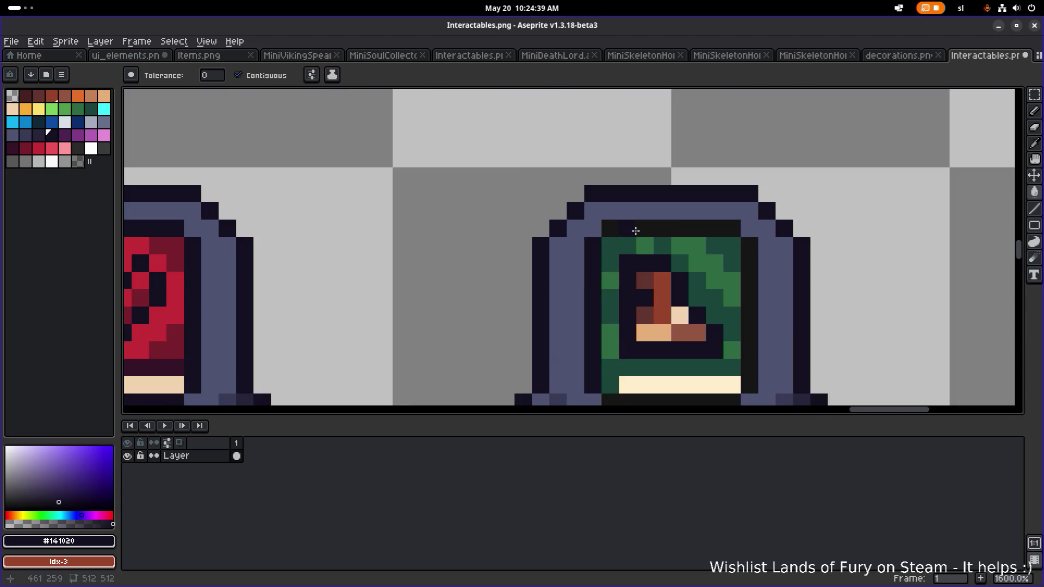
Save the Interactables.png sprite sheet.
{"action": "scroll", "coordinate": [595, 304], "scroll_direction": "down", "scroll_amount": 1}
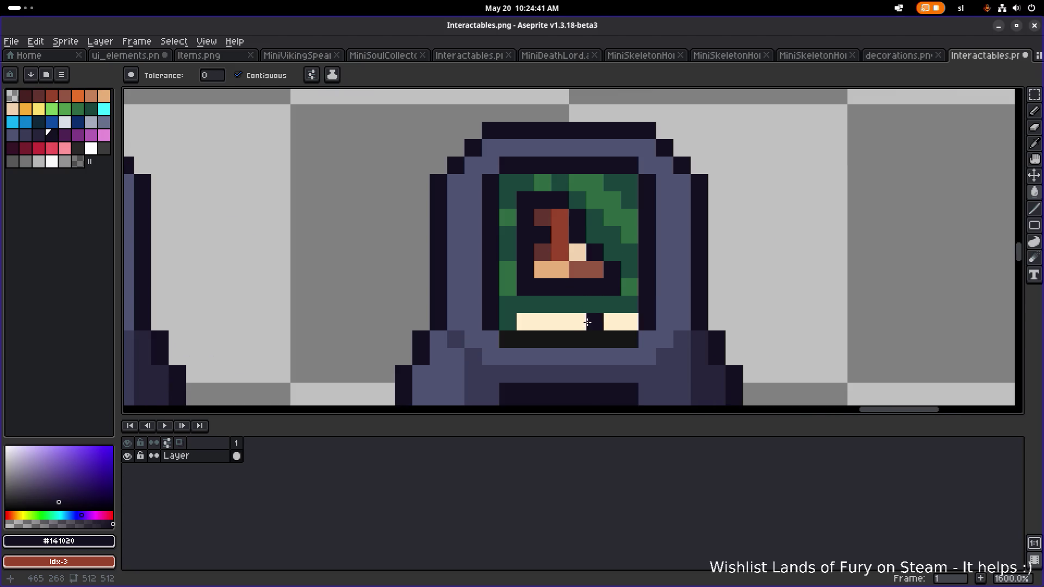
{"action": "scroll", "coordinate": [581, 336], "scroll_direction": "down", "scroll_amount": 1}
{"action": "scroll", "coordinate": [574, 331], "scroll_direction": "down", "scroll_amount": 1}
{"action": "key", "text": "ctrl+s"}
{"action": "scroll", "coordinate": [753, 270], "scroll_direction": "right", "scroll_amount": 3}
{"action": "scroll", "coordinate": [625, 276], "scroll_direction": "down", "scroll_amount": 4}
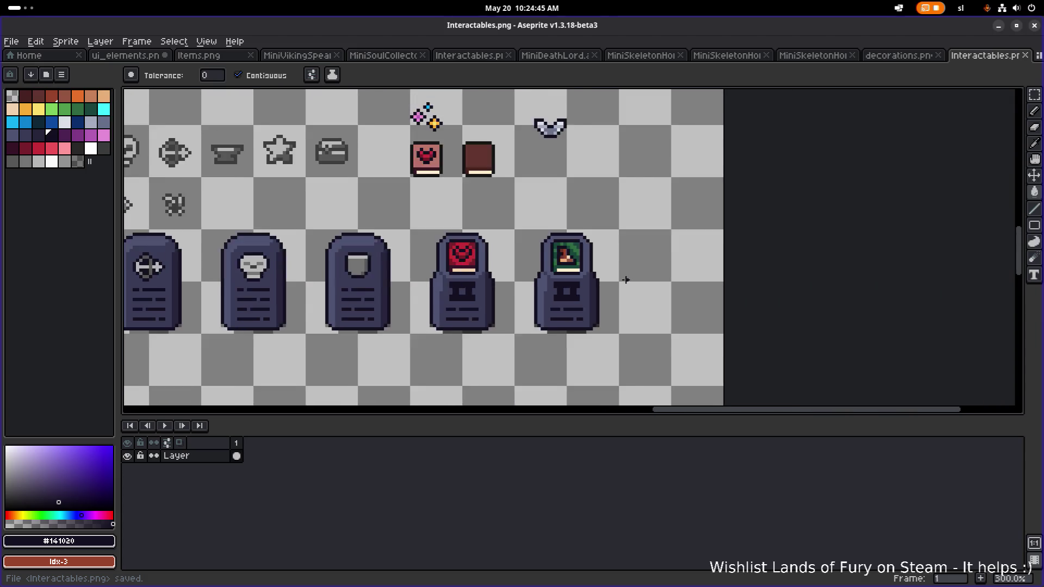
Marquee-select around the red-screen terminal, then clear that selection.
{"action": "scroll", "coordinate": [541, 259], "scroll_direction": "up", "scroll_amount": 4}
{"action": "scroll", "coordinate": [541, 258], "scroll_direction": "right", "scroll_amount": 5}
{"action": "scroll", "coordinate": [490, 228], "scroll_direction": "down", "scroll_amount": 2}
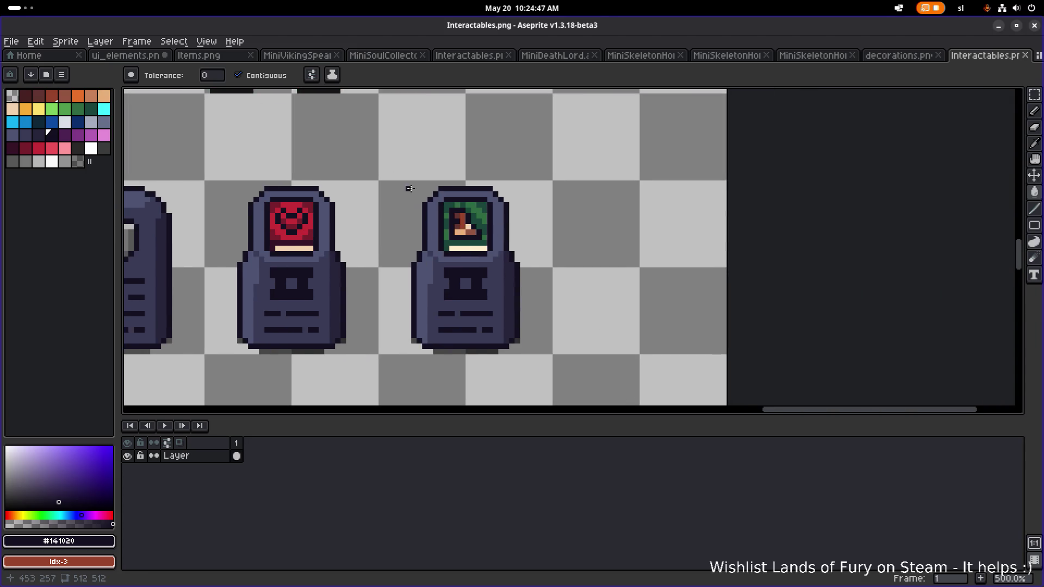
{"action": "key", "text": "m"}
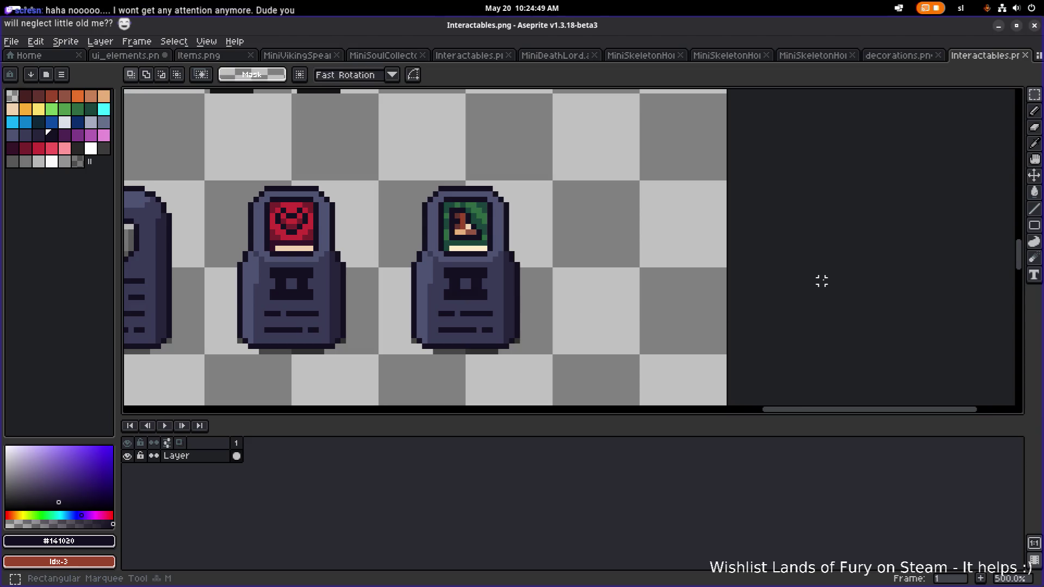
{"action": "scroll", "coordinate": [553, 245], "scroll_direction": "left", "scroll_amount": 4}
{"action": "scroll", "coordinate": [554, 210], "scroll_direction": "down", "scroll_amount": 2}
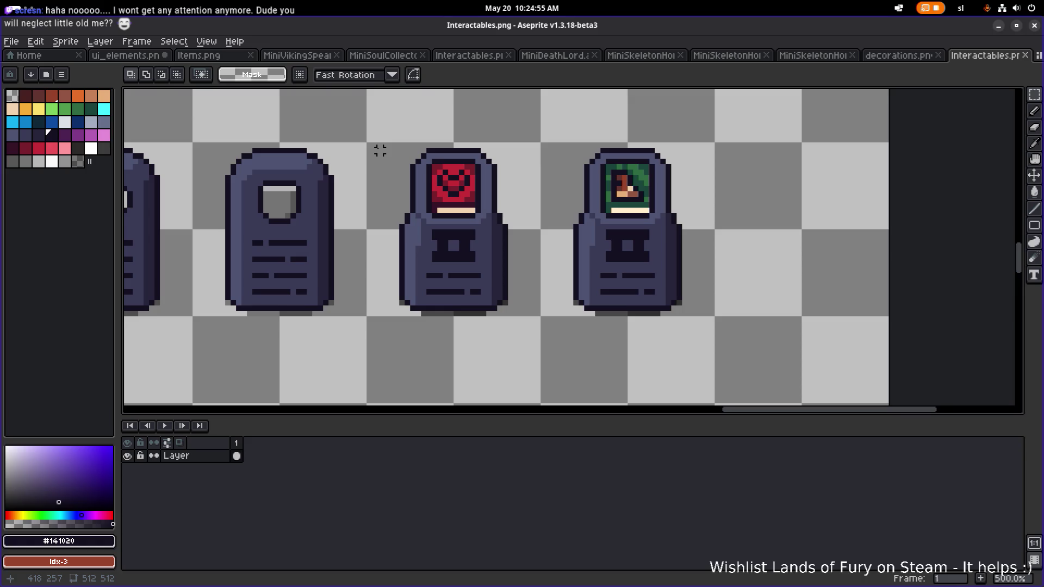
{"action": "mouse_move", "coordinate": [389, 145]}
{"action": "left_mouse_down"}
{"action": "mouse_move", "coordinate": [533, 310]}
{"action": "mouse_move", "coordinate": [510, 320]}
{"action": "left_mouse_up"}
{"action": "left_click", "coordinate": [560, 216]}
Copy the green-screen terminal to a spot just right of the original and deselect.
{"action": "mouse_move", "coordinate": [560, 145]}
{"action": "left_mouse_down"}
{"action": "mouse_move", "coordinate": [704, 283]}
{"action": "mouse_move", "coordinate": [708, 332]}
{"action": "left_mouse_up"}
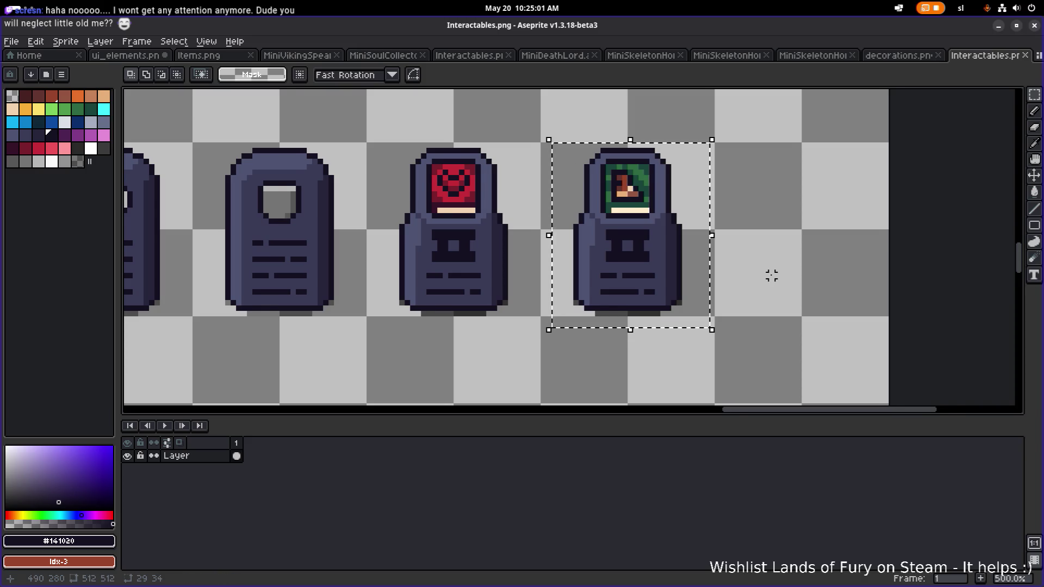
{"action": "scroll", "coordinate": [593, 272], "scroll_direction": "down", "scroll_amount": 1}
{"action": "mouse_move", "coordinate": [593, 271]}
{"action": "left_mouse_down"}
{"action": "mouse_move", "coordinate": [706, 259]}
{"action": "mouse_move", "coordinate": [702, 270]}
{"action": "left_mouse_up"}
{"action": "key", "text": "Return"}
{"action": "left_click", "coordinate": [625, 182]}
{"action": "left_click_drag", "start_coordinate": [407, 211], "coordinate": [461, 218]}
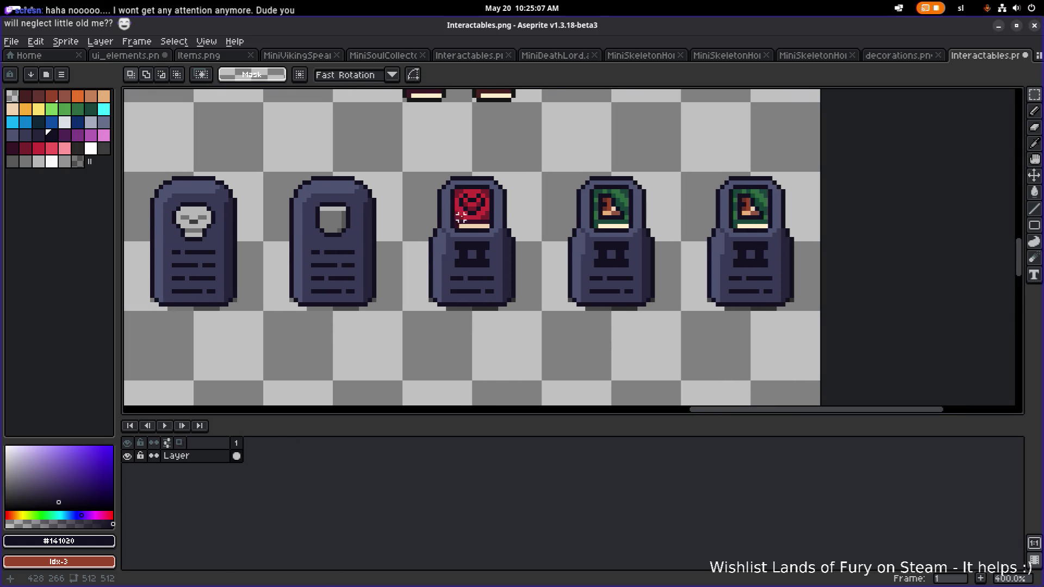
{"action": "scroll", "coordinate": [478, 261], "scroll_direction": "up", "scroll_amount": 6}
{"action": "key", "text": "g"}
{"action": "scroll", "coordinate": [496, 238], "scroll_direction": "down", "scroll_amount": 4}
{"action": "mouse_move", "coordinate": [533, 250]}
{"action": "left_mouse_down"}
{"action": "mouse_move", "coordinate": [438, 248]}
{"action": "mouse_move", "coordinate": [493, 230]}
{"action": "mouse_move", "coordinate": [582, 228]}
{"action": "mouse_move", "coordinate": [493, 318]}
{"action": "mouse_move", "coordinate": [475, 302]}
{"action": "mouse_move", "coordinate": [425, 297]}
{"action": "left_mouse_up"}
Sample the red terminal's body colour and paint over three emblem corners with it.
{"action": "scroll", "coordinate": [392, 305], "scroll_direction": "up", "scroll_amount": 4}
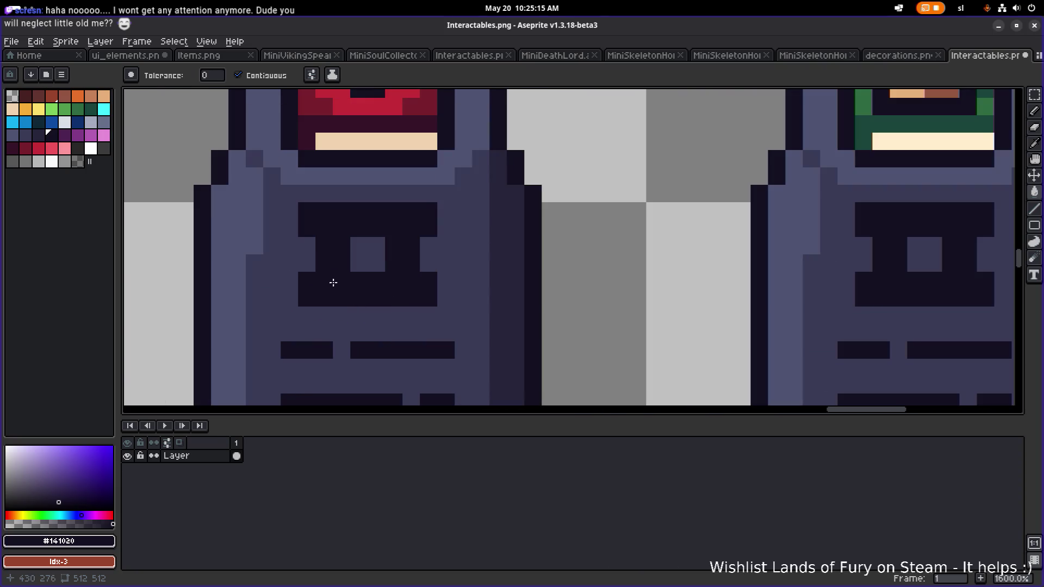
{"action": "left_click_drag", "start_coordinate": [333, 285], "coordinate": [445, 264]}
{"action": "key", "text": "alt"}
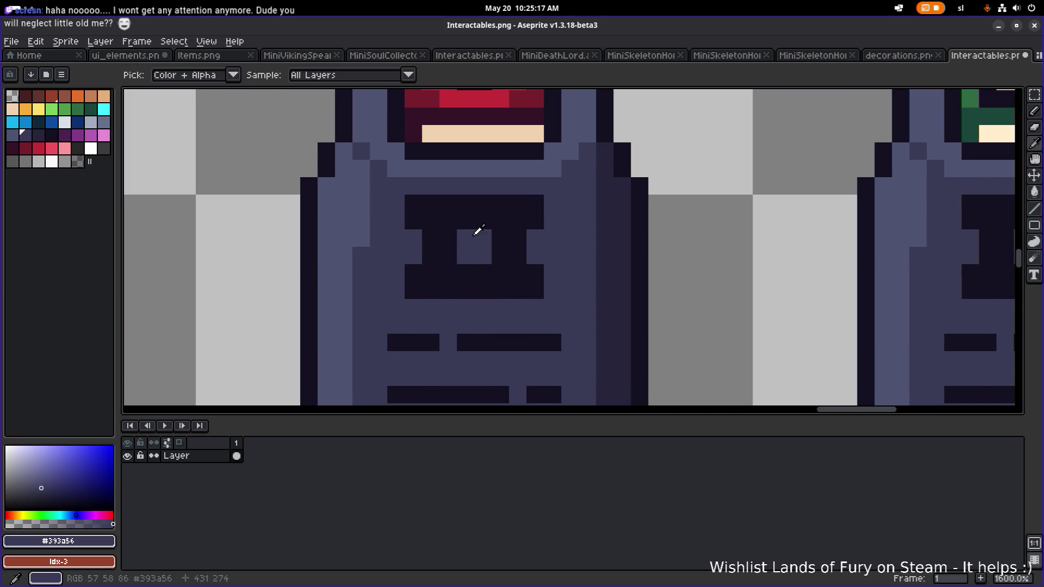
{"action": "left_click", "coordinate": [478, 241]}
{"action": "key", "text": "b"}
{"action": "key", "text": "alt"}
{"action": "left_click", "coordinate": [412, 203]}
{"action": "left_click", "coordinate": [535, 203]}
{"action": "left_click", "coordinate": [534, 291]}
Lighten the emblem's bottom-row and top pixels to open the block into a # shape.
{"action": "left_click", "coordinate": [412, 291]}
{"action": "left_click", "coordinate": [430, 291]}
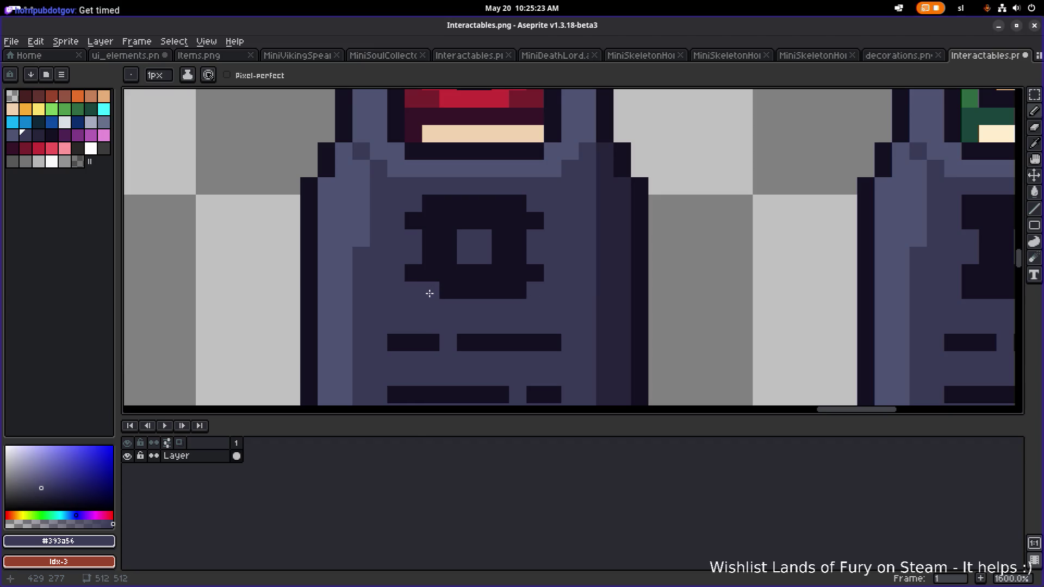
{"action": "left_click", "coordinate": [466, 291]}
{"action": "left_click", "coordinate": [483, 291]}
{"action": "left_click", "coordinate": [515, 292]}
{"action": "left_click", "coordinate": [459, 206]}
{"action": "left_click", "coordinate": [483, 203]}
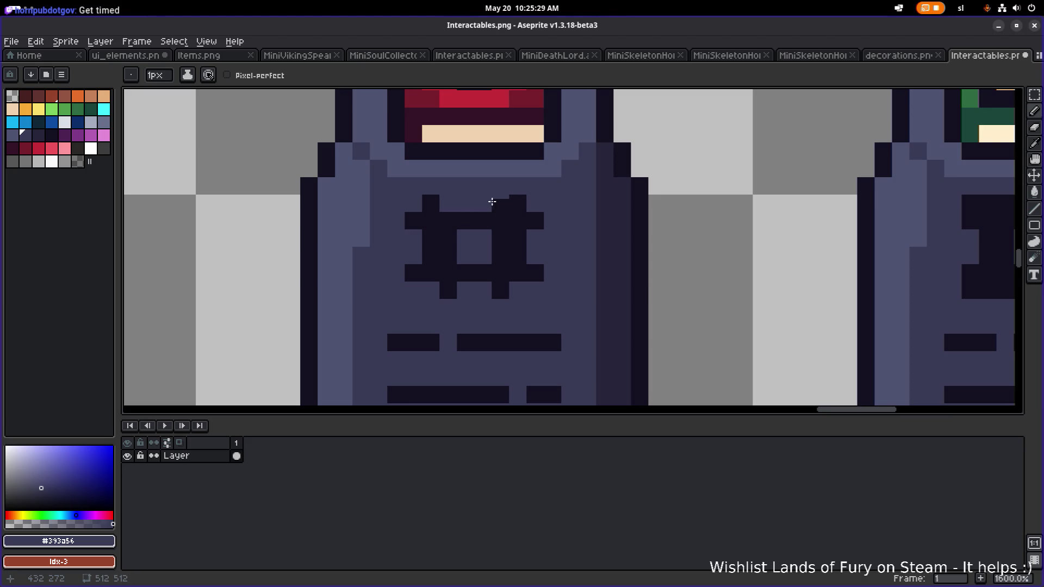
{"action": "scroll", "coordinate": [492, 202], "scroll_direction": "down", "scroll_amount": 3}
{"action": "scroll", "coordinate": [525, 217], "scroll_direction": "up", "scroll_amount": 3}
{"action": "scroll", "coordinate": [527, 207], "scroll_direction": "down", "scroll_amount": 1}
Fill the gap in the # bottom row with the dark emblem colour, undoing a stray pixel.
{"action": "left_click", "coordinate": [527, 208], "text": "alt"}
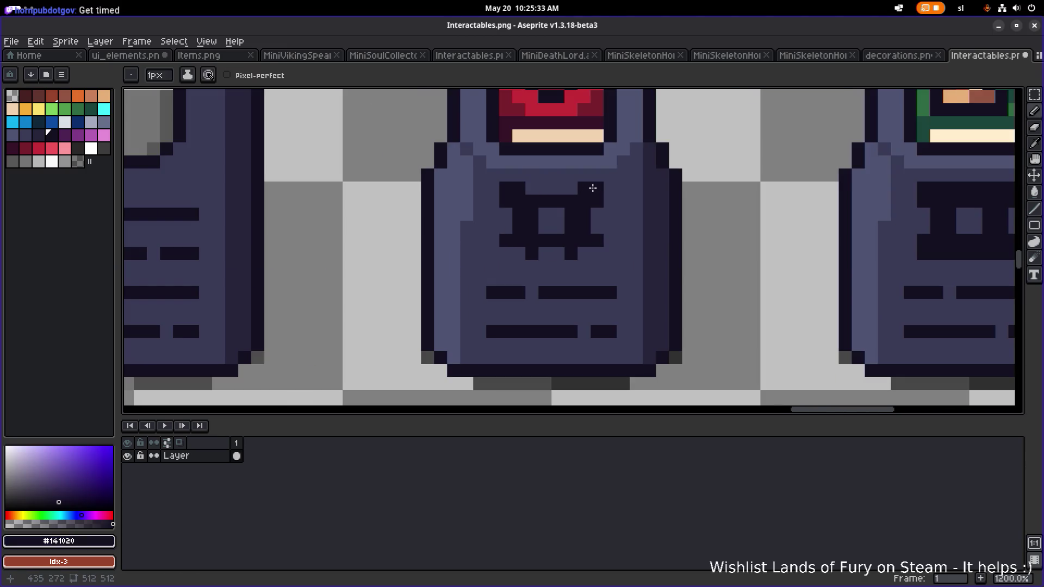
{"action": "left_click_drag", "start_coordinate": [553, 254], "coordinate": [543, 253]}
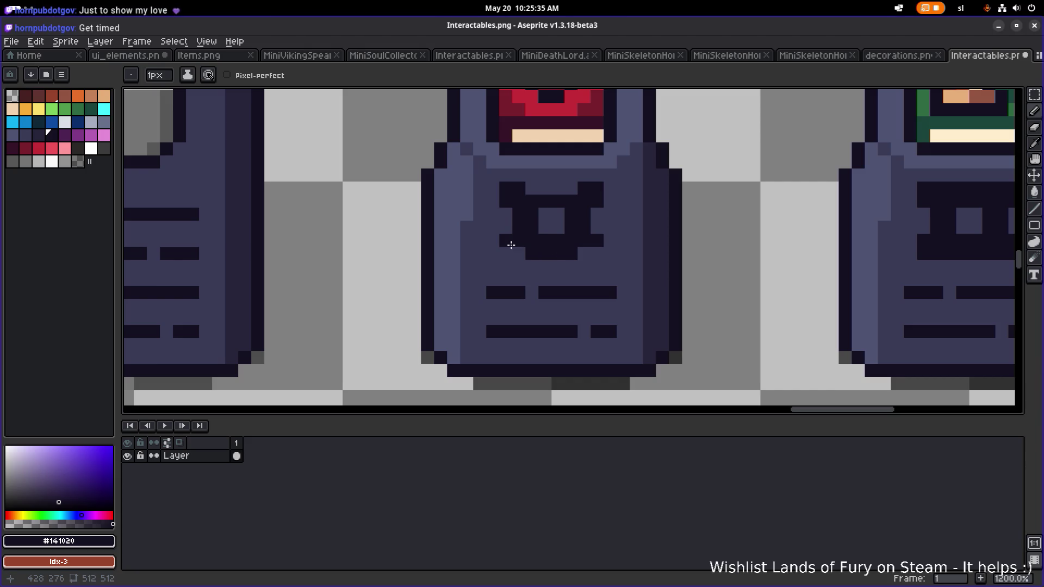
{"action": "left_click", "coordinate": [501, 238], "text": "alt"}
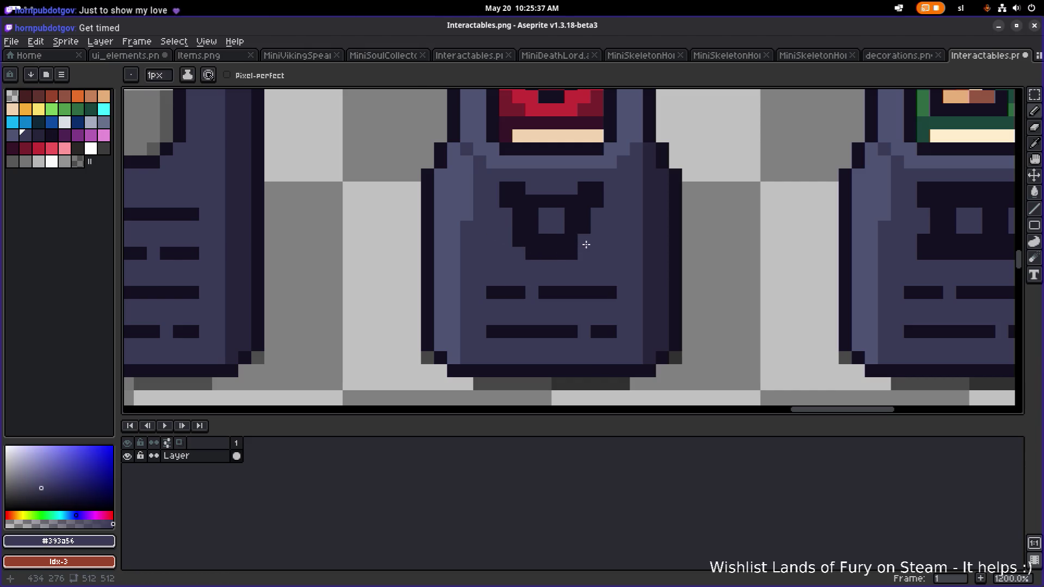
{"action": "scroll", "coordinate": [650, 238], "scroll_direction": "down", "scroll_amount": 5}
{"action": "scroll", "coordinate": [550, 242], "scroll_direction": "up", "scroll_amount": 5}
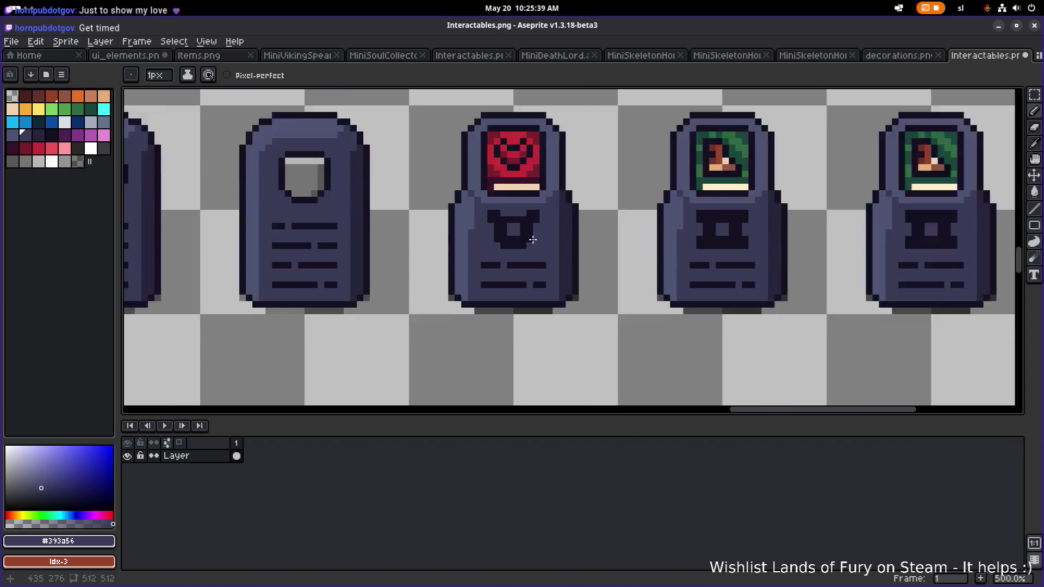
{"action": "left_click", "coordinate": [507, 221], "text": "alt"}
{"action": "mouse_move", "coordinate": [486, 216]}
{"action": "left_mouse_down"}
{"action": "mouse_move", "coordinate": [503, 214]}
{"action": "mouse_move", "coordinate": [484, 227]}
{"action": "left_mouse_up"}
{"action": "scroll", "coordinate": [484, 228], "scroll_direction": "down", "scroll_amount": 2}
{"action": "scroll", "coordinate": [483, 224], "scroll_direction": "up", "scroll_amount": 2}
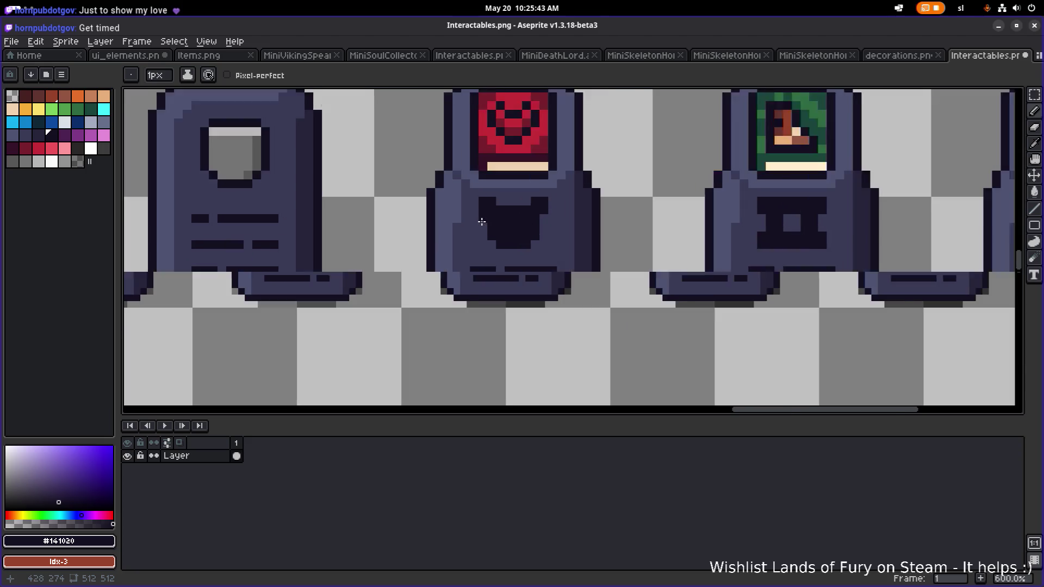
{"action": "key", "text": "ctrl+z"}
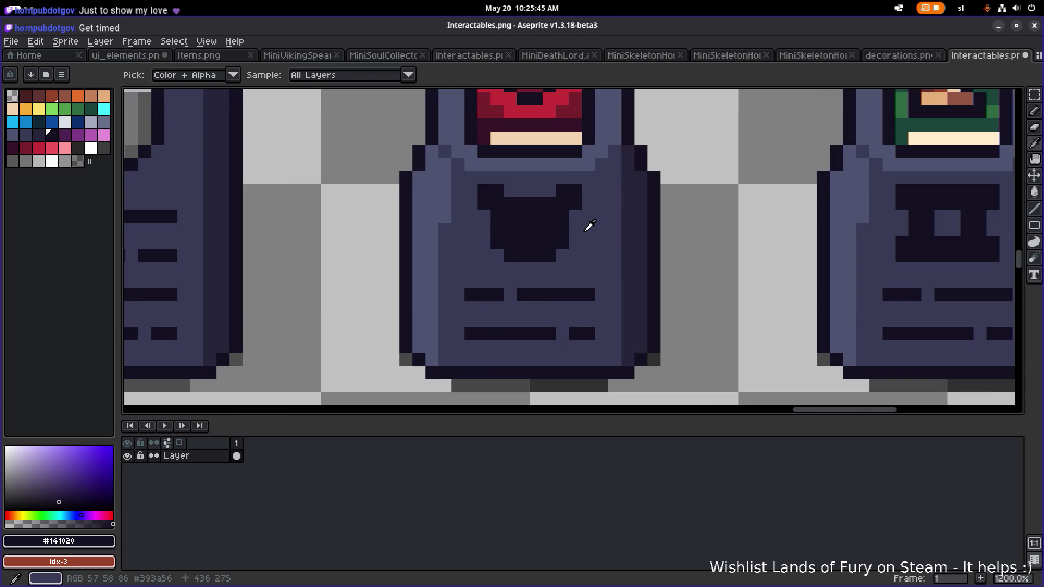
Widen the emblem's light centre by painting dark pixels in body colour.
{"action": "left_click", "coordinate": [587, 226], "text": "alt"}
{"action": "left_click", "coordinate": [535, 218]}
{"action": "left_click", "coordinate": [535, 229]}
{"action": "left_click", "coordinate": [524, 228]}
{"action": "left_click_drag", "start_coordinate": [509, 241], "coordinate": [548, 233]}
{"action": "left_click", "coordinate": [549, 217]}
{"action": "left_click", "coordinate": [510, 217]}
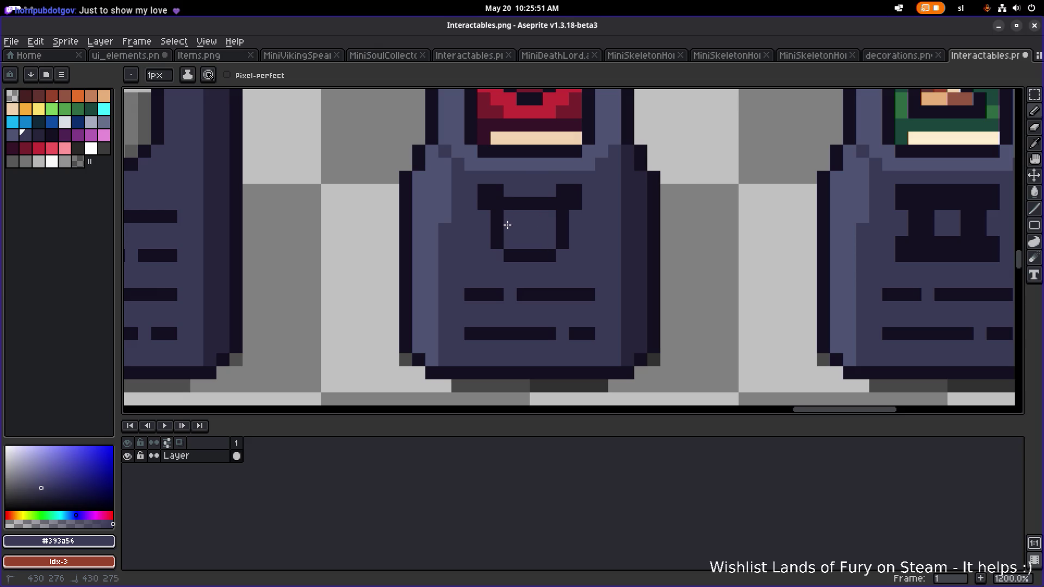
{"action": "left_click", "coordinate": [510, 230]}
{"action": "scroll", "coordinate": [561, 231], "scroll_direction": "down", "scroll_amount": 5}
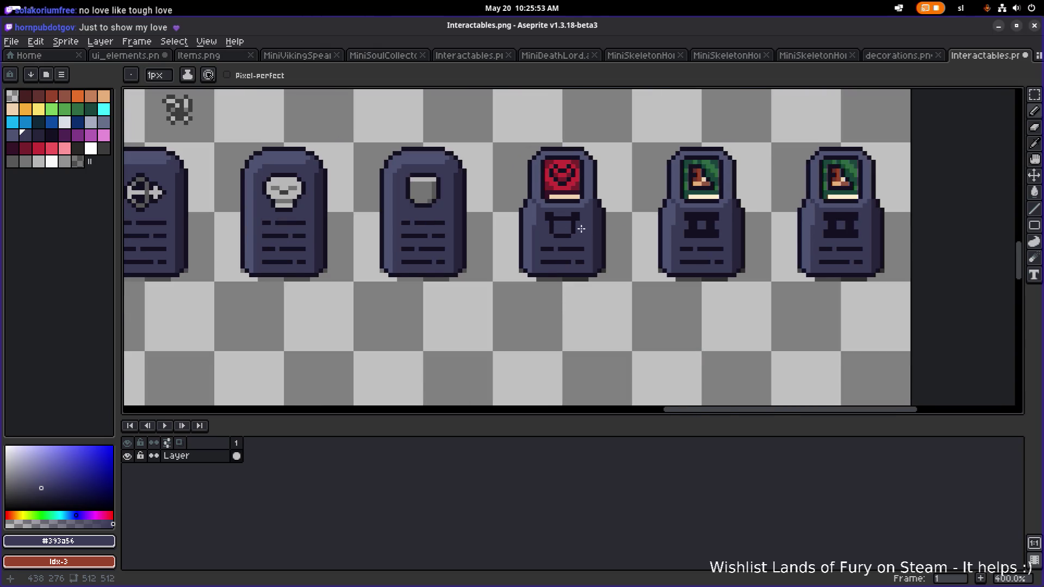
{"action": "scroll", "coordinate": [556, 225], "scroll_direction": "up", "scroll_amount": 3}
Extend the emblem's left and right legs downward in the dark outline colour.
{"action": "left_click", "coordinate": [533, 236], "text": "alt"}
{"action": "scroll", "coordinate": [533, 236], "scroll_direction": "up", "scroll_amount": 2}
{"action": "left_click_drag", "start_coordinate": [541, 234], "coordinate": [530, 235]}
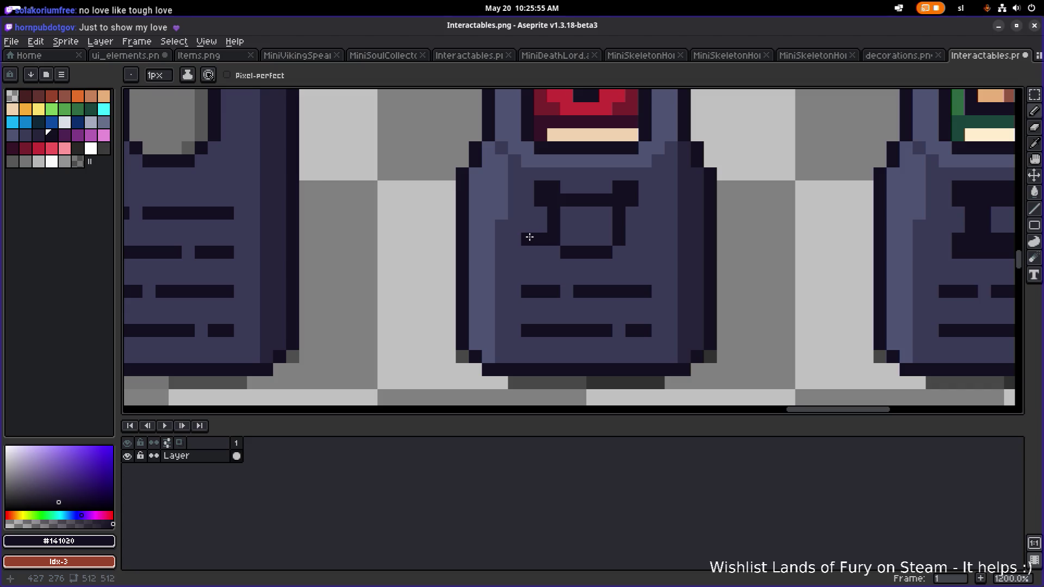
{"action": "left_click", "coordinate": [552, 265]}
{"action": "mouse_move", "coordinate": [619, 251]}
{"action": "left_mouse_down"}
{"action": "mouse_move", "coordinate": [619, 265]}
{"action": "mouse_move", "coordinate": [635, 235]}
{"action": "mouse_move", "coordinate": [646, 235]}
{"action": "mouse_move", "coordinate": [560, 230]}
{"action": "left_mouse_up"}
{"action": "scroll", "coordinate": [646, 235], "scroll_direction": "down", "scroll_amount": 4}
{"action": "scroll", "coordinate": [559, 230], "scroll_direction": "up", "scroll_amount": 4}
Add dark pixels on the emblem's lower left and right sides, replacing a misplaced one.
{"action": "left_click", "coordinate": [481, 212]}
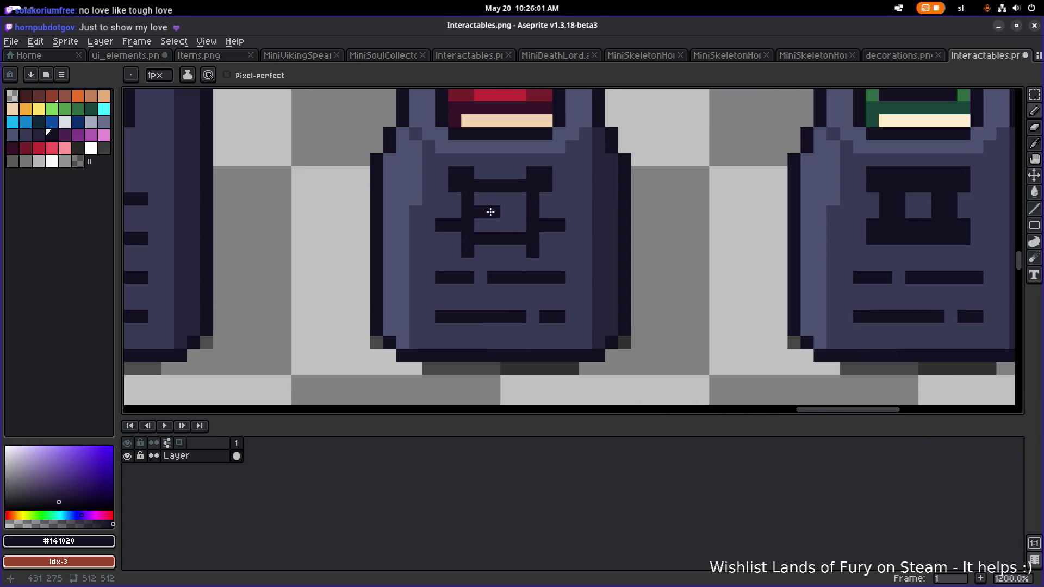
{"action": "scroll", "coordinate": [552, 214], "scroll_direction": "down", "scroll_amount": 5}
{"action": "left_click_drag", "start_coordinate": [663, 234], "coordinate": [589, 235]}
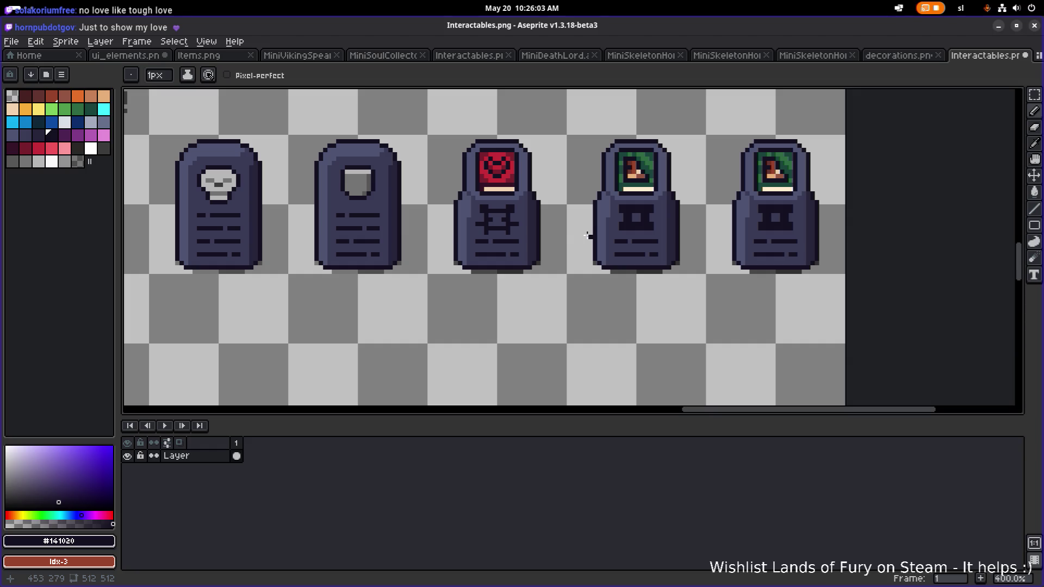
{"action": "scroll", "coordinate": [496, 218], "scroll_direction": "up", "scroll_amount": 3}
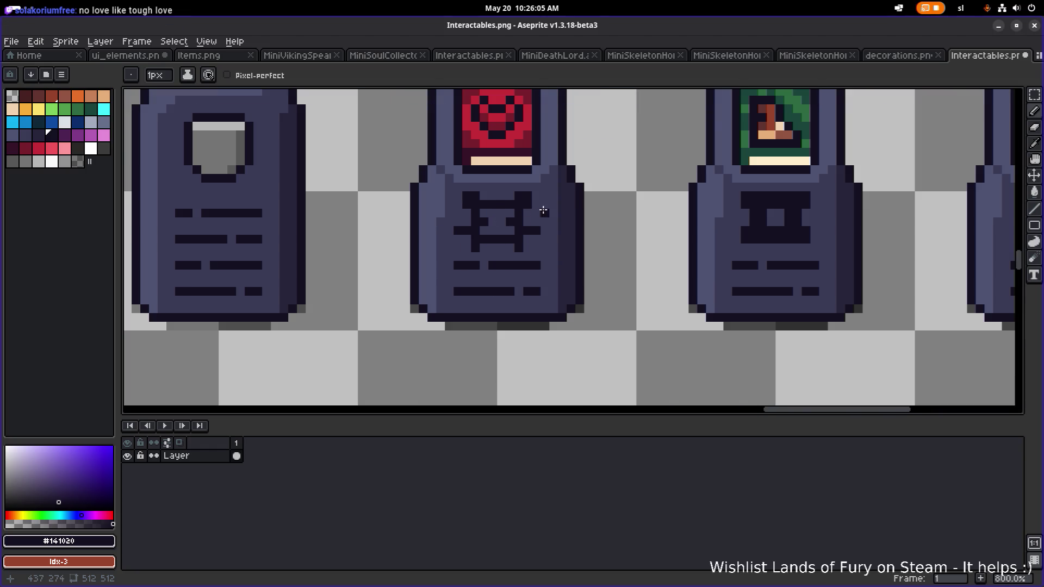
{"action": "key", "text": "ctrl+z"}
{"action": "left_click", "coordinate": [442, 240]}
{"action": "left_click", "coordinate": [545, 256]}
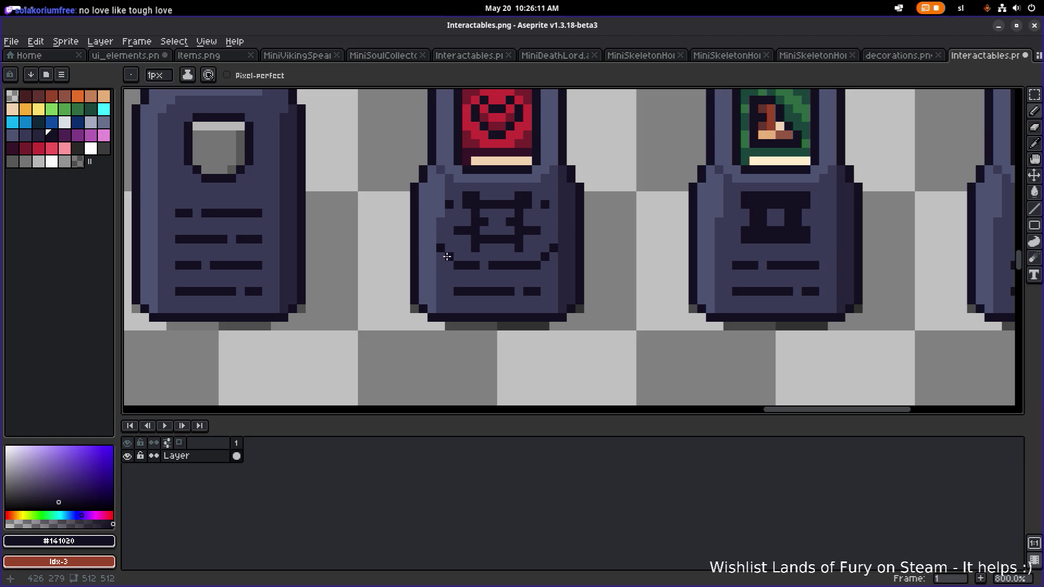
{"action": "scroll", "coordinate": [571, 207], "scroll_direction": "down", "scroll_amount": 4}
Undo the last pencil stroke, then fill the red terminal's lower emblem and its notch dark.
{"action": "key", "text": "v"}
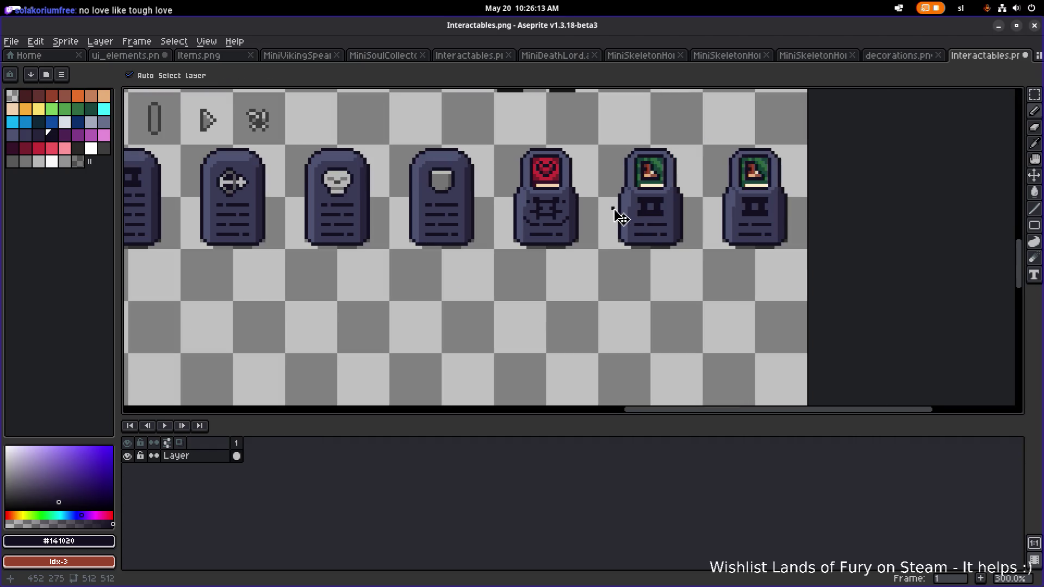
{"action": "key", "text": "ctrl+z"}
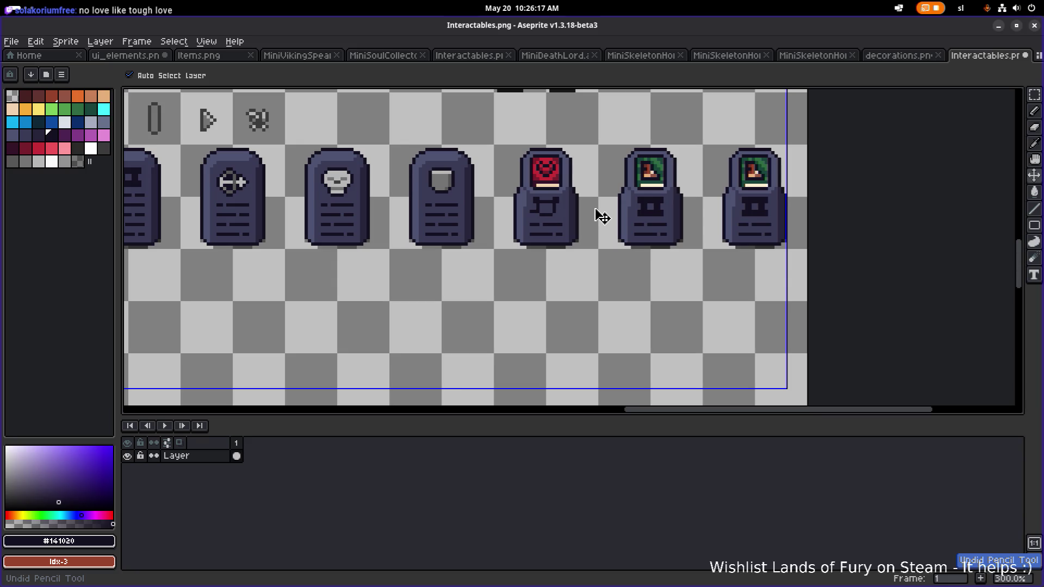
{"action": "key", "text": "g"}
{"action": "scroll", "coordinate": [602, 216], "scroll_direction": "up", "scroll_amount": 2}
{"action": "left_click", "coordinate": [544, 255]}
{"action": "scroll", "coordinate": [609, 217], "scroll_direction": "down", "scroll_amount": 1}
{"action": "scroll", "coordinate": [553, 222], "scroll_direction": "up", "scroll_amount": 2}
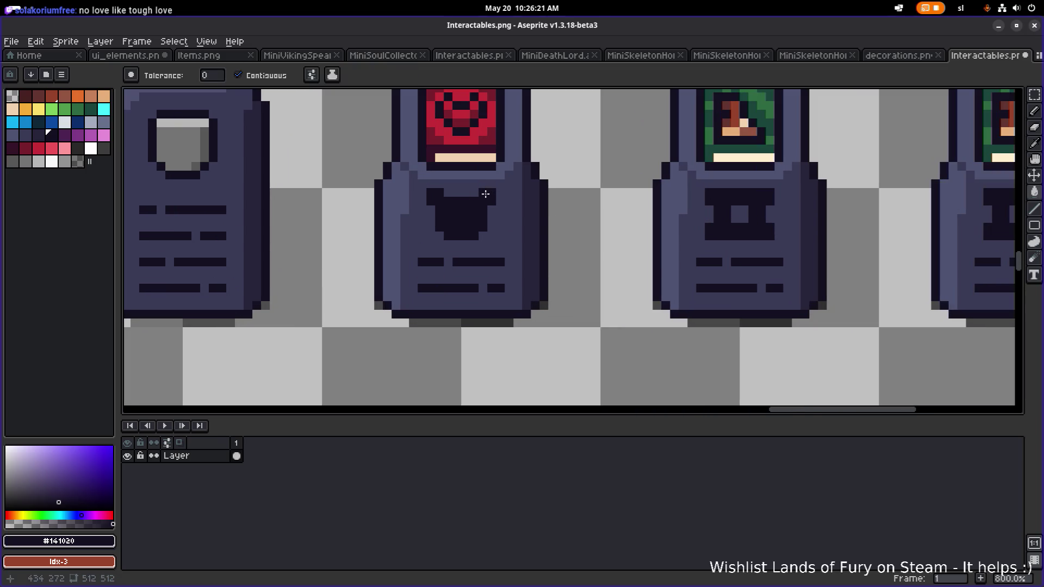
{"action": "key", "text": "b"}
{"action": "left_click_drag", "start_coordinate": [471, 196], "coordinate": [434, 195]}
{"action": "scroll", "coordinate": [570, 210], "scroll_direction": "down", "scroll_amount": 2}
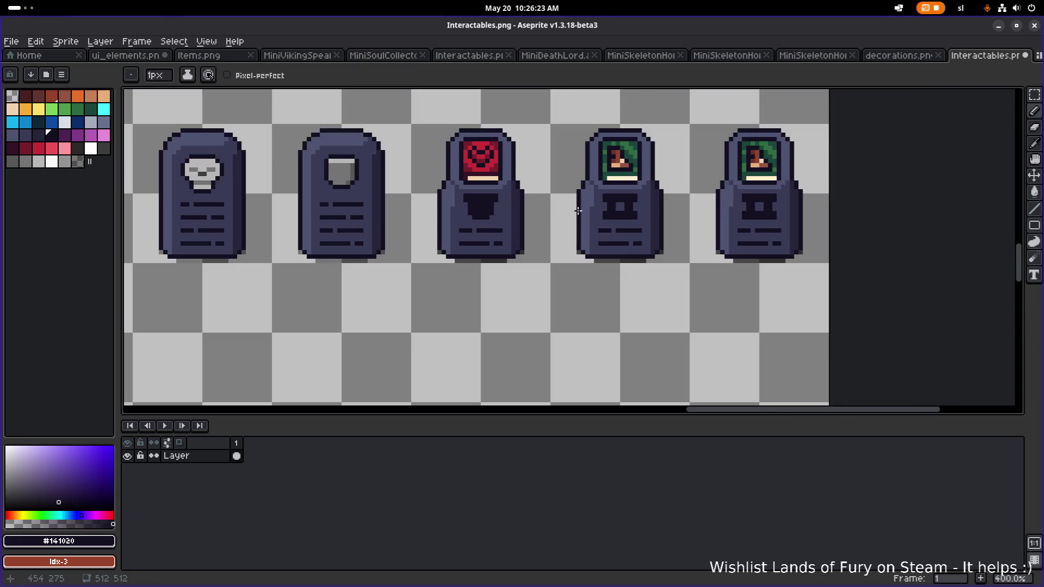
{"action": "scroll", "coordinate": [499, 210], "scroll_direction": "down", "scroll_amount": 1}
{"action": "scroll", "coordinate": [478, 202], "scroll_direction": "left", "scroll_amount": 1}
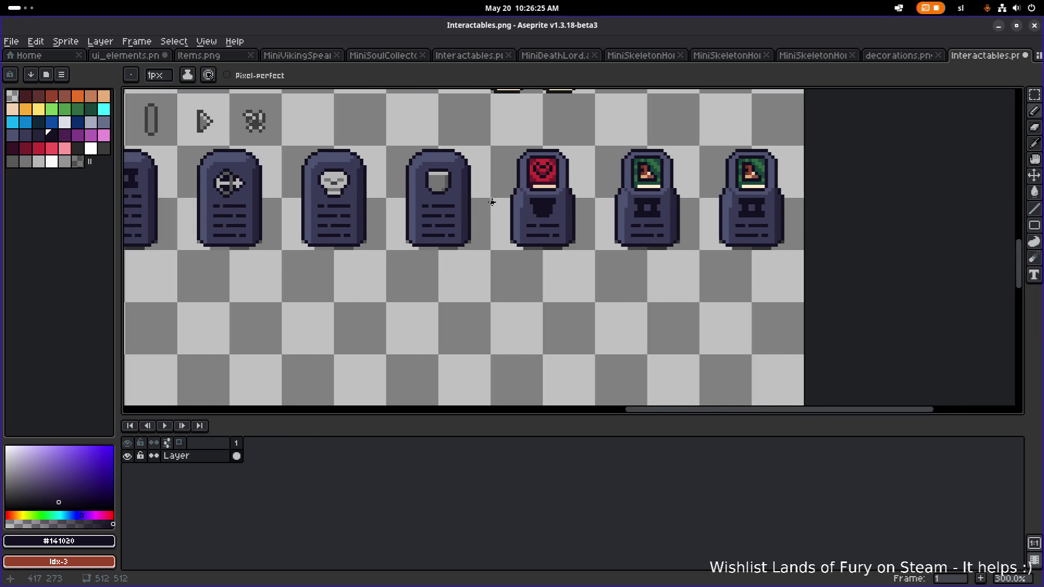
{"action": "scroll", "coordinate": [598, 217], "scroll_direction": "up", "scroll_amount": 3}
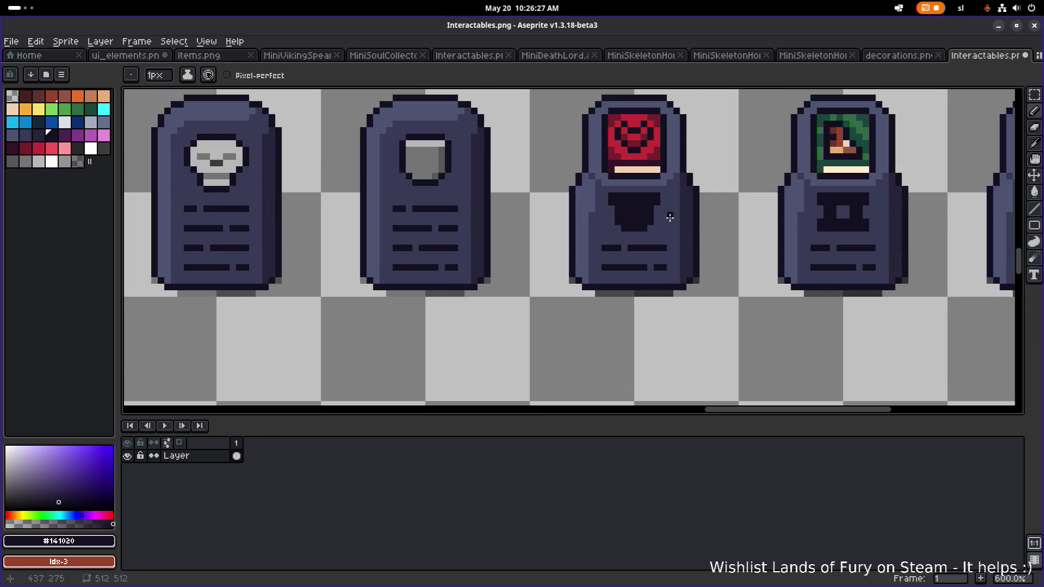
Eyedrop the terminal body colour and bucket-fill the red terminal's emblem with it.
{"action": "key", "text": "i"}
{"action": "left_click", "coordinate": [670, 218]}
{"action": "key", "text": "g"}
{"action": "left_click", "coordinate": [635, 217]}
{"action": "scroll", "coordinate": [635, 219], "scroll_direction": "down", "scroll_amount": 3}
{"action": "scroll", "coordinate": [535, 217], "scroll_direction": "right", "scroll_amount": 1}
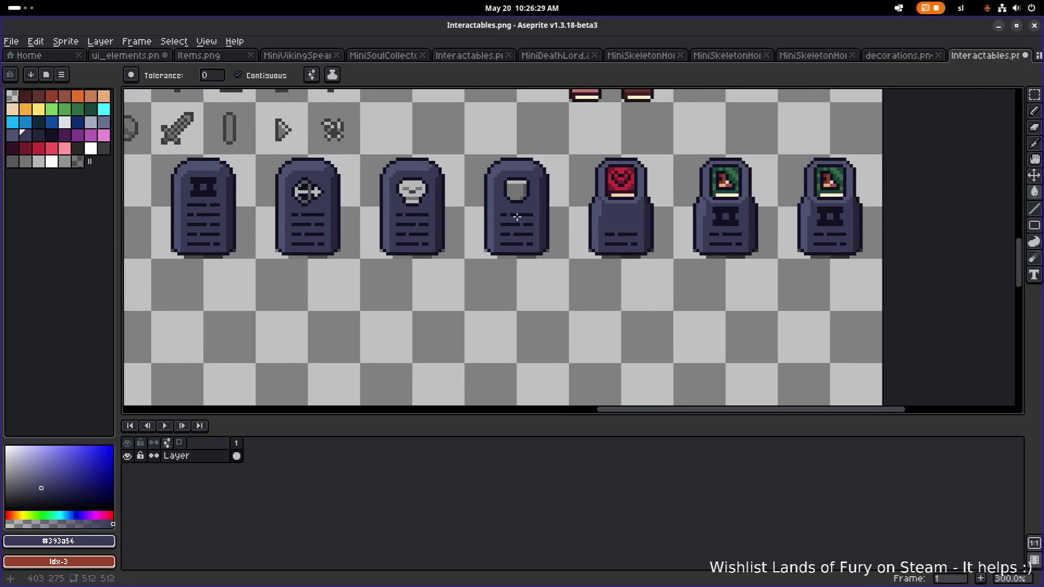
{"action": "scroll", "coordinate": [504, 212], "scroll_direction": "up", "scroll_amount": 2}
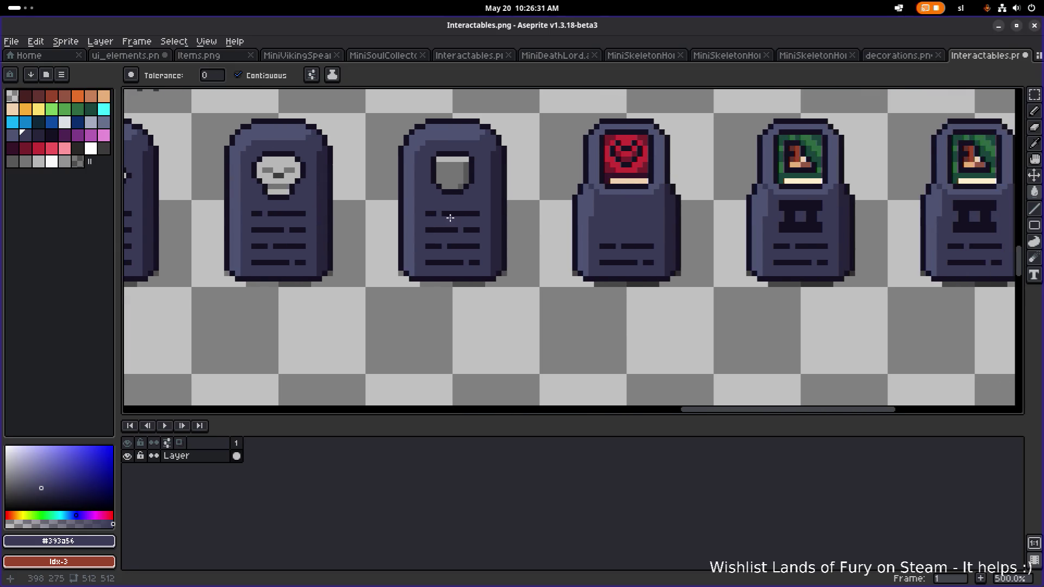
Marquee-select a text line on the red terminal and move it up into the freed space.
{"action": "key", "text": "m"}
{"action": "scroll", "coordinate": [615, 243], "scroll_direction": "up", "scroll_amount": 1}
{"action": "mouse_move", "coordinate": [597, 258]}
{"action": "left_mouse_down"}
{"action": "mouse_move", "coordinate": [664, 272]}
{"action": "mouse_move", "coordinate": [648, 272]}
{"action": "mouse_move", "coordinate": [647, 233]}
{"action": "mouse_move", "coordinate": [662, 252]}
{"action": "mouse_move", "coordinate": [598, 239]}
{"action": "mouse_move", "coordinate": [641, 210]}
{"action": "mouse_move", "coordinate": [633, 215]}
{"action": "left_mouse_up"}
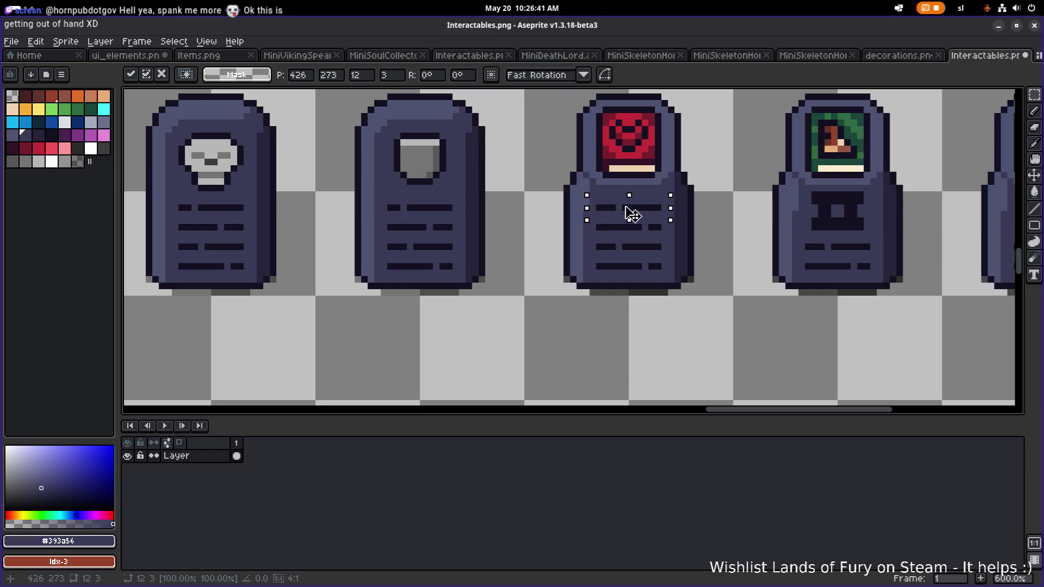
{"action": "left_click", "coordinate": [743, 214]}
{"action": "scroll", "coordinate": [744, 215], "scroll_direction": "down", "scroll_amount": 2}
{"action": "scroll", "coordinate": [624, 210], "scroll_direction": "up", "scroll_amount": 1}
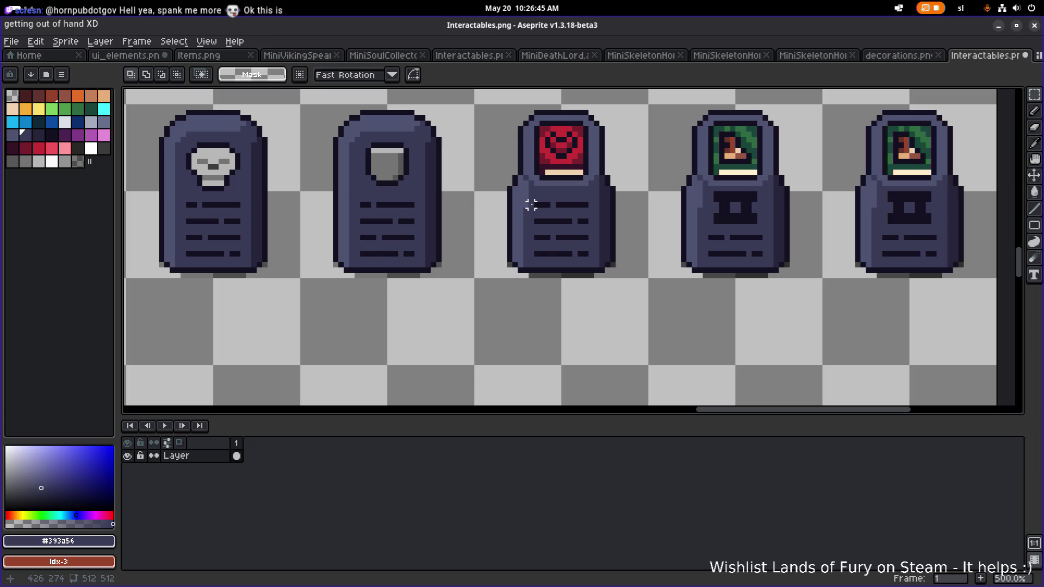
{"action": "scroll", "coordinate": [732, 201], "scroll_direction": "down", "scroll_amount": 3}
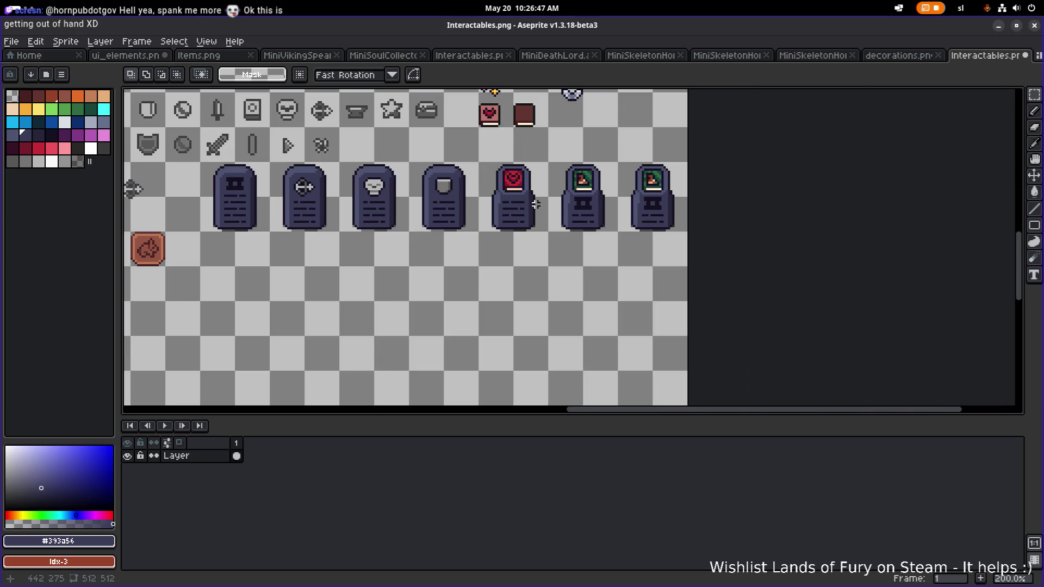
{"action": "scroll", "coordinate": [527, 202], "scroll_direction": "up", "scroll_amount": 4}
{"action": "scroll", "coordinate": [495, 202], "scroll_direction": "down", "scroll_amount": 2}
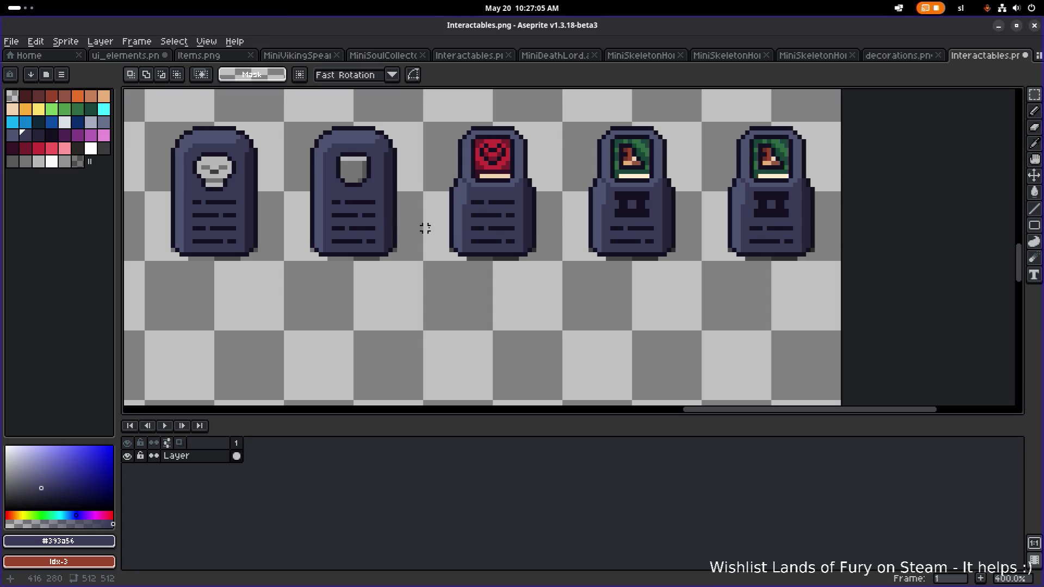
{"action": "left_click_drag", "start_coordinate": [504, 200], "coordinate": [427, 199]}
Select the green terminal's right edge column and shift it inward to narrow the body.
{"action": "scroll", "coordinate": [557, 182], "scroll_direction": "up", "scroll_amount": 3}
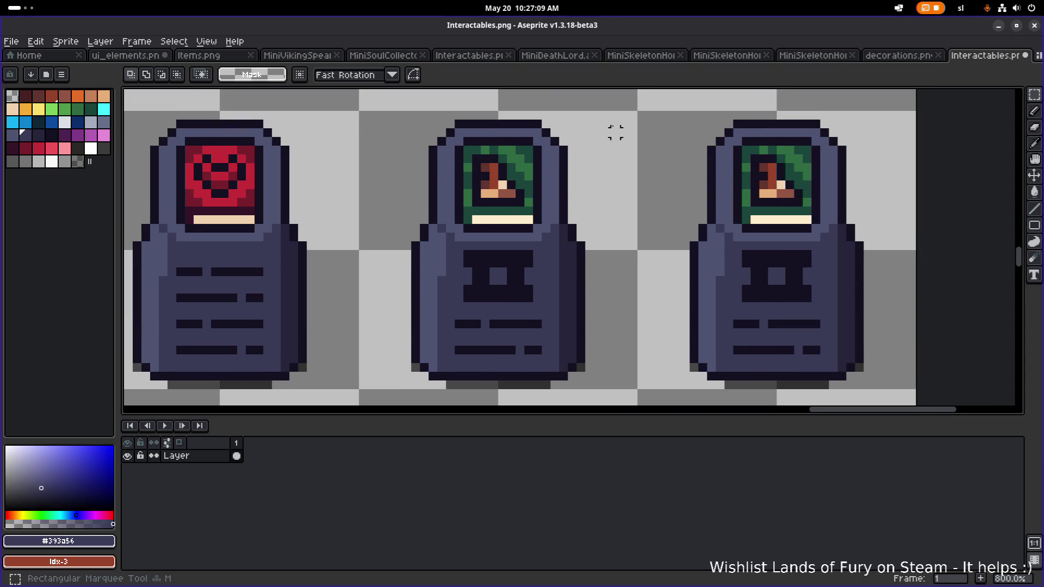
{"action": "mouse_move", "coordinate": [615, 113]}
{"action": "left_mouse_down"}
{"action": "mouse_move", "coordinate": [549, 366]}
{"action": "mouse_move", "coordinate": [555, 388]}
{"action": "mouse_move", "coordinate": [541, 391]}
{"action": "left_mouse_up"}
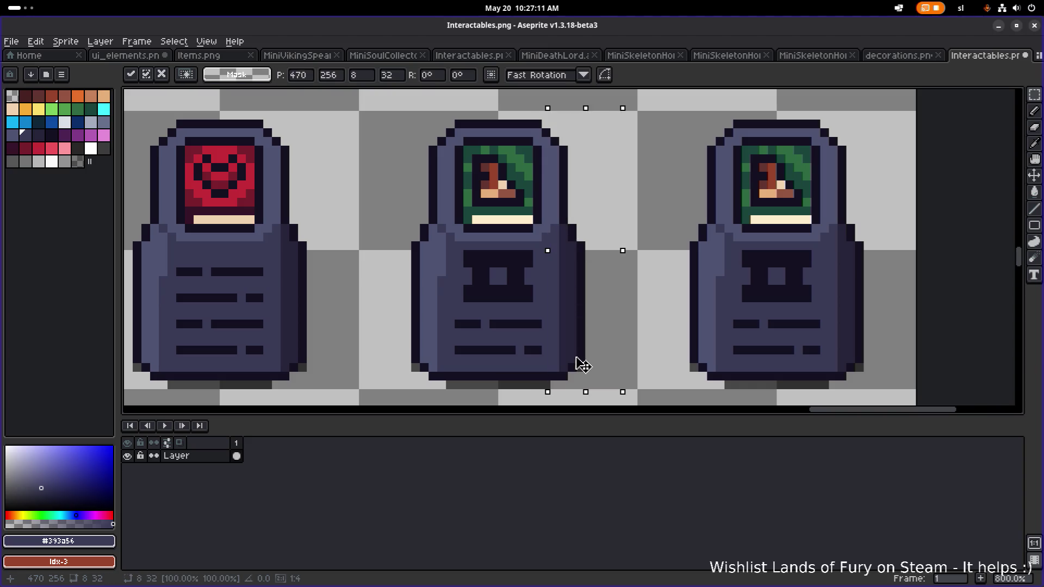
{"action": "key", "text": "ctrl+d"}
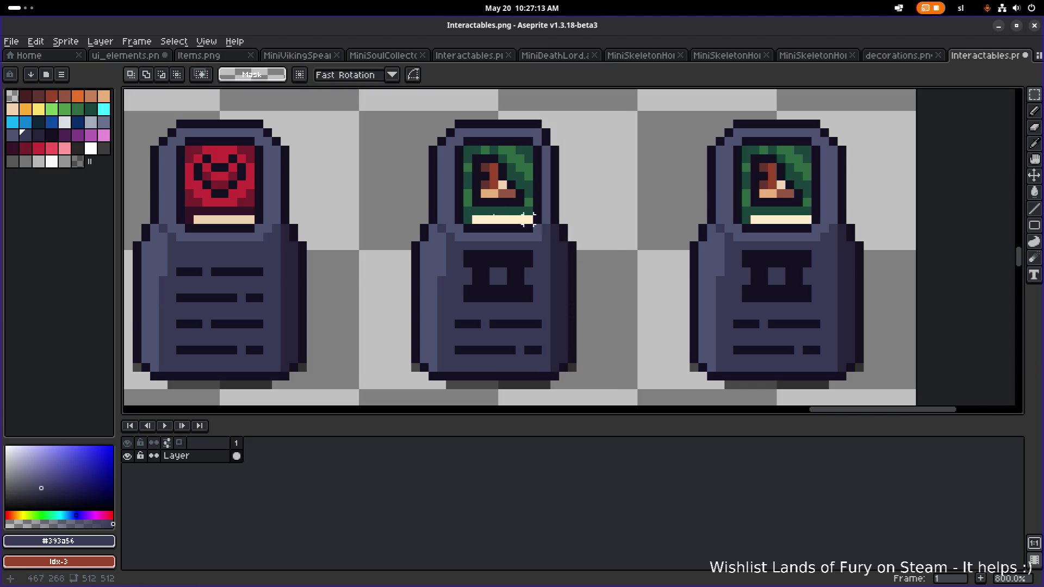
{"action": "mouse_move", "coordinate": [346, 132]}
{"action": "left_mouse_down"}
{"action": "mouse_move", "coordinate": [442, 366]}
{"action": "mouse_move", "coordinate": [423, 388]}
{"action": "mouse_move", "coordinate": [440, 387]}
{"action": "left_mouse_up"}
{"action": "key", "text": "ctrl+d"}
{"action": "mouse_move", "coordinate": [405, 124]}
{"action": "left_mouse_down"}
{"action": "mouse_move", "coordinate": [440, 291]}
{"action": "mouse_move", "coordinate": [439, 380]}
{"action": "mouse_move", "coordinate": [452, 387]}
{"action": "left_mouse_up"}
{"action": "left_click_drag", "start_coordinate": [429, 343], "coordinate": [437, 343]}
{"action": "left_click", "coordinate": [649, 254]}
{"action": "scroll", "coordinate": [647, 252], "scroll_direction": "down", "scroll_amount": 4}
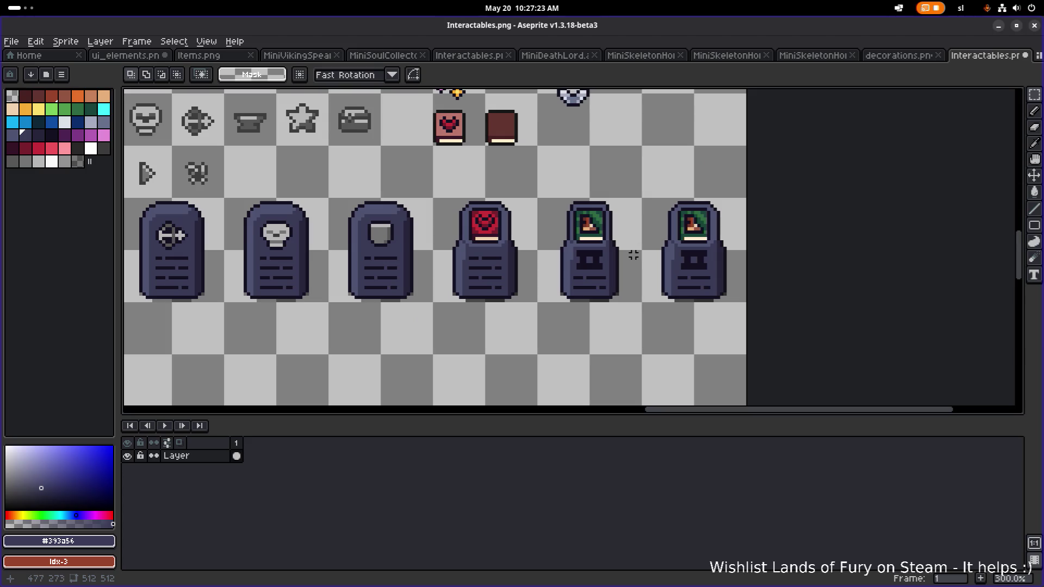
{"action": "left_click_drag", "start_coordinate": [634, 255], "coordinate": [623, 258]}
Eyedrop the dark outline colour for the pencil, then marquee-select the red terminal's top.
{"action": "scroll", "coordinate": [633, 265], "scroll_direction": "down", "scroll_amount": 1}
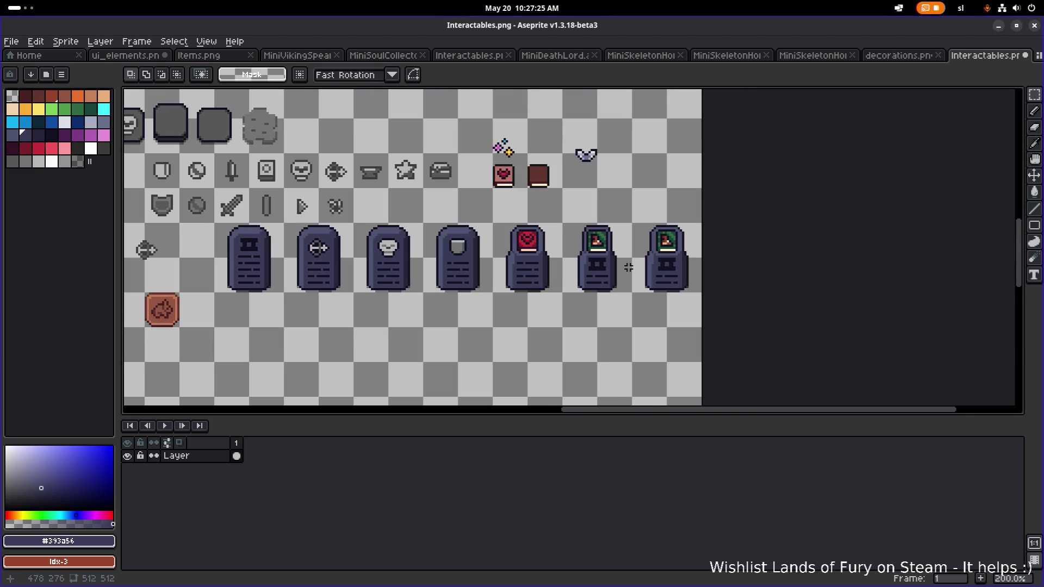
{"action": "scroll", "coordinate": [626, 269], "scroll_direction": "up", "scroll_amount": 3}
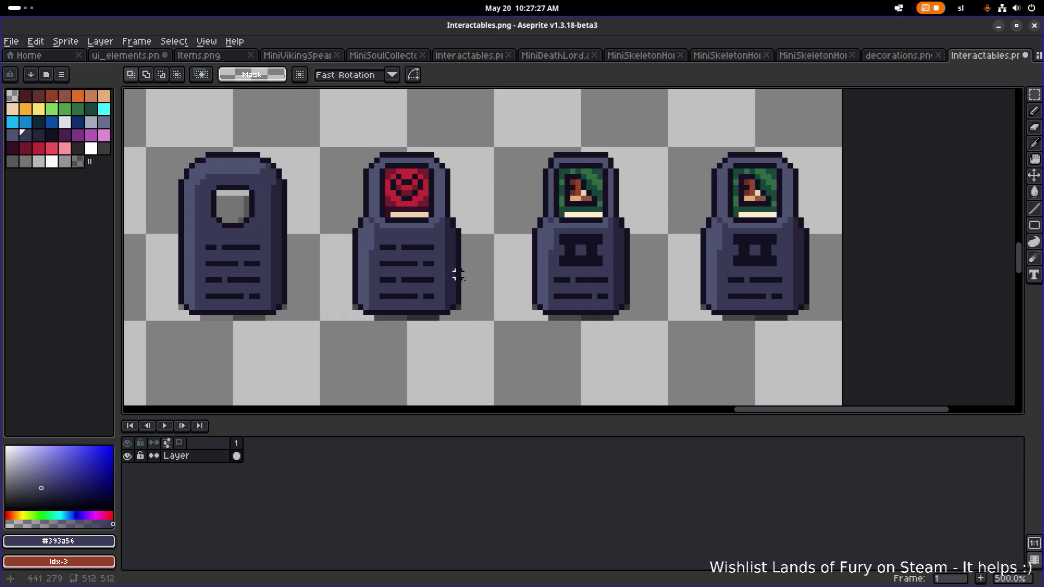
{"action": "scroll", "coordinate": [480, 297], "scroll_direction": "down", "scroll_amount": 4}
{"action": "scroll", "coordinate": [526, 271], "scroll_direction": "up", "scroll_amount": 4}
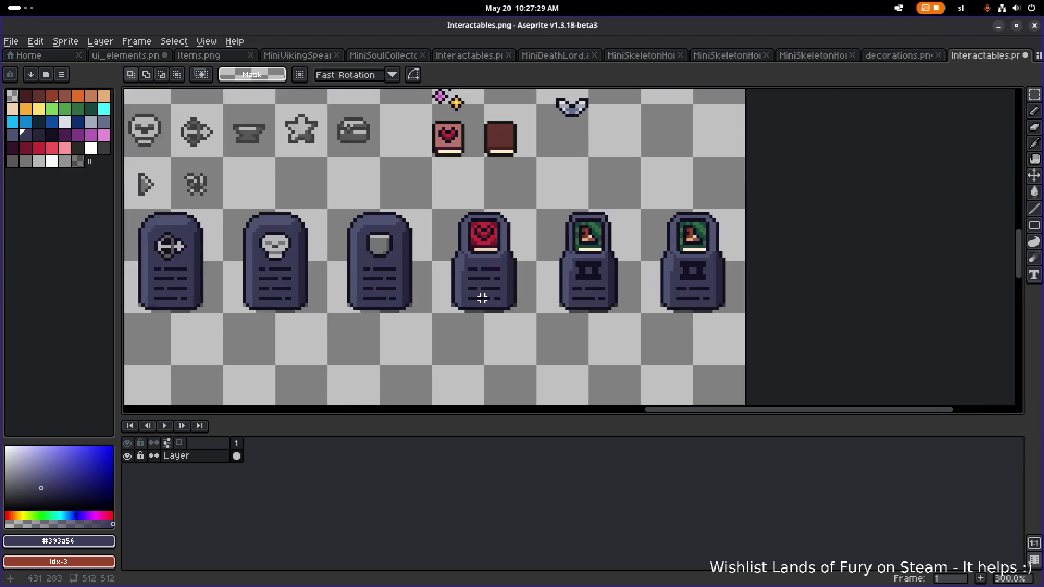
{"action": "scroll", "coordinate": [601, 249], "scroll_direction": "up", "scroll_amount": 2}
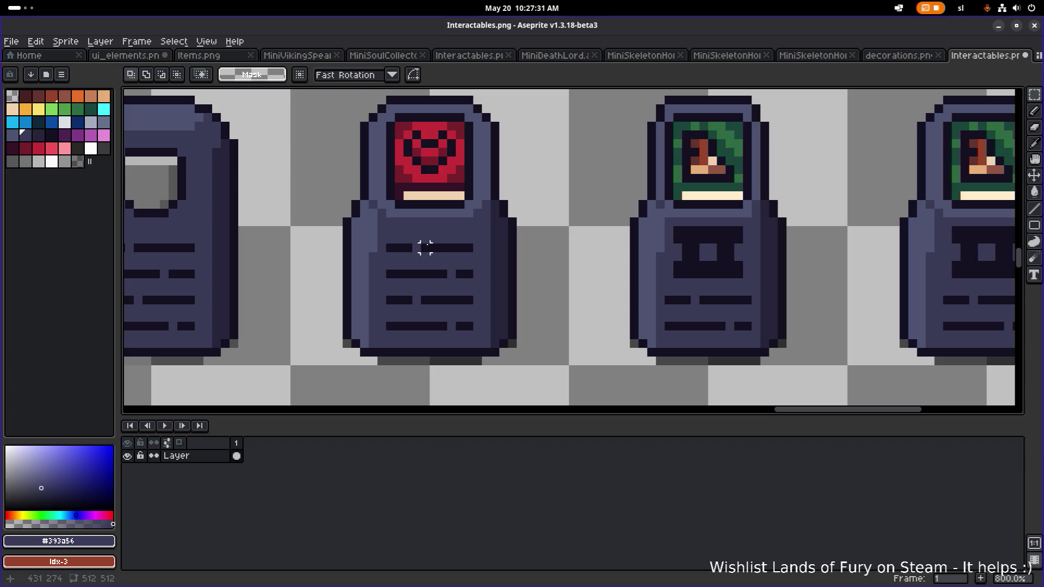
{"action": "left_click", "coordinate": [417, 247], "text": "alt"}
{"action": "key", "text": "b"}
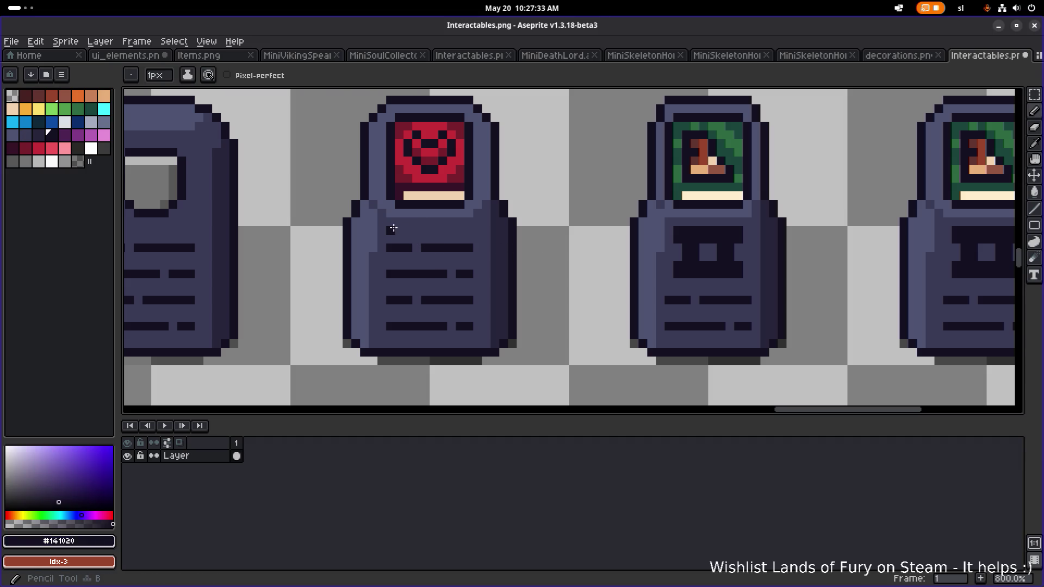
{"action": "scroll", "coordinate": [434, 225], "scroll_direction": "down", "scroll_amount": 3}
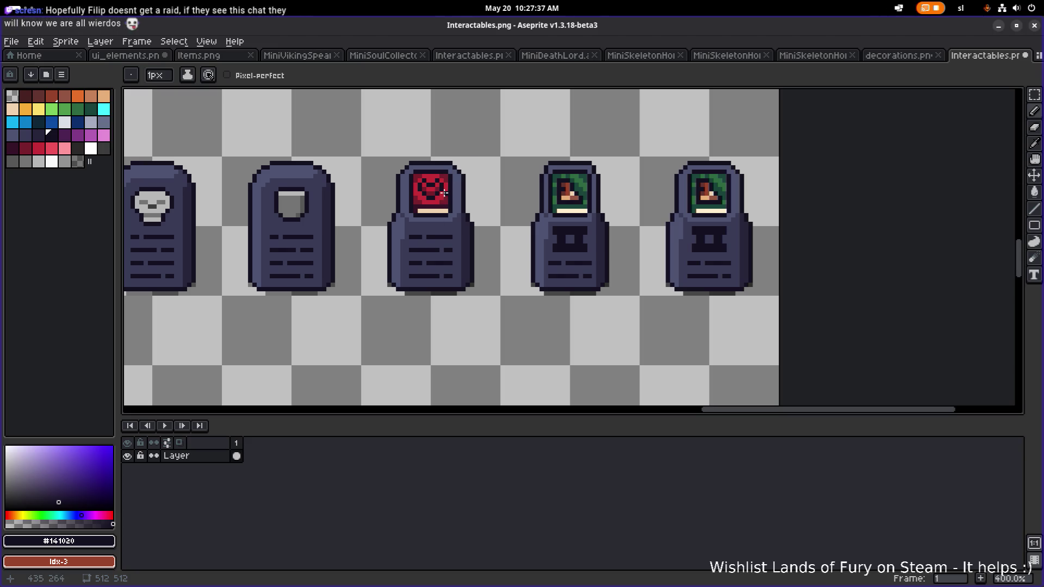
{"action": "key", "text": "m"}
{"action": "mouse_move", "coordinate": [366, 154]}
{"action": "left_mouse_down"}
{"action": "mouse_move", "coordinate": [456, 168]}
{"action": "mouse_move", "coordinate": [496, 222]}
{"action": "left_mouse_up"}
Shift the red terminal's right side two pixels left.
{"action": "scroll", "coordinate": [496, 223], "scroll_direction": "up", "scroll_amount": 2}
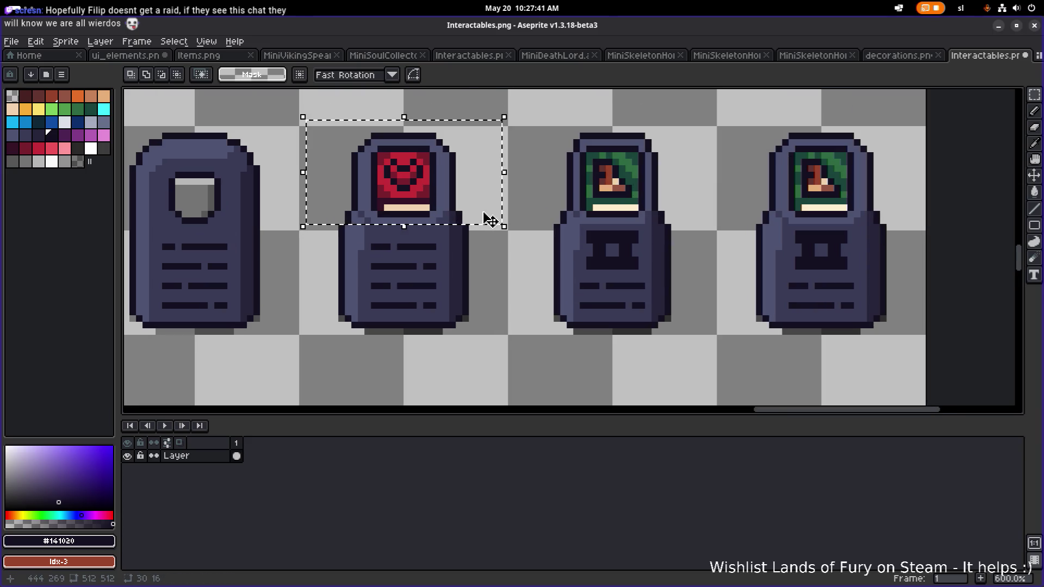
{"action": "left_click", "coordinate": [505, 173]}
{"action": "left_click_drag", "start_coordinate": [492, 345], "coordinate": [450, 116]}
{"action": "left_click_drag", "start_coordinate": [474, 153], "coordinate": [466, 149]}
{"action": "key", "text": "ctrl+d"}
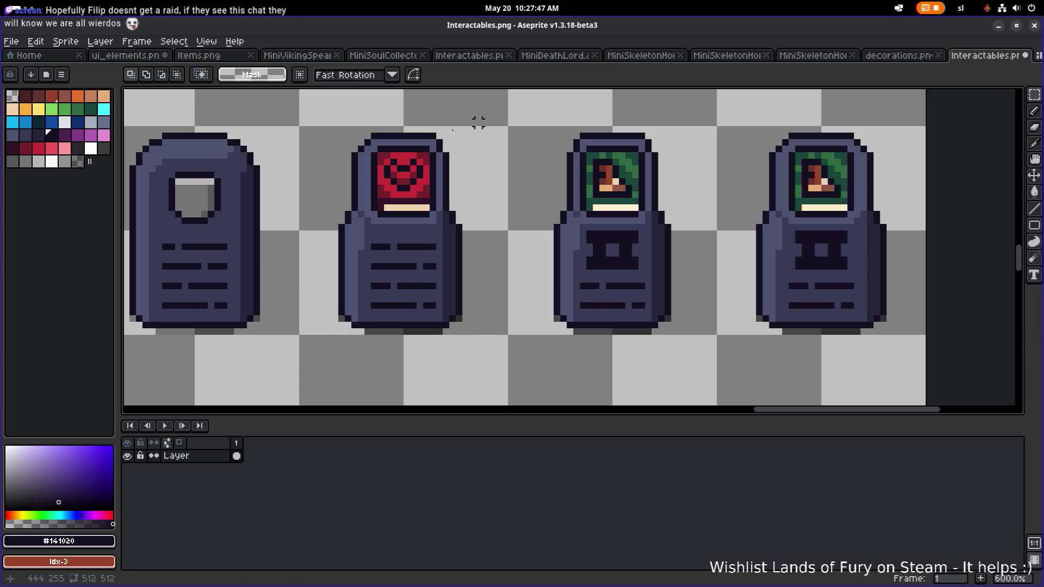
Shift the red terminal's left edge inward and pick the body colour for the pencil.
{"action": "mouse_move", "coordinate": [308, 123]}
{"action": "left_mouse_down"}
{"action": "mouse_move", "coordinate": [361, 275]}
{"action": "mouse_move", "coordinate": [354, 332]}
{"action": "mouse_move", "coordinate": [364, 331]}
{"action": "mouse_move", "coordinate": [357, 299]}
{"action": "left_mouse_up"}
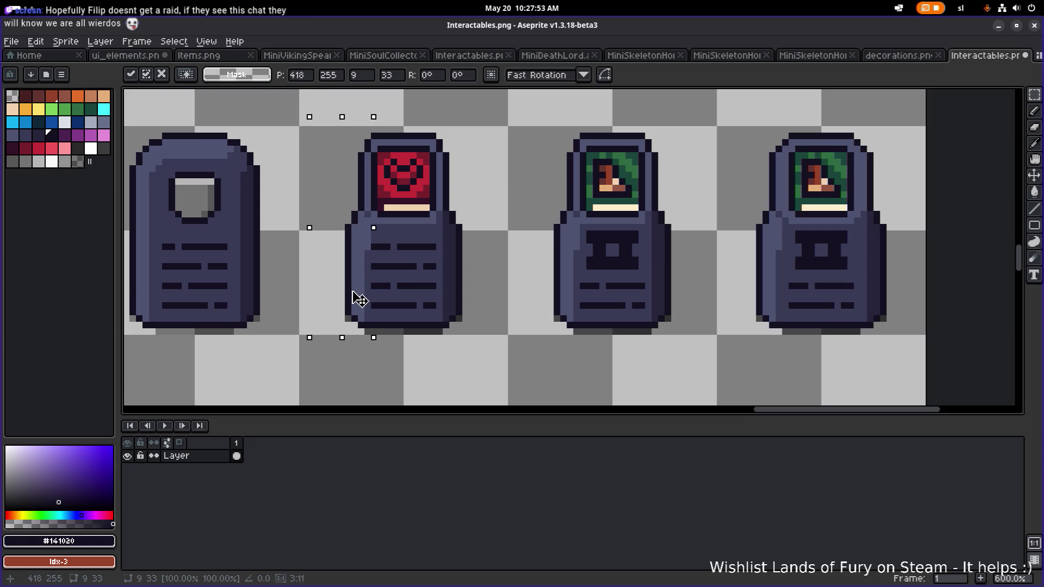
{"action": "left_click", "coordinate": [458, 260]}
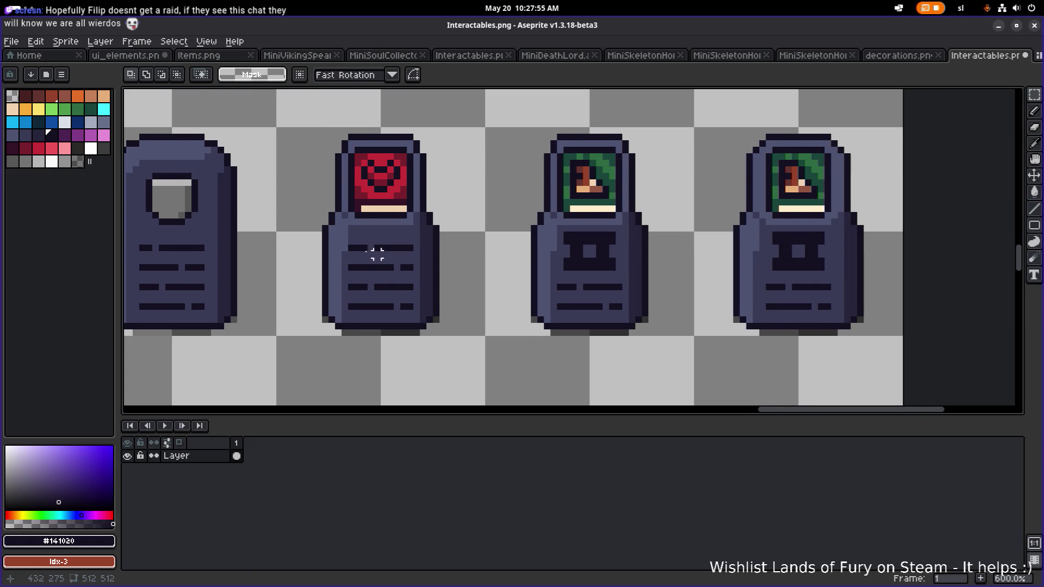
{"action": "scroll", "coordinate": [396, 256], "scroll_direction": "up", "scroll_amount": 2}
{"action": "key", "text": "b"}
{"action": "left_click", "coordinate": [356, 223], "text": "alt"}
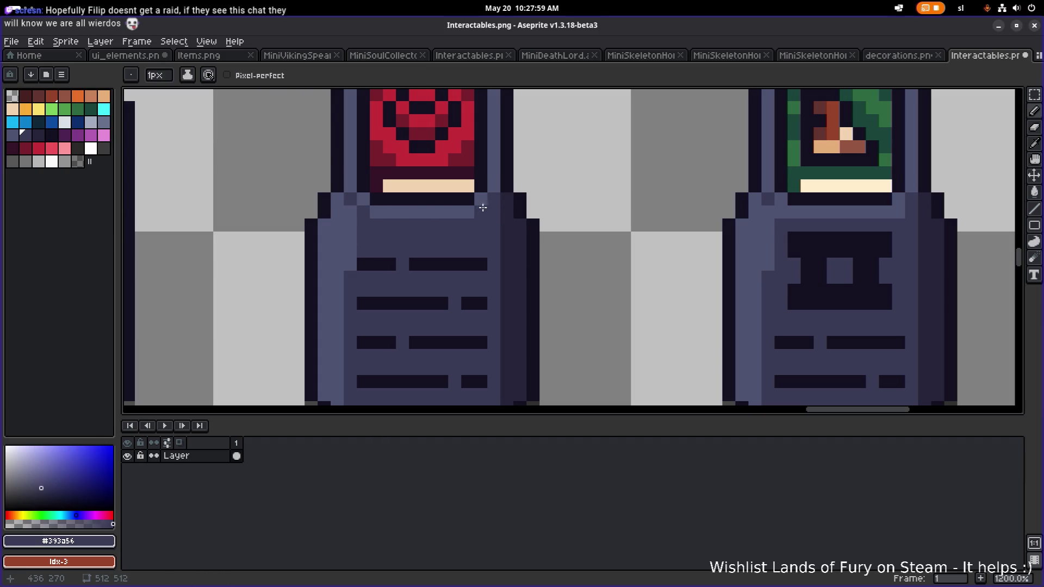
{"action": "scroll", "coordinate": [520, 198], "scroll_direction": "down", "scroll_amount": 4}
{"action": "scroll", "coordinate": [652, 202], "scroll_direction": "up", "scroll_amount": 4}
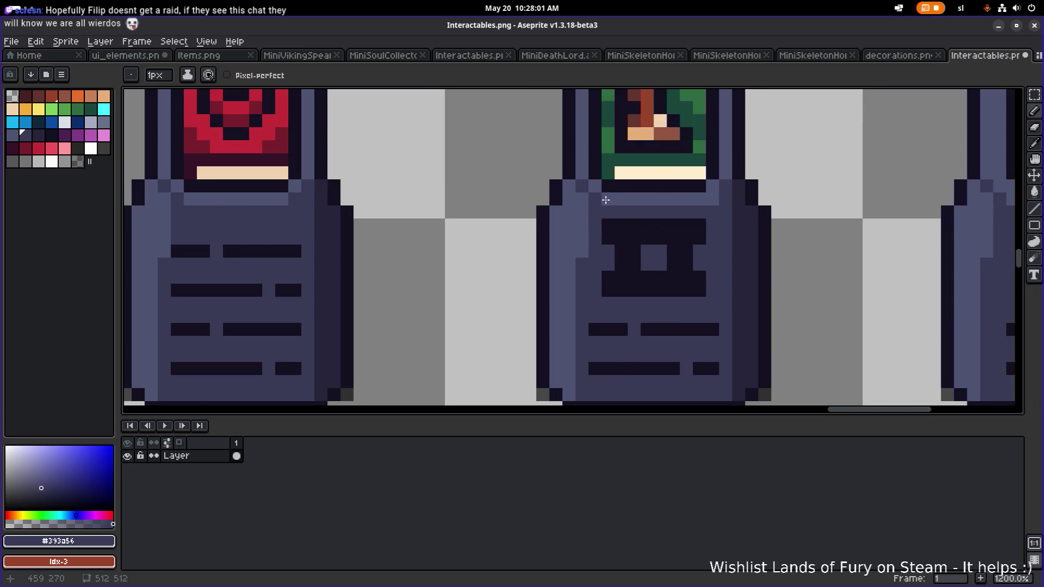
{"action": "scroll", "coordinate": [659, 205], "scroll_direction": "down", "scroll_amount": 4}
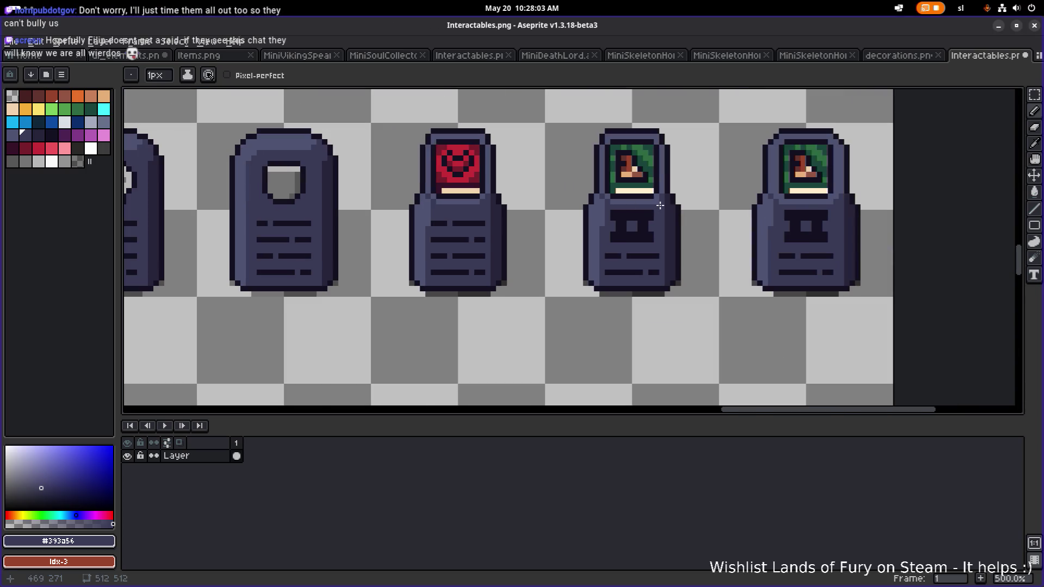
{"action": "scroll", "coordinate": [634, 212], "scroll_direction": "up", "scroll_amount": 2}
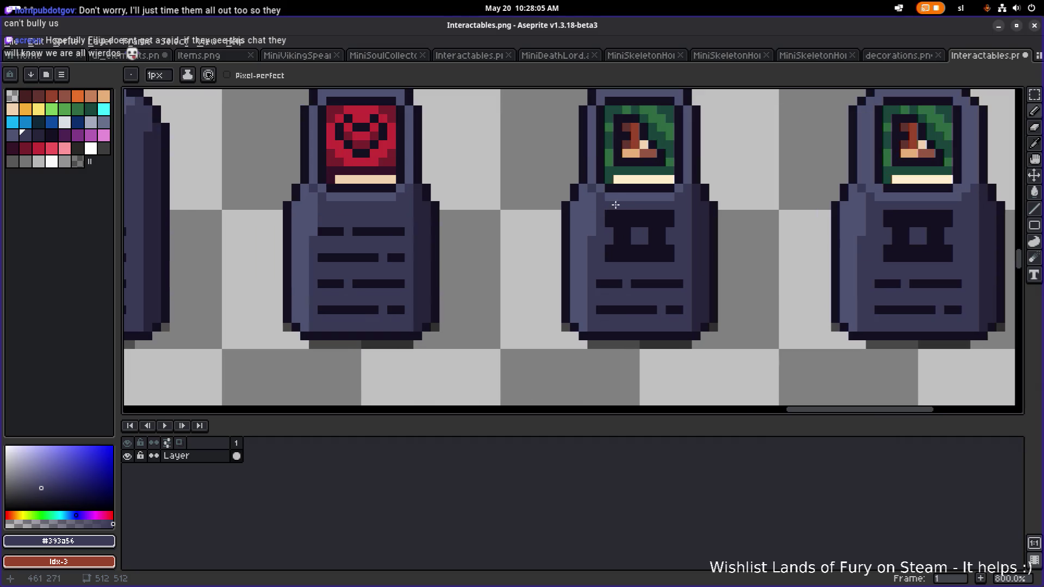
{"action": "scroll", "coordinate": [624, 201], "scroll_direction": "down", "scroll_amount": 3}
{"action": "scroll", "coordinate": [502, 204], "scroll_direction": "up", "scroll_amount": 1}
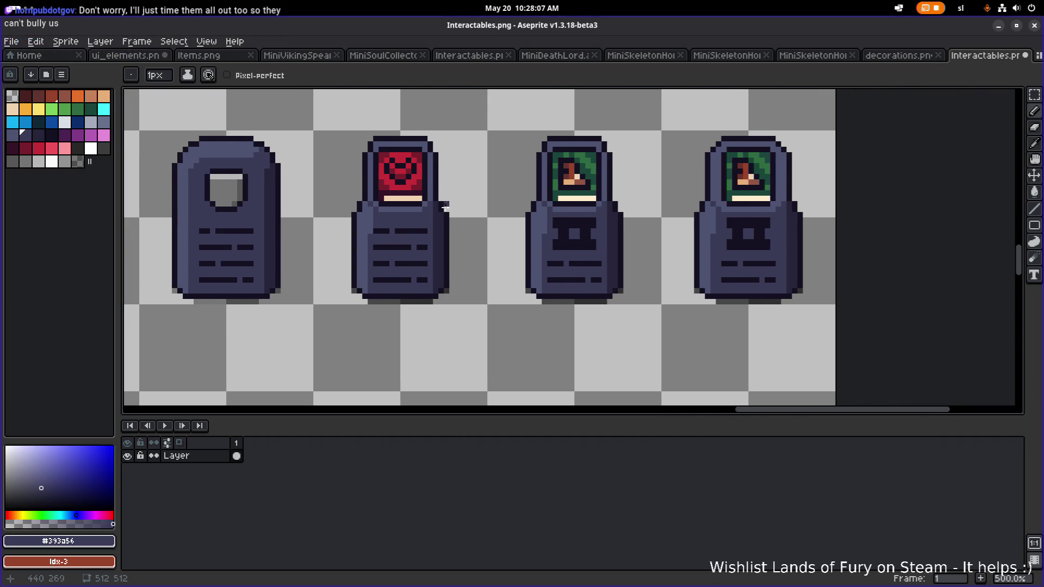
{"action": "scroll", "coordinate": [366, 234], "scroll_direction": "up", "scroll_amount": 2}
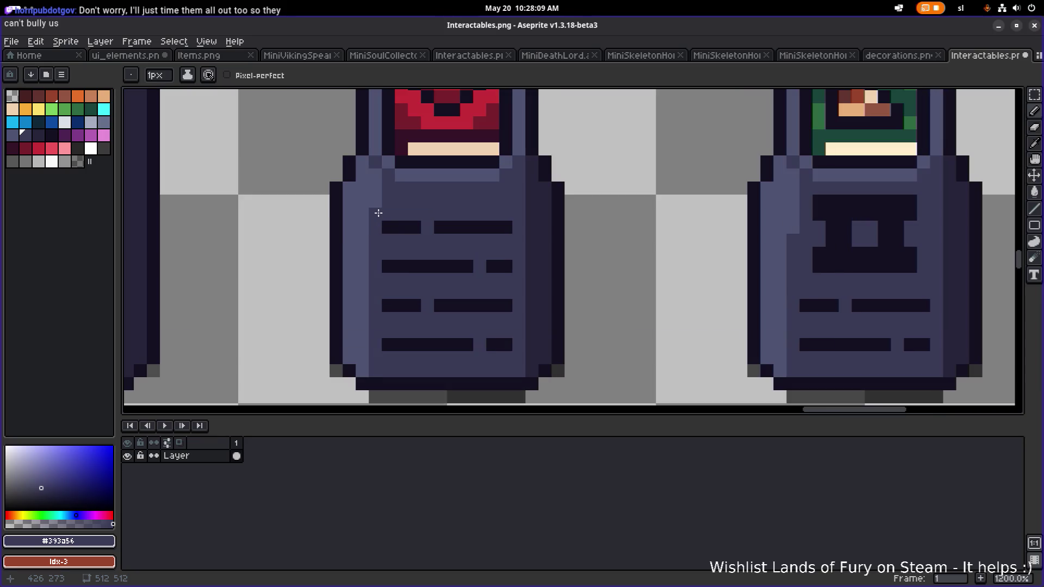
{"action": "scroll", "coordinate": [526, 215], "scroll_direction": "down", "scroll_amount": 1}
{"action": "scroll", "coordinate": [637, 216], "scroll_direction": "down", "scroll_amount": 2}
{"action": "scroll", "coordinate": [637, 216], "scroll_direction": "up", "scroll_amount": 4}
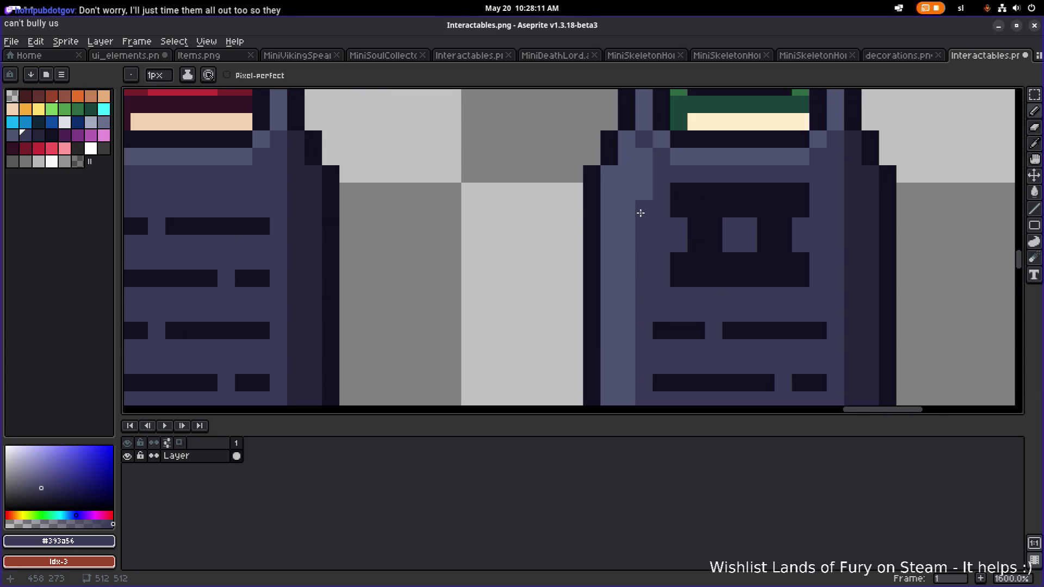
{"action": "scroll", "coordinate": [481, 190], "scroll_direction": "down", "scroll_amount": 4}
{"action": "scroll", "coordinate": [381, 187], "scroll_direction": "up", "scroll_amount": 1}
{"action": "scroll", "coordinate": [383, 190], "scroll_direction": "up", "scroll_amount": 1}
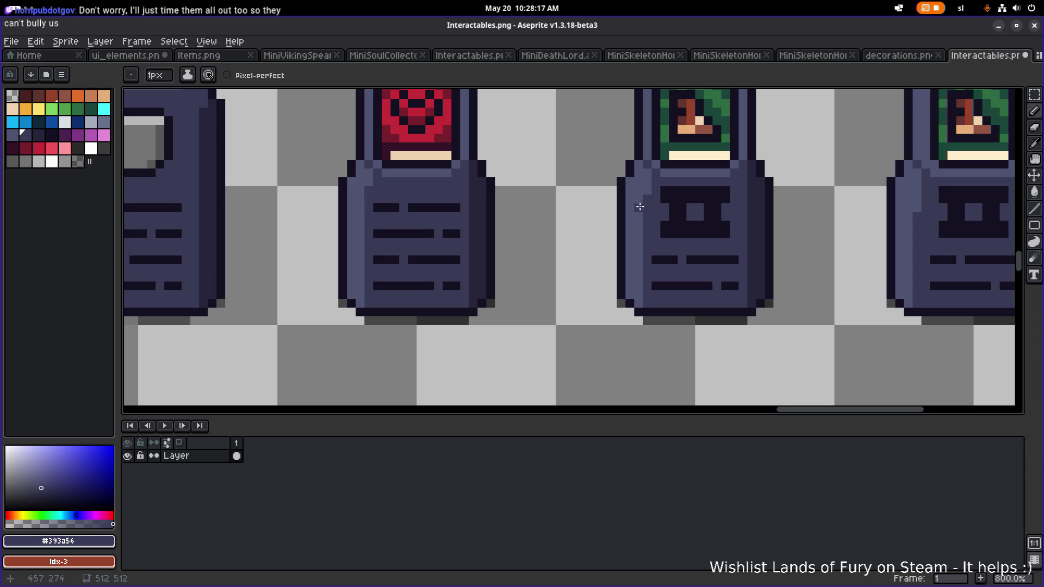
{"action": "scroll", "coordinate": [649, 191], "scroll_direction": "down", "scroll_amount": 3}
Delete the duplicate green-screen terminal at the right end of the row.
{"action": "left_click_drag", "start_coordinate": [649, 191], "coordinate": [525, 231]}
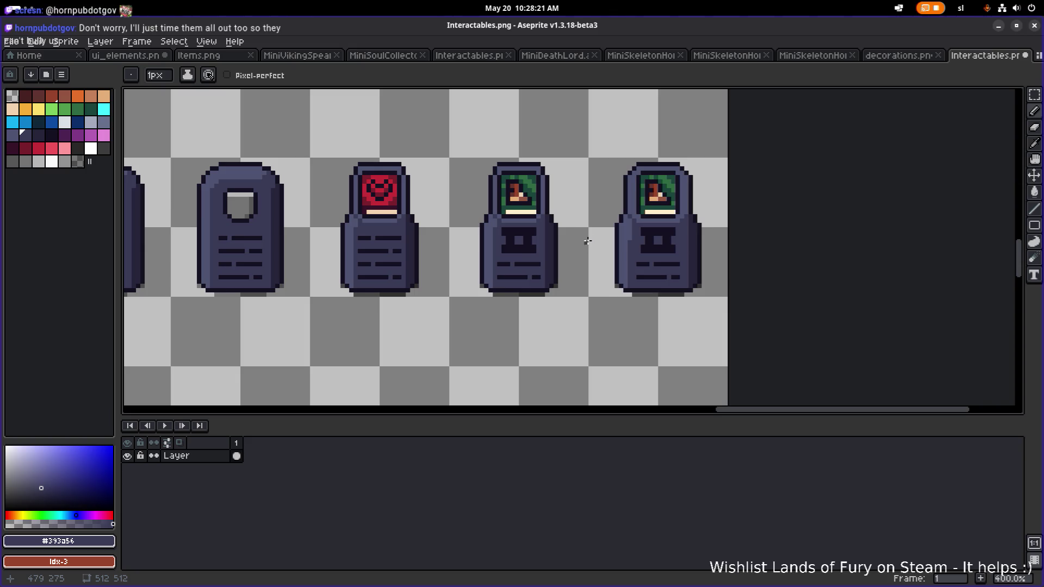
{"action": "key", "text": "m"}
{"action": "left_click_drag", "start_coordinate": [560, 319], "coordinate": [729, 129]}
{"action": "key", "text": "Delete"}
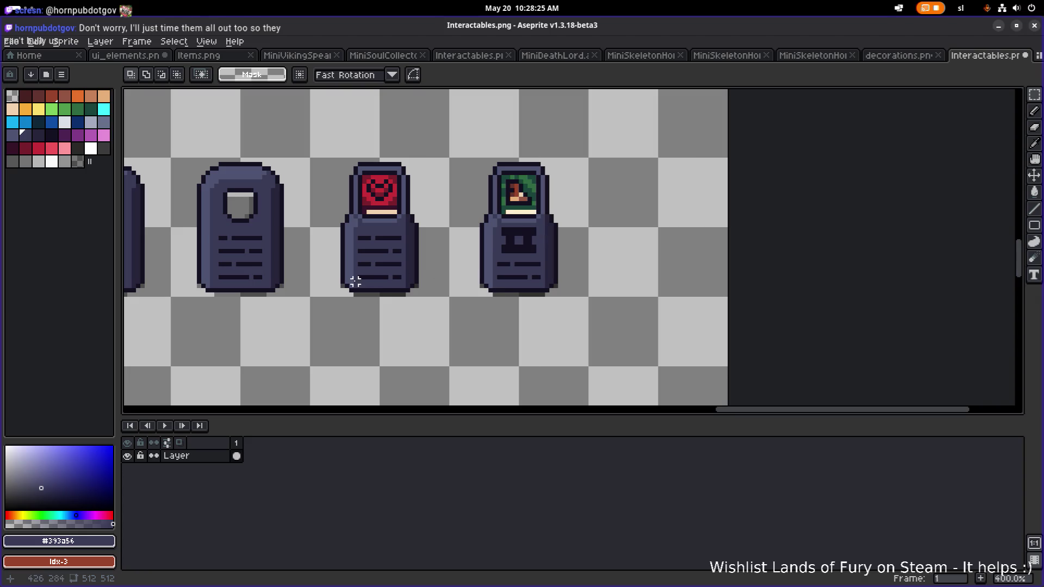
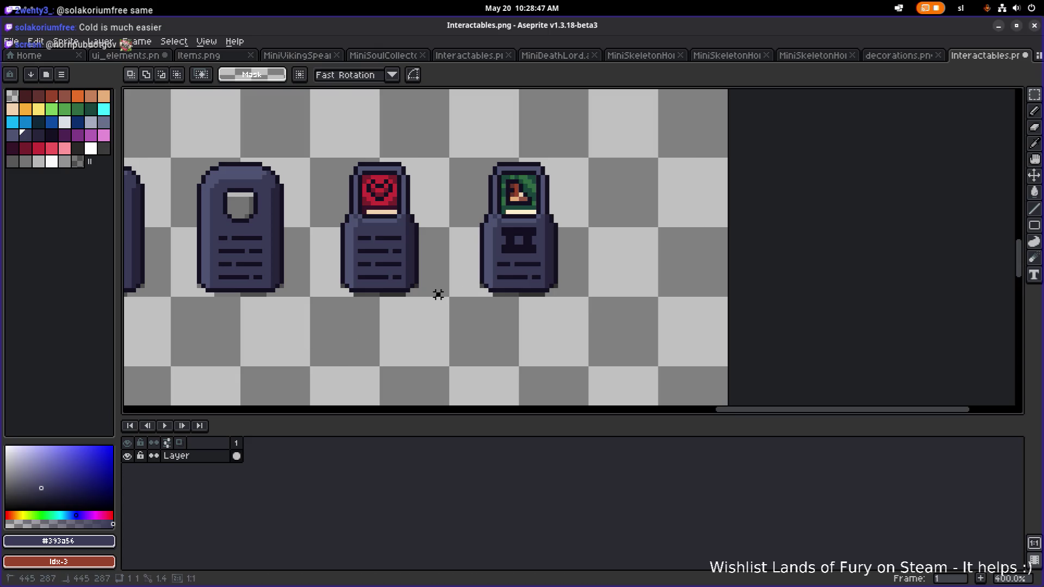
Erase the middle tombstone's shadow and redraw black #000000 shadow pixels at its lower-left corner.
{"action": "scroll", "coordinate": [438, 294], "scroll_direction": "up", "scroll_amount": 3}
{"action": "key", "text": "e"}
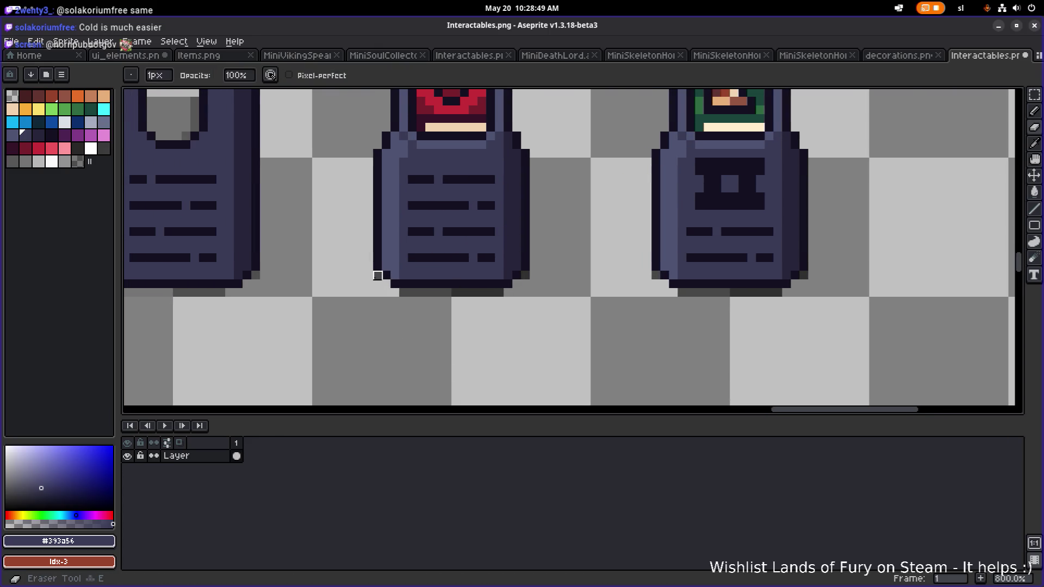
{"action": "mouse_move", "coordinate": [395, 292]}
{"action": "left_mouse_down"}
{"action": "mouse_move", "coordinate": [515, 289]}
{"action": "mouse_move", "coordinate": [524, 275]}
{"action": "mouse_move", "coordinate": [493, 278]}
{"action": "mouse_move", "coordinate": [506, 292]}
{"action": "mouse_move", "coordinate": [620, 292]}
{"action": "mouse_move", "coordinate": [637, 275]}
{"action": "left_mouse_up"}
{"action": "scroll", "coordinate": [524, 275], "scroll_direction": "left", "scroll_amount": 2}
{"action": "key", "text": "i"}
{"action": "left_click", "coordinate": [330, 287]}
{"action": "key", "text": "b"}
{"action": "left_click", "coordinate": [564, 292]}
Marquee-select the green book portrait and move it up into the items row.
{"action": "scroll", "coordinate": [636, 275], "scroll_direction": "down", "scroll_amount": 2}
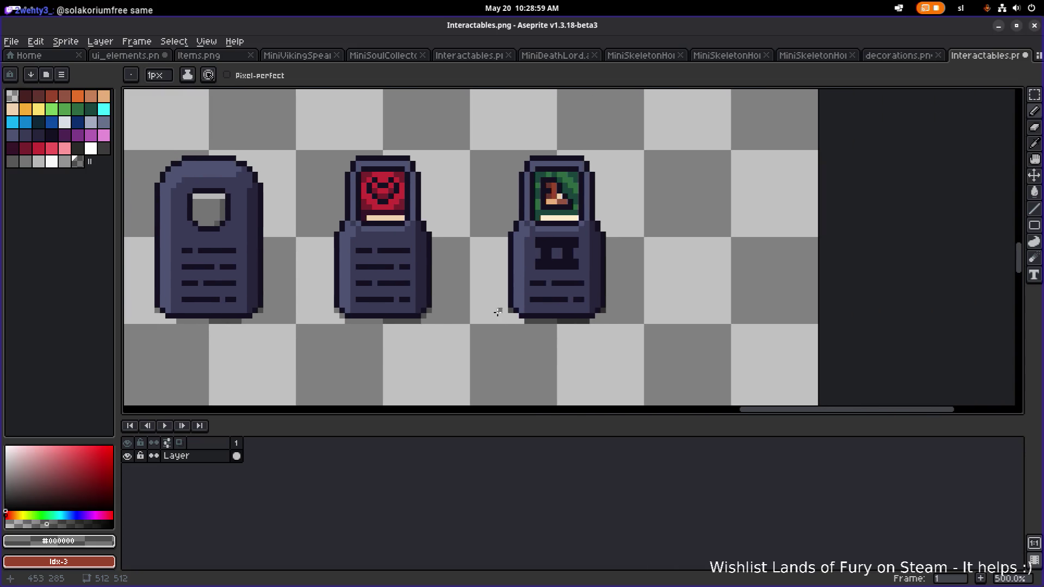
{"action": "key", "text": "m"}
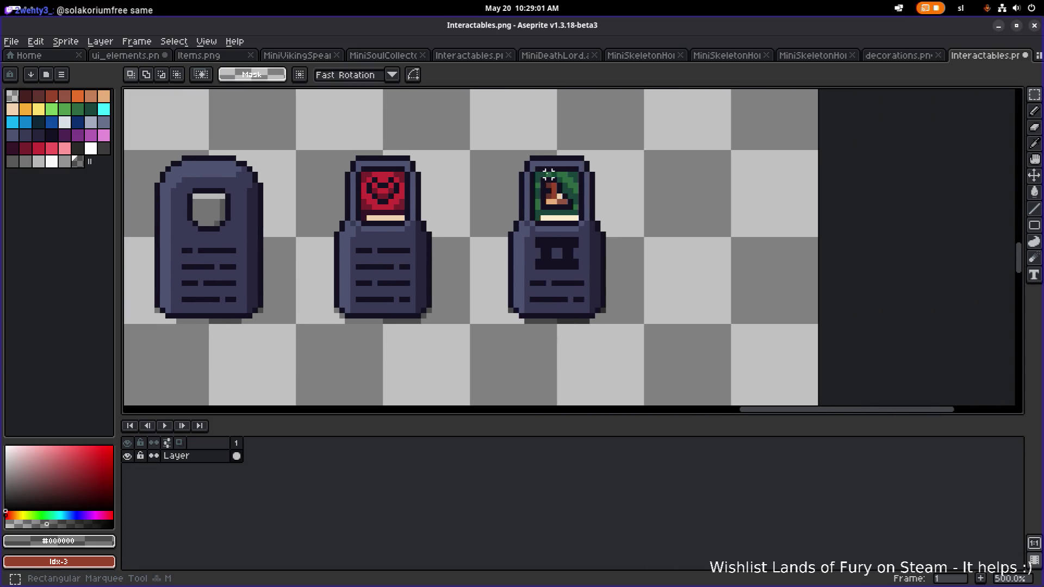
{"action": "left_click_drag", "start_coordinate": [536, 169], "coordinate": [581, 224]}
{"action": "scroll", "coordinate": [552, 277], "scroll_direction": "up", "scroll_amount": 2}
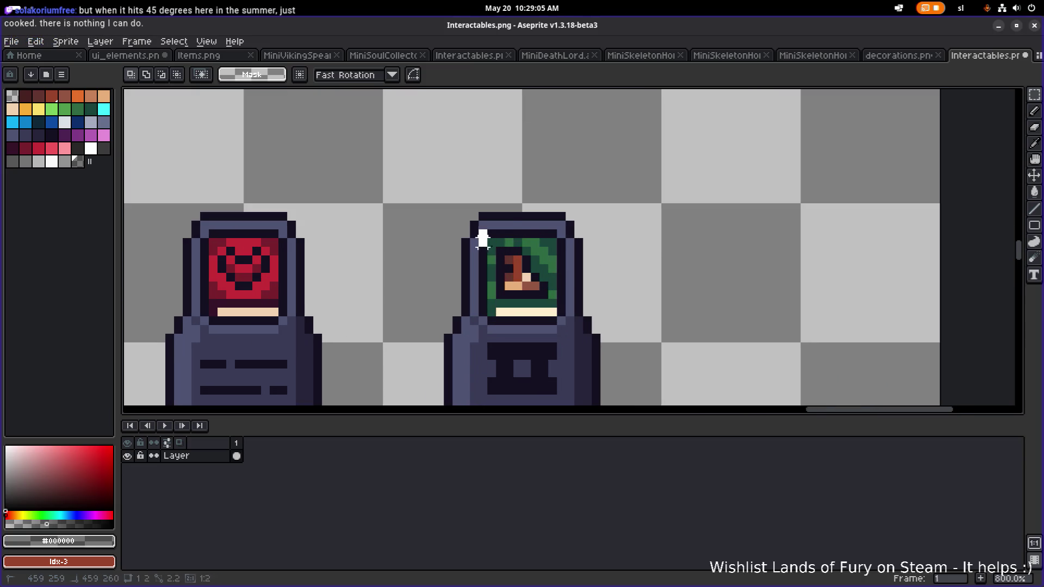
{"action": "mouse_move", "coordinate": [477, 228]}
{"action": "left_mouse_down"}
{"action": "mouse_move", "coordinate": [546, 327]}
{"action": "mouse_move", "coordinate": [569, 328]}
{"action": "left_mouse_up"}
{"action": "mouse_move", "coordinate": [529, 293]}
{"action": "left_mouse_down"}
{"action": "mouse_move", "coordinate": [600, 156]}
{"action": "mouse_move", "coordinate": [594, 223]}
{"action": "mouse_move", "coordinate": [460, 137]}
{"action": "left_mouse_up"}
Copy the red-heart tombstone to the right.
{"action": "scroll", "coordinate": [594, 223], "scroll_direction": "down", "scroll_amount": 1}
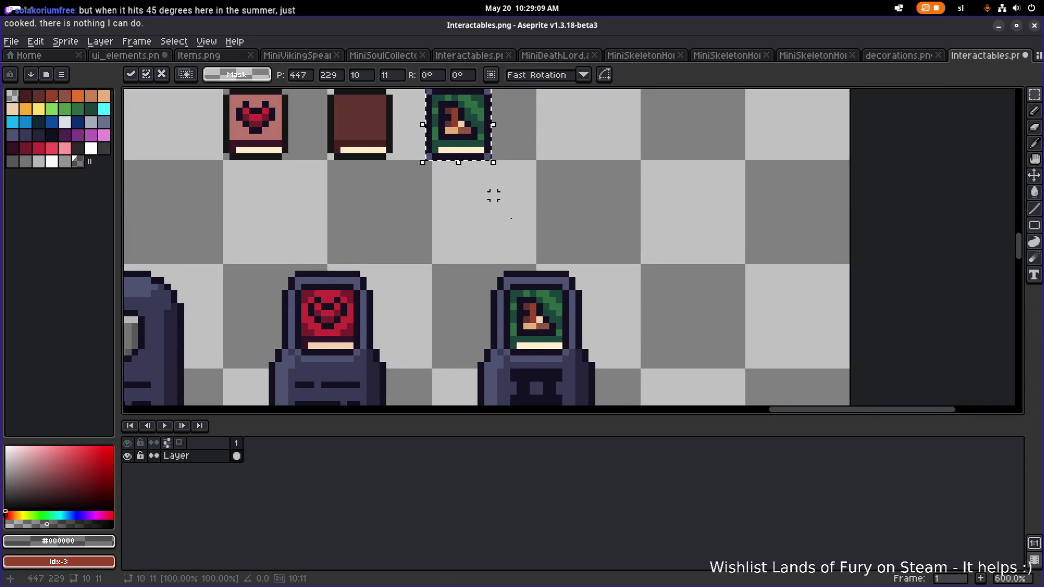
{"action": "scroll", "coordinate": [492, 196], "scroll_direction": "down", "scroll_amount": 1}
{"action": "left_click_drag", "start_coordinate": [237, 156], "coordinate": [385, 377]}
{"action": "left_click_drag", "start_coordinate": [344, 326], "coordinate": [689, 320]}
{"action": "key", "text": "Return"}
Delete the bare middle tombstone and move the red-heart copy left into the gap.
{"action": "left_click_drag", "start_coordinate": [434, 374], "coordinate": [566, 170]}
{"action": "key", "text": "Delete"}
{"action": "left_click_drag", "start_coordinate": [531, 374], "coordinate": [738, 149]}
{"action": "left_click_drag", "start_coordinate": [659, 247], "coordinate": [501, 252]}
{"action": "key", "text": "Return"}
{"action": "left_click", "coordinate": [630, 142]}
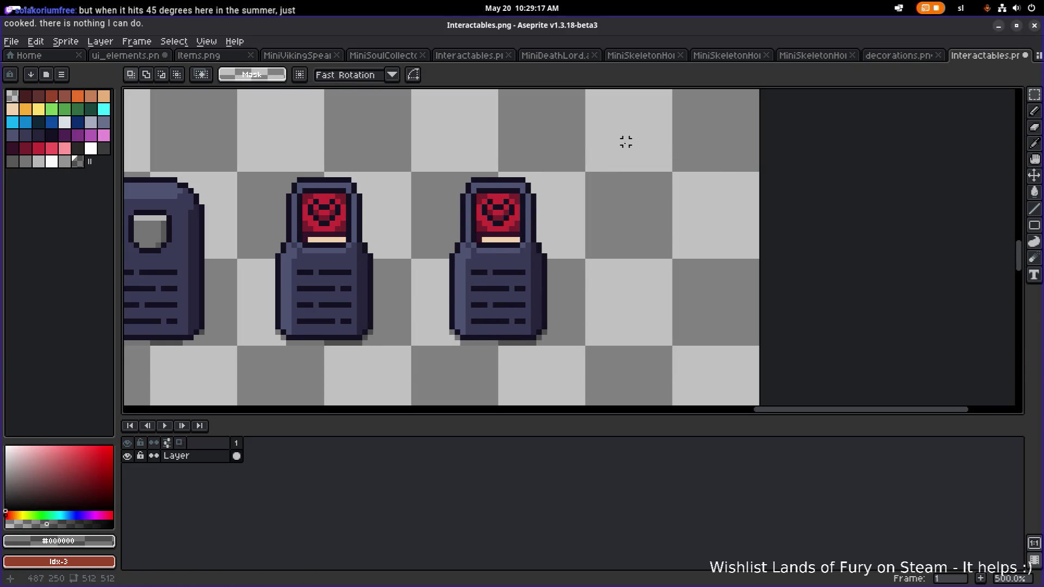
Move the winged item up and to the right in the items row.
{"action": "scroll", "coordinate": [560, 291], "scroll_direction": "down", "scroll_amount": 2}
{"action": "scroll", "coordinate": [498, 245], "scroll_direction": "up", "scroll_amount": 2}
{"action": "left_click_drag", "start_coordinate": [530, 146], "coordinate": [432, 99]}
{"action": "left_click_drag", "start_coordinate": [484, 126], "coordinate": [555, 116]}
Place the green book into the right tombstone's frame and clear the selection.
{"action": "left_click_drag", "start_coordinate": [481, 223], "coordinate": [417, 151]}
{"action": "scroll", "coordinate": [484, 158], "scroll_direction": "up", "scroll_amount": 4}
{"action": "key", "text": "b"}
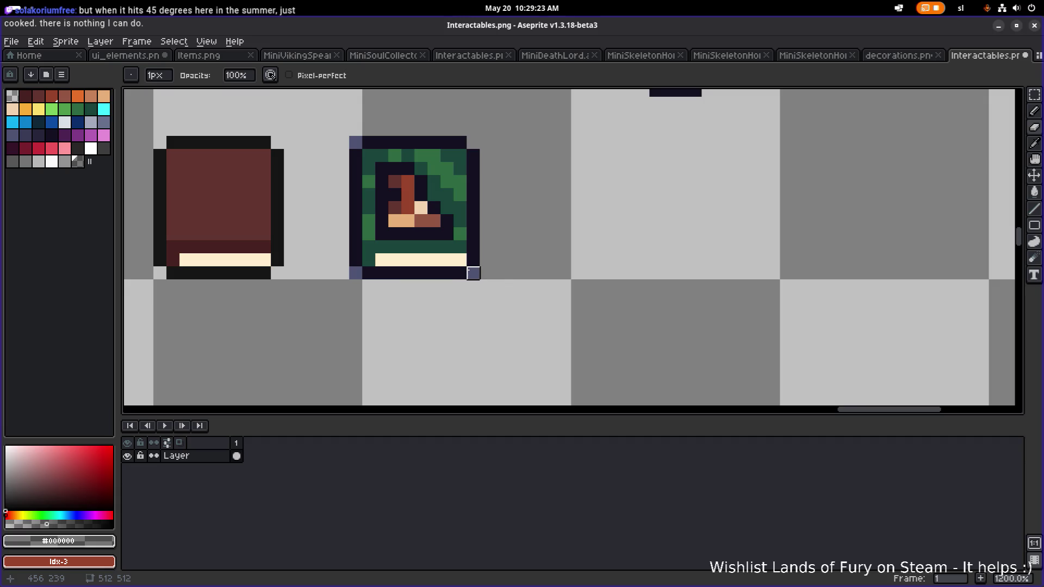
{"action": "scroll", "coordinate": [370, 180], "scroll_direction": "down", "scroll_amount": 4}
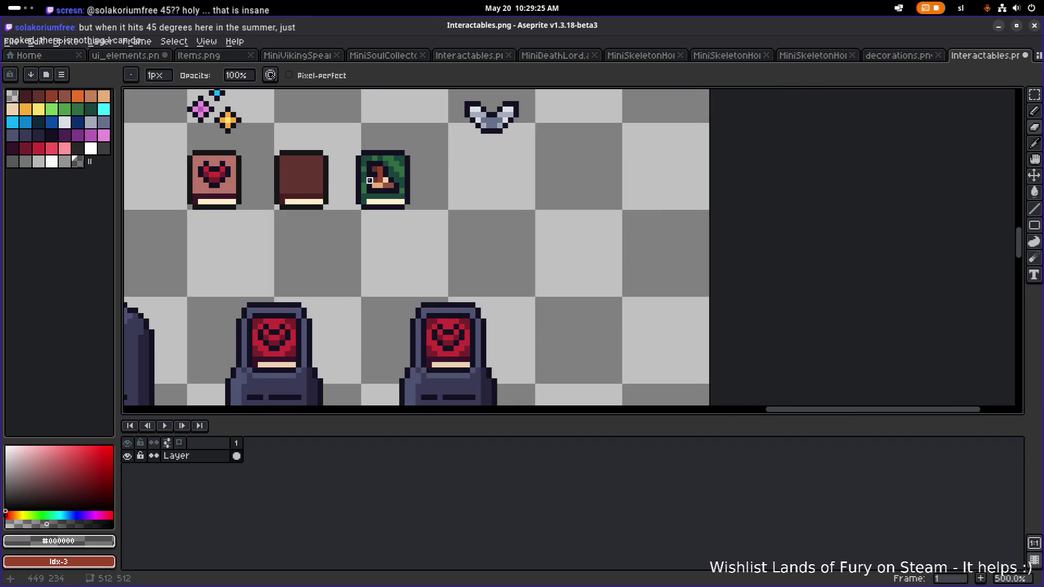
{"action": "left_click_drag", "start_coordinate": [370, 180], "coordinate": [422, 153]}
{"action": "key", "text": "m"}
{"action": "left_click_drag", "start_coordinate": [385, 212], "coordinate": [486, 99]}
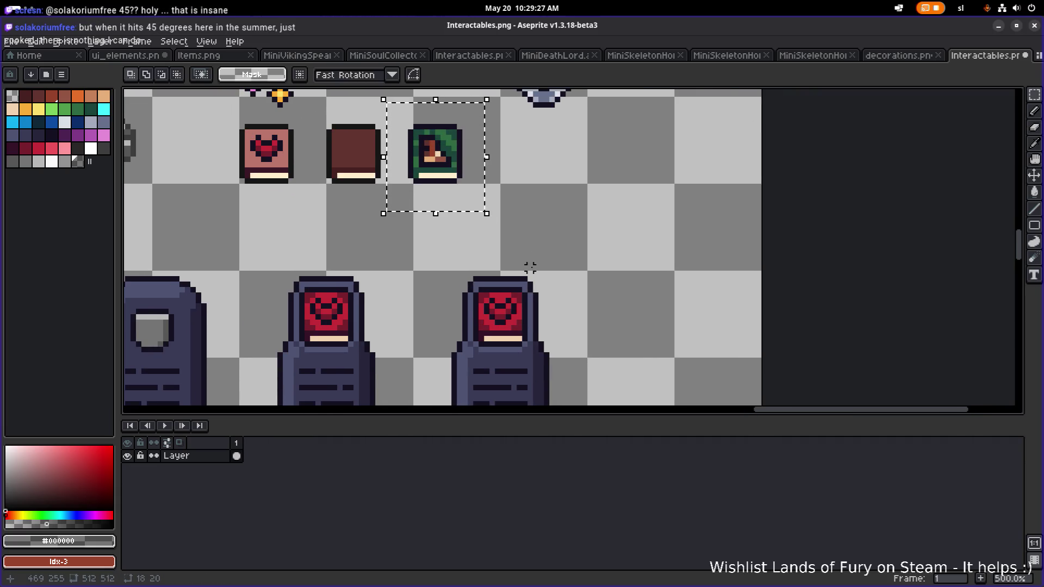
{"action": "left_click_drag", "start_coordinate": [530, 267], "coordinate": [557, 224]}
{"action": "mouse_move", "coordinate": [484, 136]}
{"action": "left_mouse_down"}
{"action": "mouse_move", "coordinate": [531, 221]}
{"action": "mouse_move", "coordinate": [554, 299]}
{"action": "left_mouse_up"}
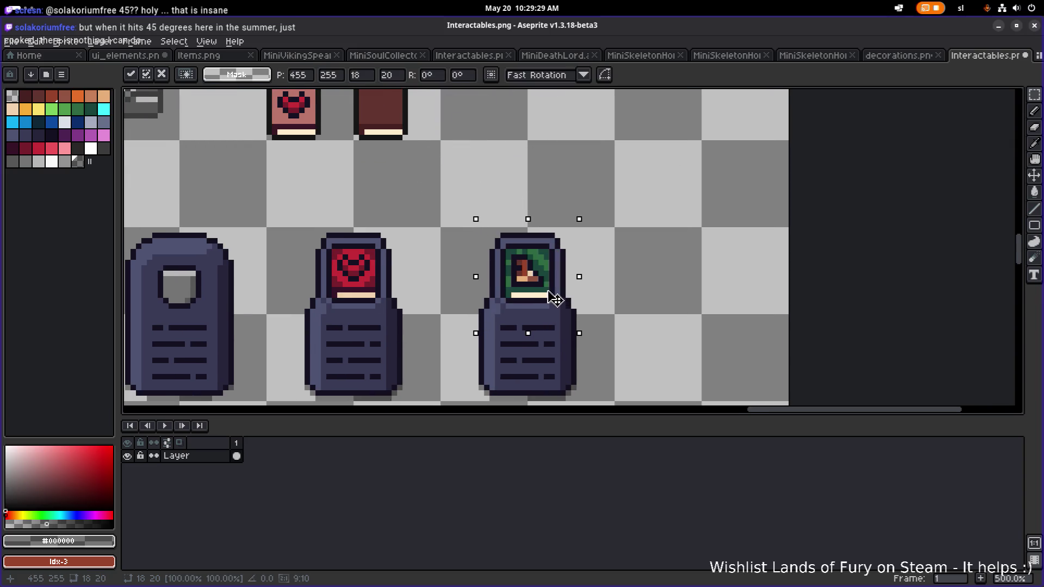
{"action": "key", "text": "Return"}
{"action": "scroll", "coordinate": [601, 266], "scroll_direction": "down", "scroll_amount": 4}
{"action": "key", "text": "ctrl+d"}
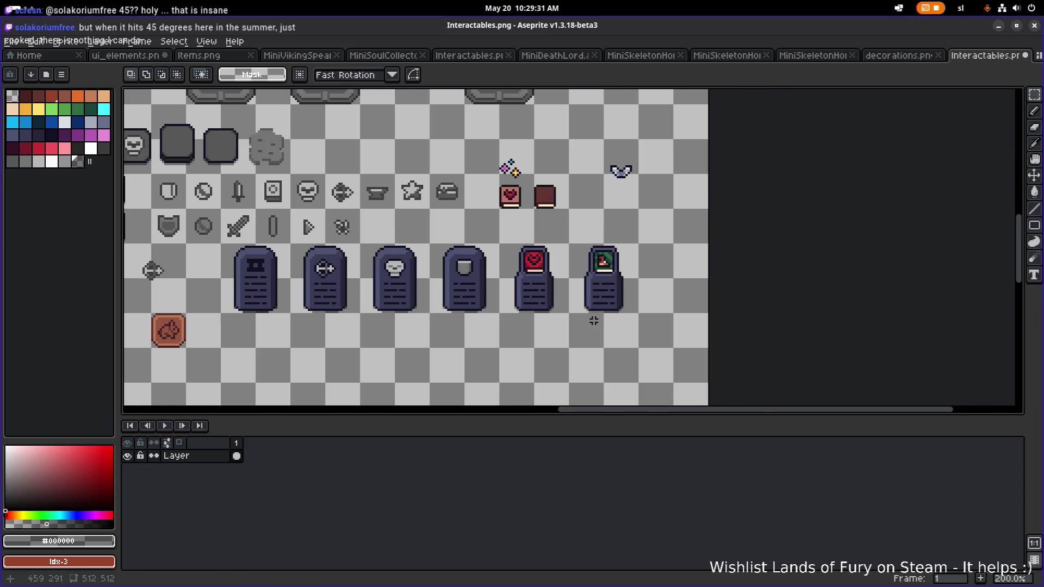
Copy the green-book tombstone to the right and commit the duplicate.
{"action": "scroll", "coordinate": [594, 321], "scroll_direction": "up", "scroll_amount": 3}
{"action": "left_click_drag", "start_coordinate": [547, 321], "coordinate": [699, 145]}
{"action": "scroll", "coordinate": [690, 186], "scroll_direction": "right", "scroll_amount": 2}
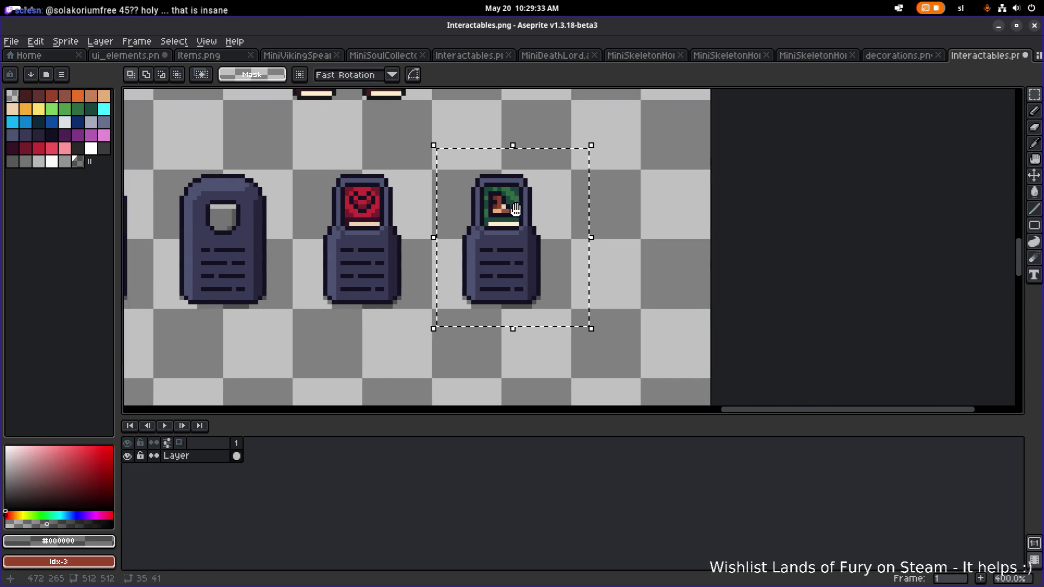
{"action": "scroll", "coordinate": [442, 239], "scroll_direction": "up", "scroll_amount": 1}
{"action": "mouse_move", "coordinate": [442, 239]}
{"action": "left_mouse_down", "text": "ctrl"}
{"action": "mouse_move", "coordinate": [617, 233]}
{"action": "mouse_move", "coordinate": [608, 248]}
{"action": "left_mouse_up", "text": "ctrl"}
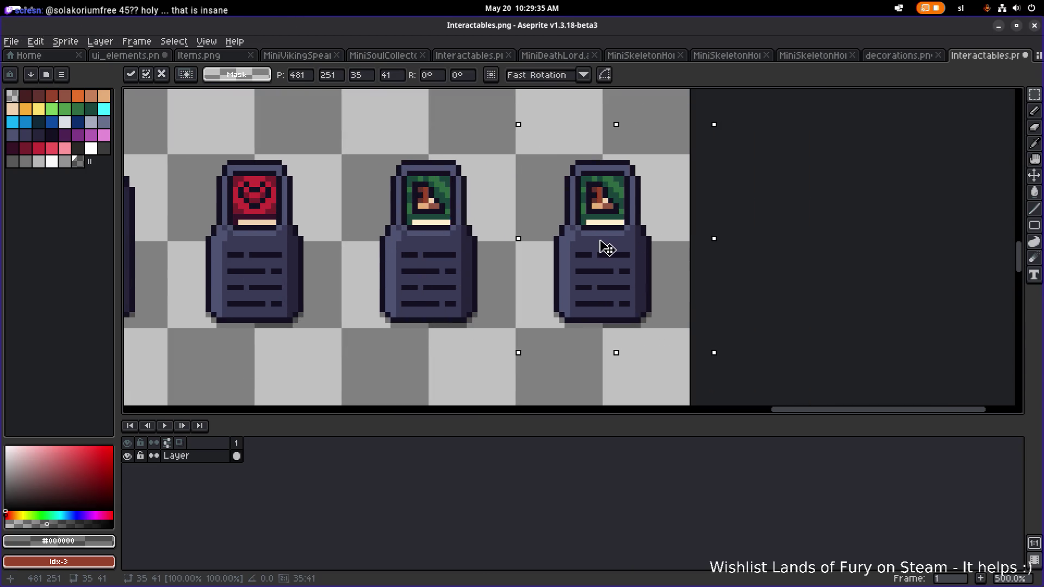
{"action": "scroll", "coordinate": [701, 198], "scroll_direction": "down", "scroll_amount": 4}
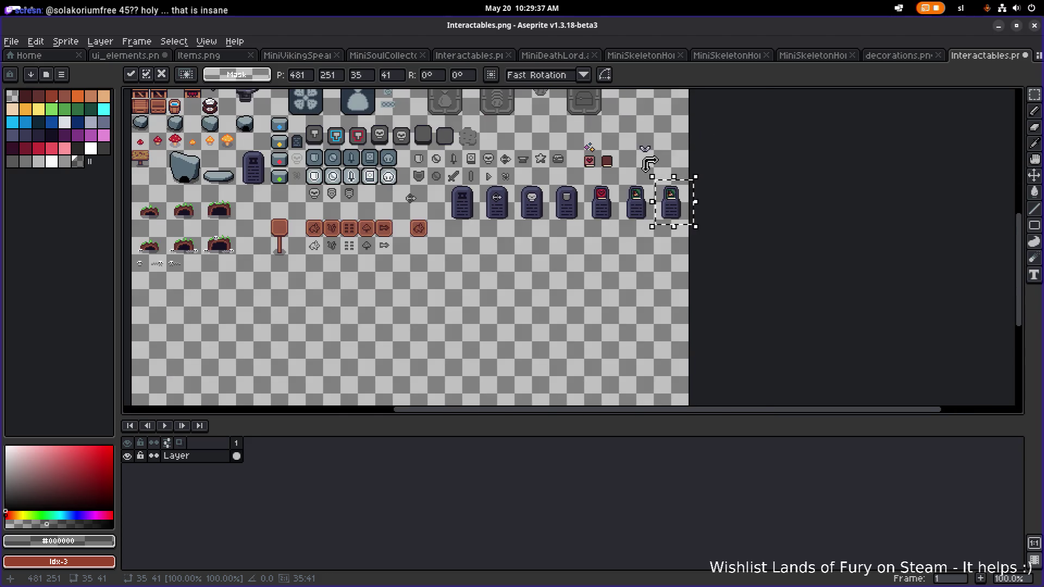
{"action": "scroll", "coordinate": [641, 203], "scroll_direction": "up", "scroll_amount": 2}
{"action": "left_click", "coordinate": [608, 203]}
{"action": "scroll", "coordinate": [607, 203], "scroll_direction": "up", "scroll_amount": 3}
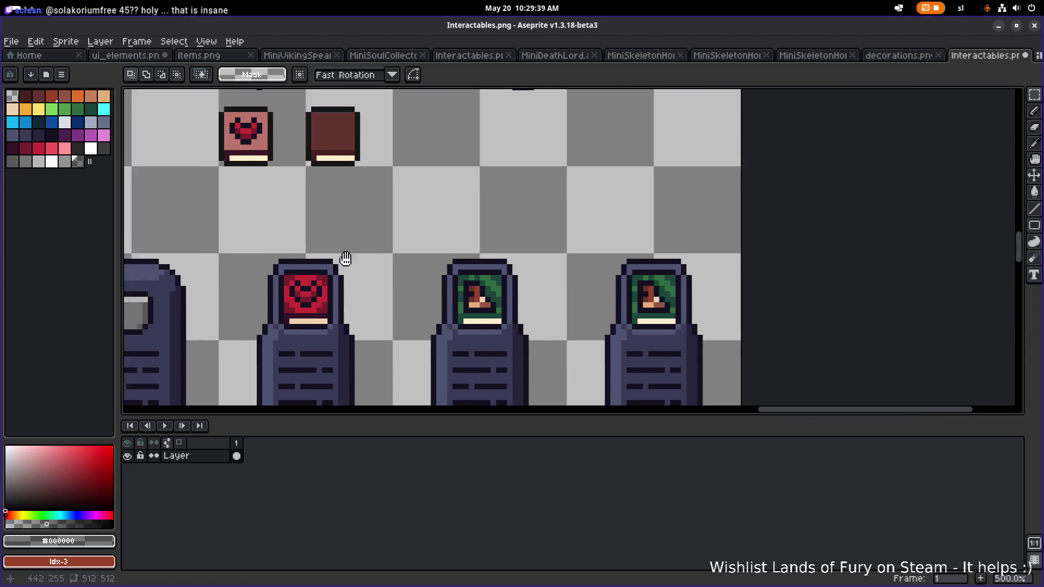
{"action": "mouse_move", "coordinate": [406, 181]}
{"action": "left_mouse_down"}
{"action": "mouse_move", "coordinate": [532, 198]}
{"action": "mouse_move", "coordinate": [611, 268]}
{"action": "left_mouse_up"}
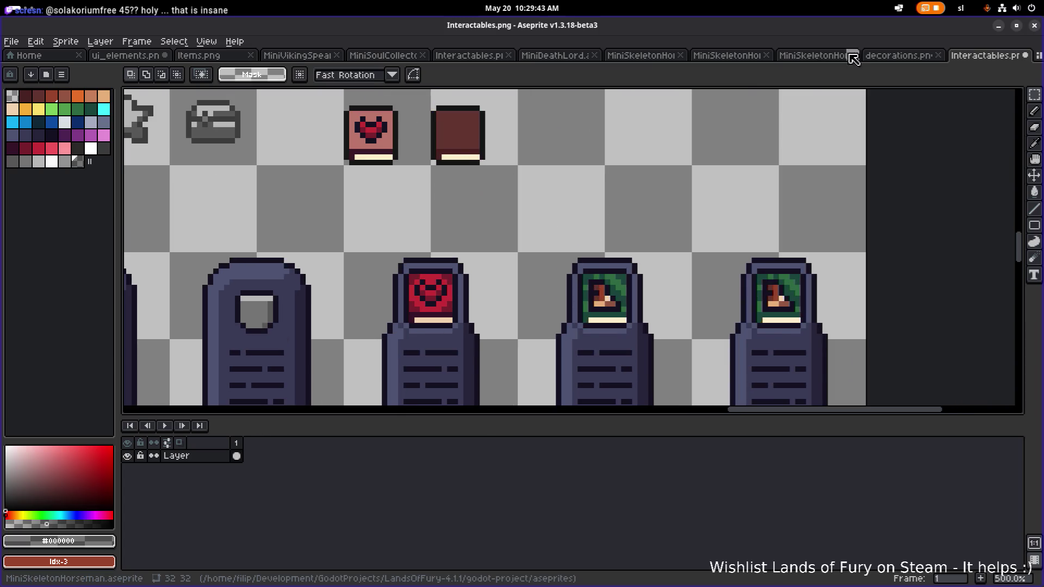
Browse the decorations, skeleton horseman and Items sheets, closing the MiniSoulCollector sprite.
{"action": "left_click", "coordinate": [897, 55]}
{"action": "left_click", "coordinate": [812, 56]}
{"action": "left_click", "coordinate": [198, 55]}
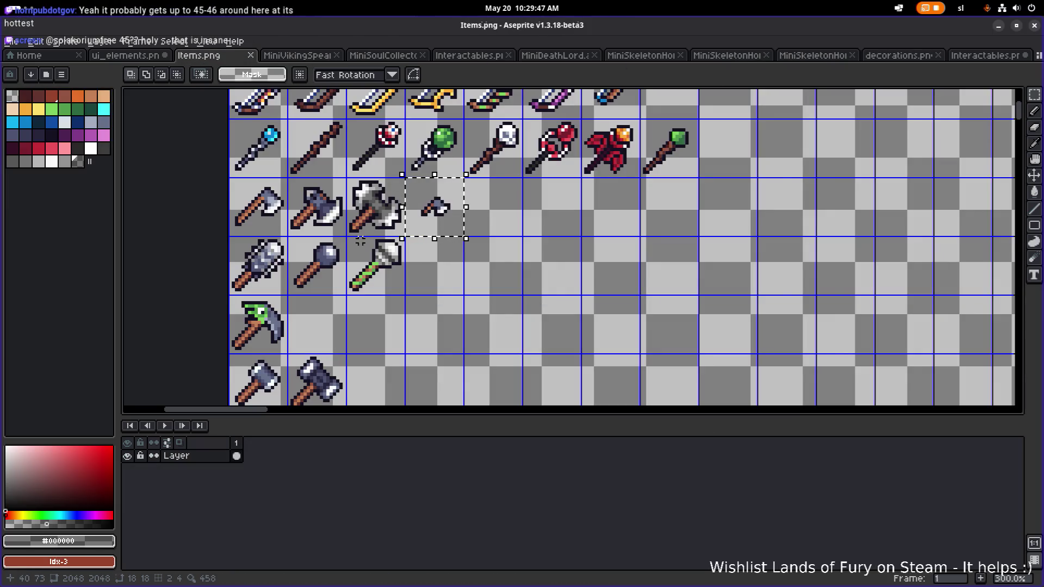
{"action": "scroll", "coordinate": [424, 255], "scroll_direction": "up", "scroll_amount": 3}
{"action": "scroll", "coordinate": [494, 256], "scroll_direction": "right", "scroll_amount": 4}
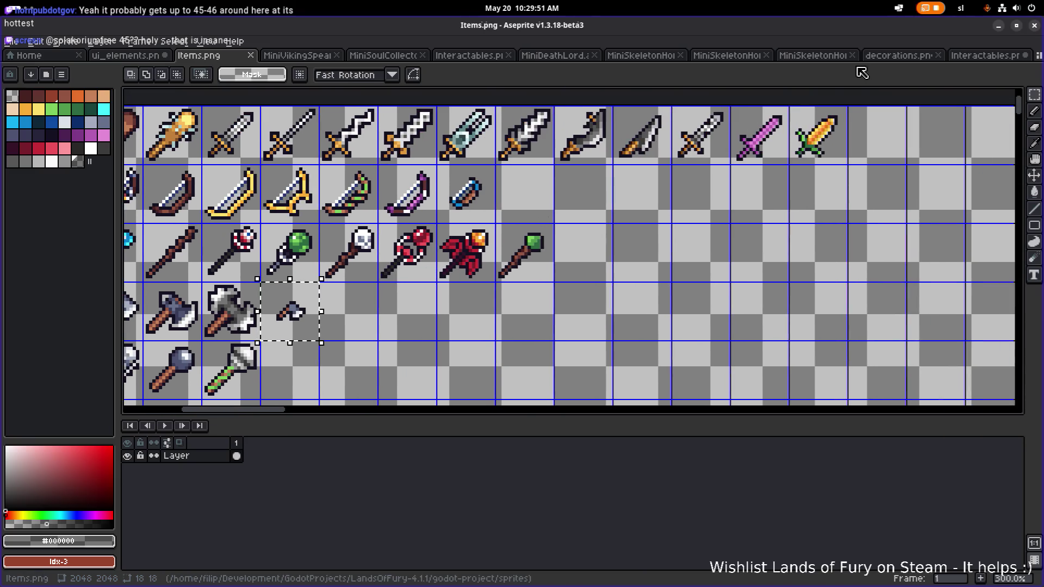
{"action": "left_click", "coordinate": [995, 55]}
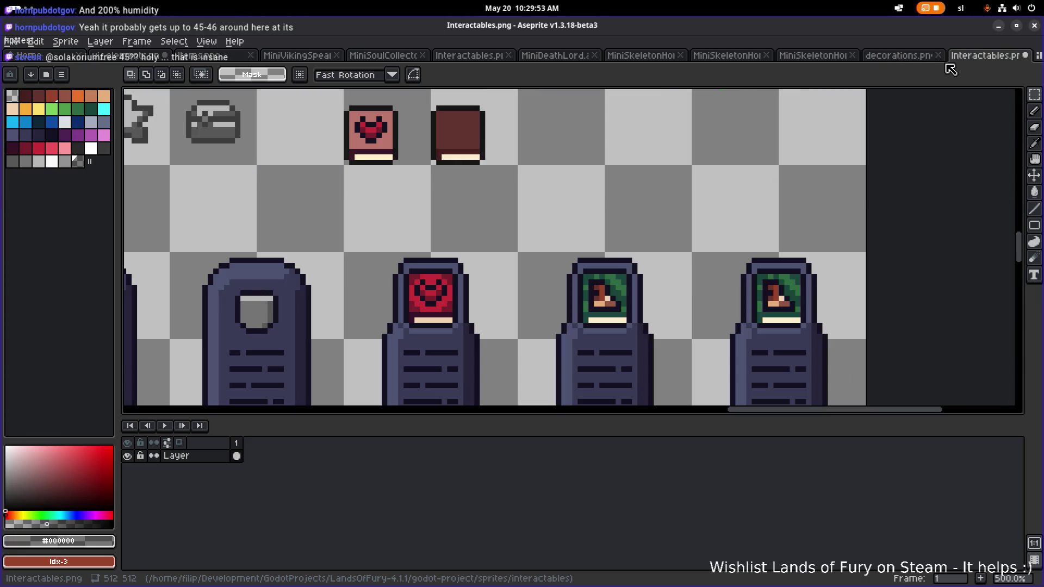
{"action": "scroll", "coordinate": [579, 147], "scroll_direction": "down", "scroll_amount": 2}
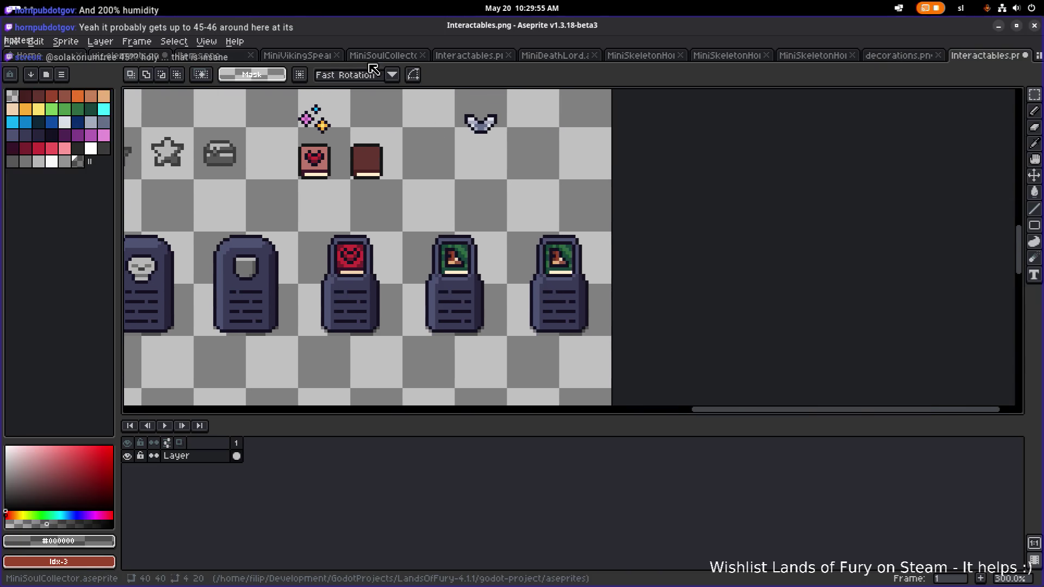
{"action": "left_click", "coordinate": [388, 55]}
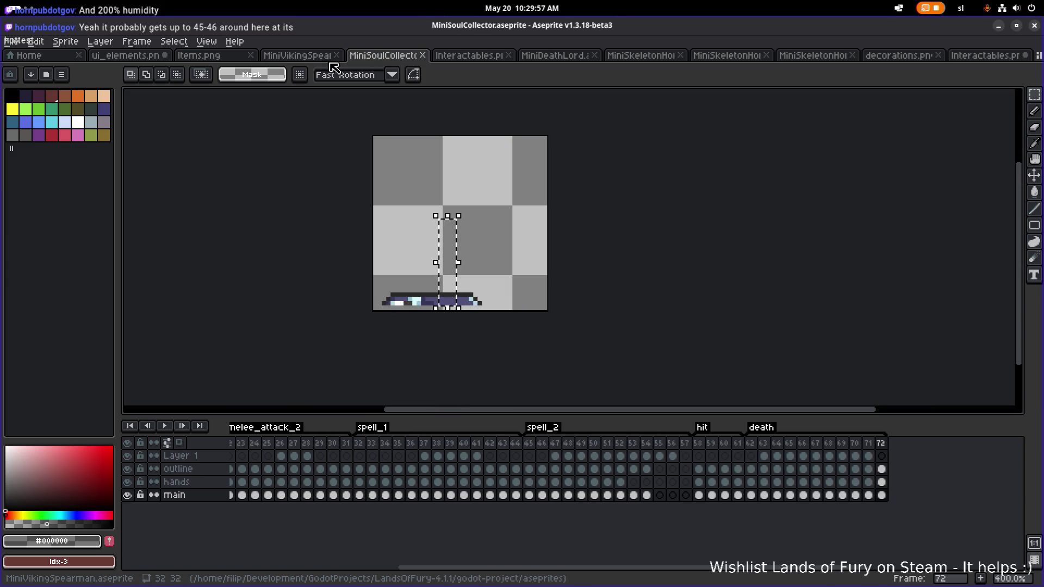
{"action": "left_click", "coordinate": [424, 56]}
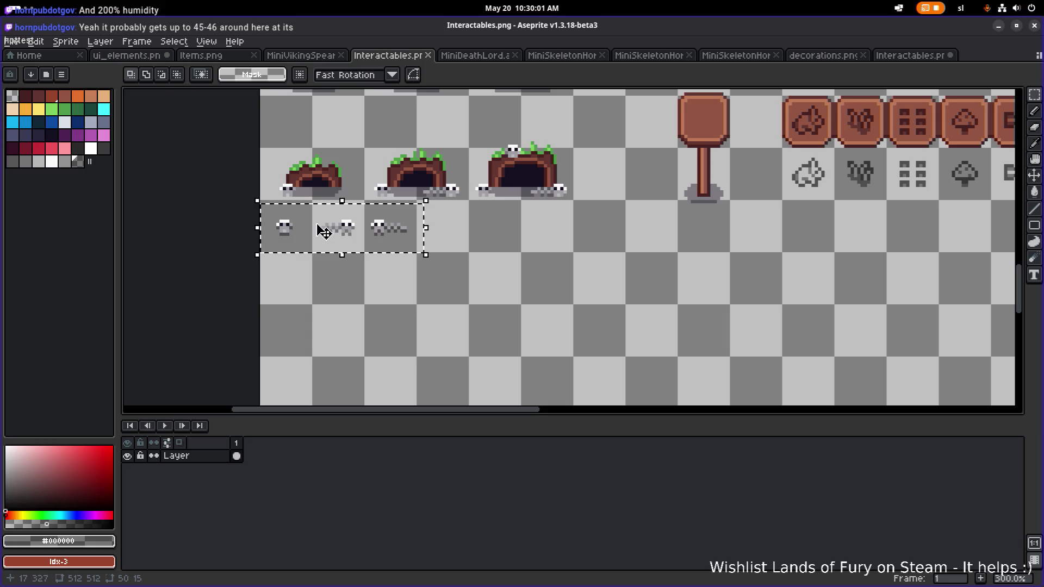
{"action": "left_click", "coordinate": [908, 56]}
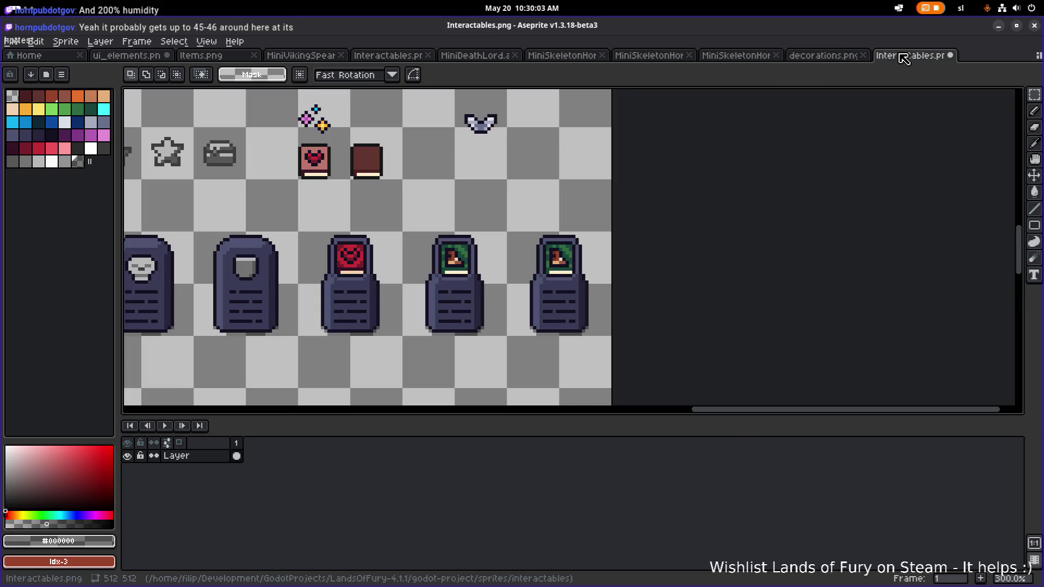
Step through the sprite tabs back to Items.png, then switch to ui_elements.png.
{"action": "left_click", "coordinate": [809, 58]}
{"action": "left_click", "coordinate": [737, 58]}
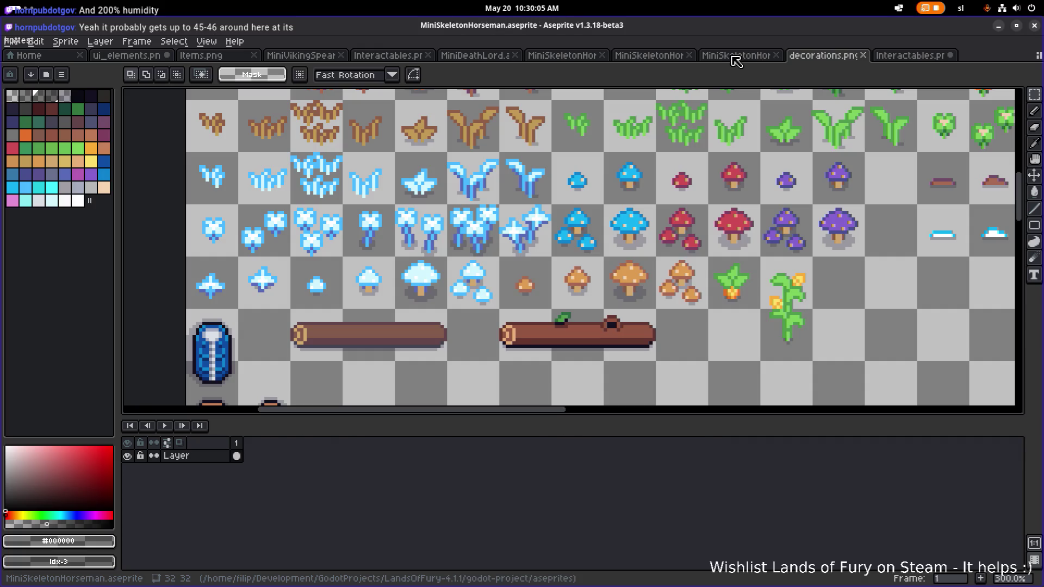
{"action": "left_click", "coordinate": [643, 56]}
{"action": "left_click", "coordinate": [546, 57]}
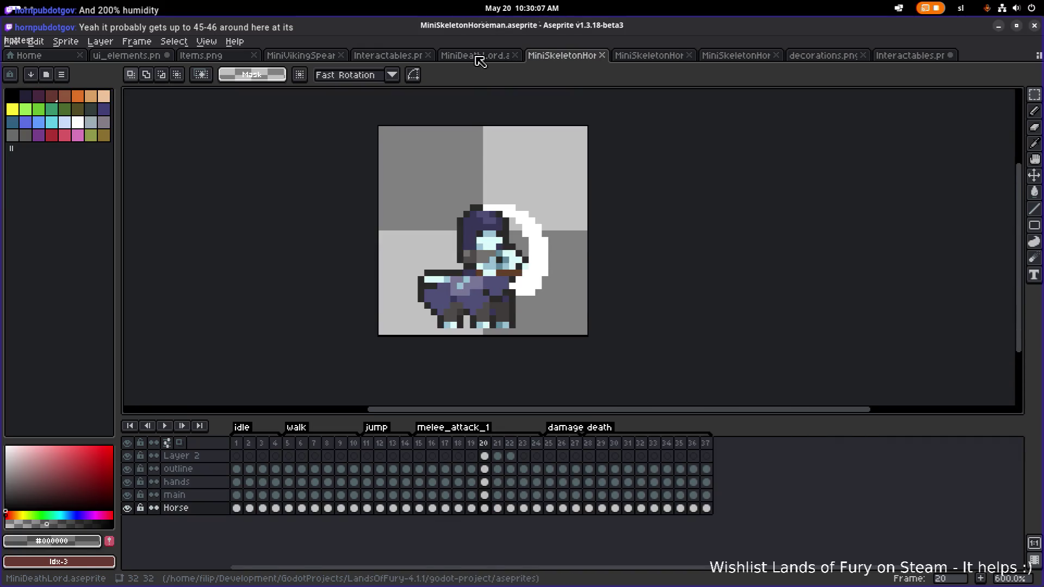
{"action": "left_click", "coordinate": [479, 58]}
{"action": "left_click", "coordinate": [386, 57]}
{"action": "left_click", "coordinate": [300, 56]}
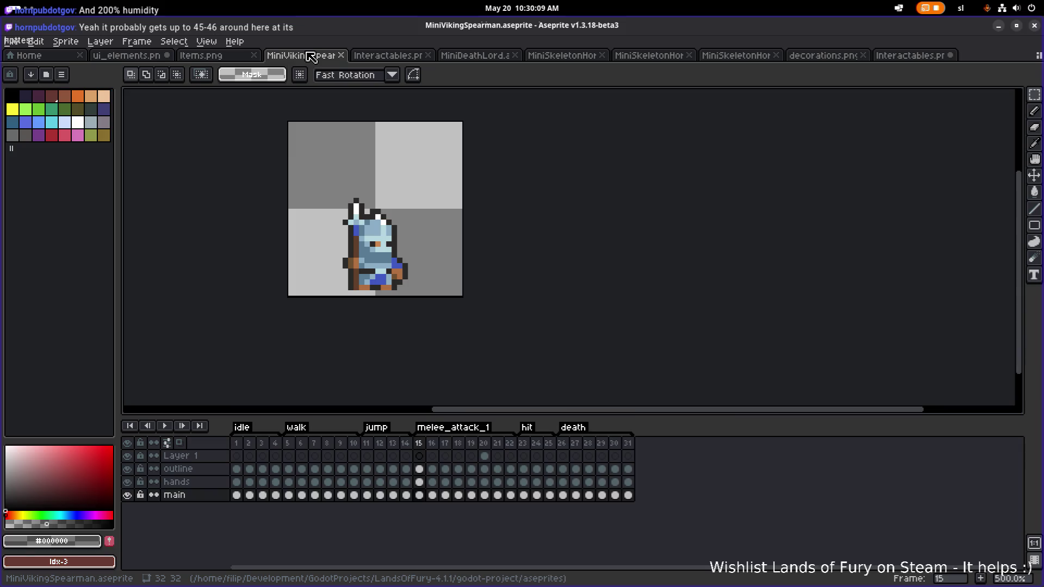
{"action": "left_click", "coordinate": [202, 56]}
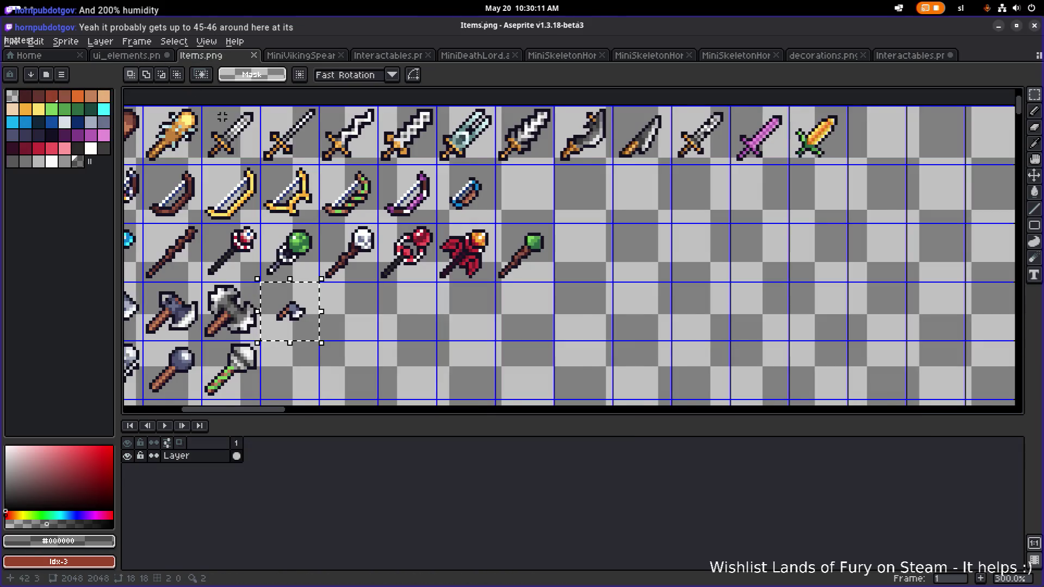
{"action": "scroll", "coordinate": [253, 244], "scroll_direction": "down", "scroll_amount": 3}
{"action": "scroll", "coordinate": [253, 243], "scroll_direction": "up", "scroll_amount": 5}
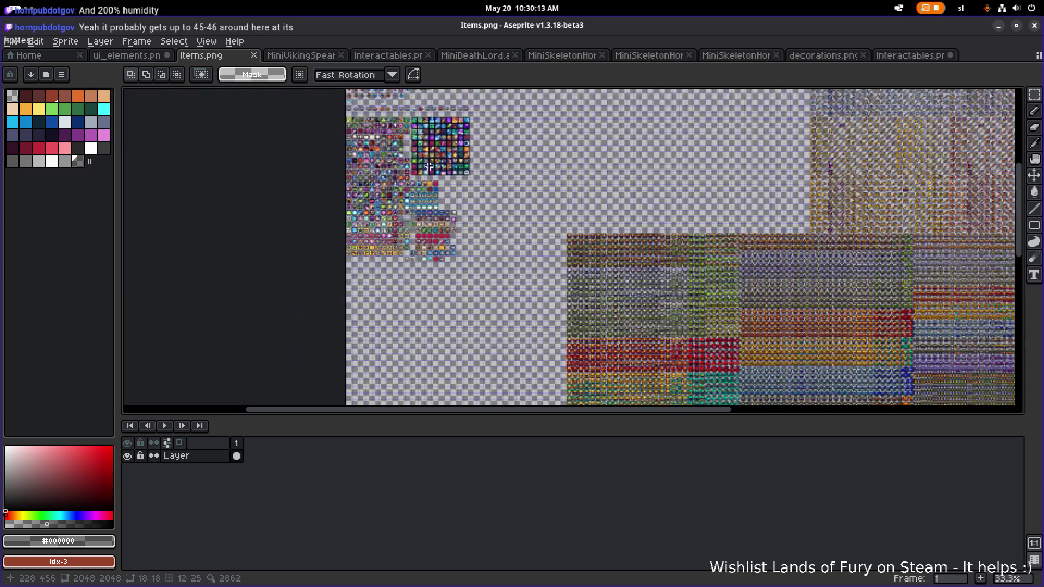
{"action": "key", "text": "ctrl+shift+Tab"}
{"action": "scroll", "coordinate": [446, 179], "scroll_direction": "up", "scroll_amount": 2}
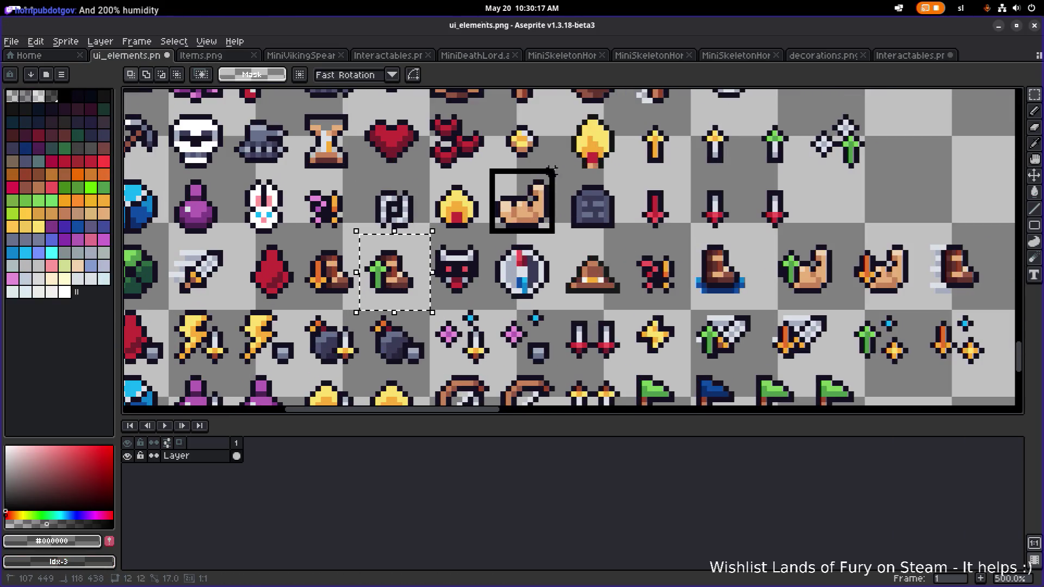
Copy the flexed-arm icon into Interactables.png and place it above the right tombstone.
{"action": "left_click_drag", "start_coordinate": [487, 236], "coordinate": [558, 166]}
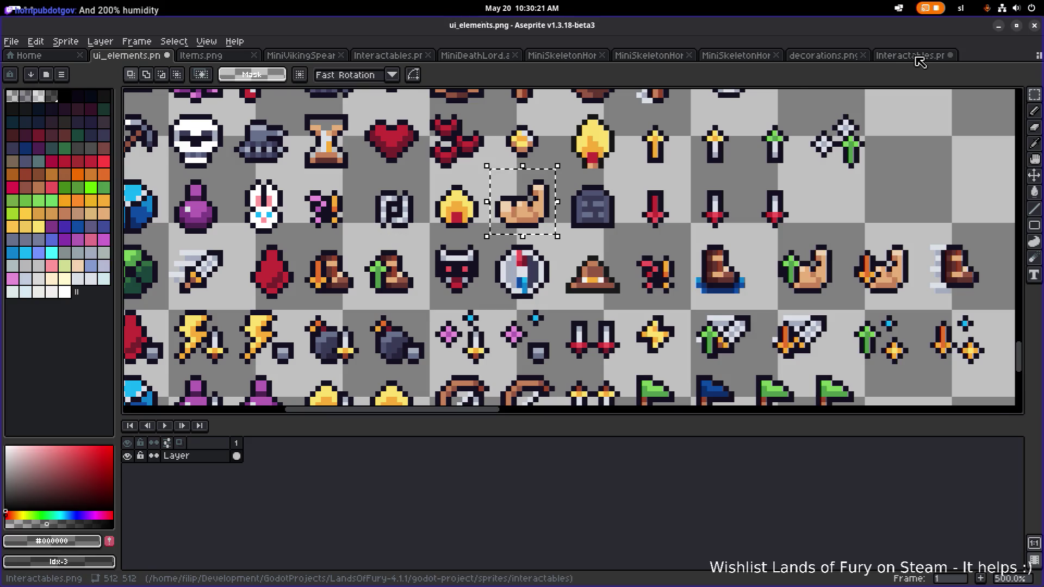
{"action": "left_click", "coordinate": [918, 59]}
{"action": "key", "text": "ctrl+v"}
{"action": "mouse_move", "coordinate": [570, 256]}
{"action": "left_mouse_down"}
{"action": "mouse_move", "coordinate": [375, 162]}
{"action": "mouse_move", "coordinate": [548, 207]}
{"action": "mouse_move", "coordinate": [582, 259]}
{"action": "mouse_move", "coordinate": [447, 122]}
{"action": "left_mouse_up"}
Nudge the arm one pixel right and erase the thumb's outer outline pixels.
{"action": "scroll", "coordinate": [543, 161], "scroll_direction": "up", "scroll_amount": 3}
{"action": "key", "text": "m"}
{"action": "key", "text": "Right"}
{"action": "key", "text": "ctrl+d"}
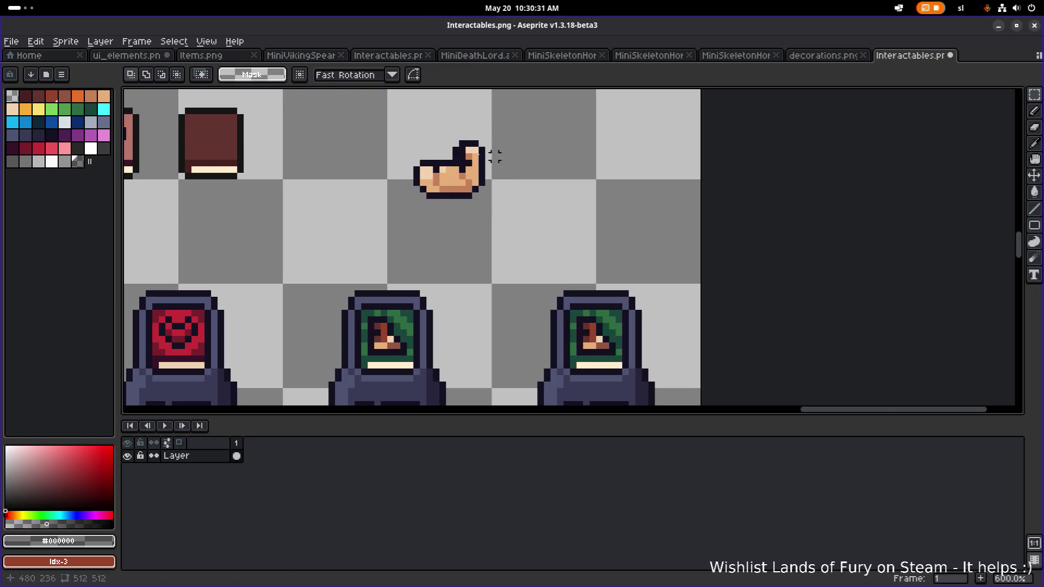
{"action": "scroll", "coordinate": [495, 156], "scroll_direction": "up", "scroll_amount": 4}
{"action": "key", "text": "e"}
{"action": "mouse_move", "coordinate": [462, 162]}
{"action": "left_mouse_down"}
{"action": "mouse_move", "coordinate": [461, 128]}
{"action": "mouse_move", "coordinate": [473, 127]}
{"action": "left_mouse_up"}
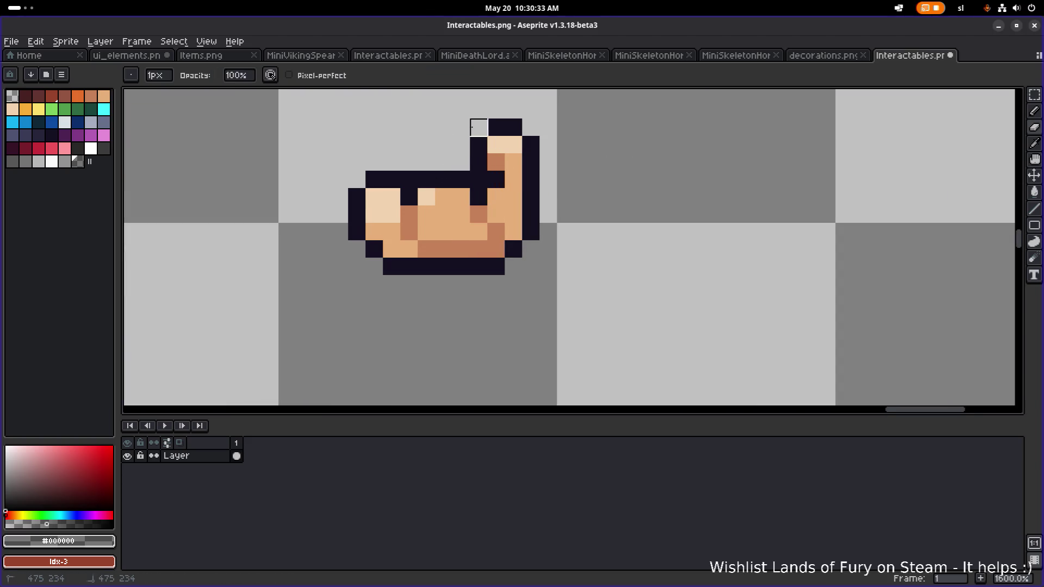
{"action": "scroll", "coordinate": [478, 127], "scroll_direction": "down", "scroll_amount": 4}
Move the flexed arm over onto the brown book.
{"action": "key", "text": "m"}
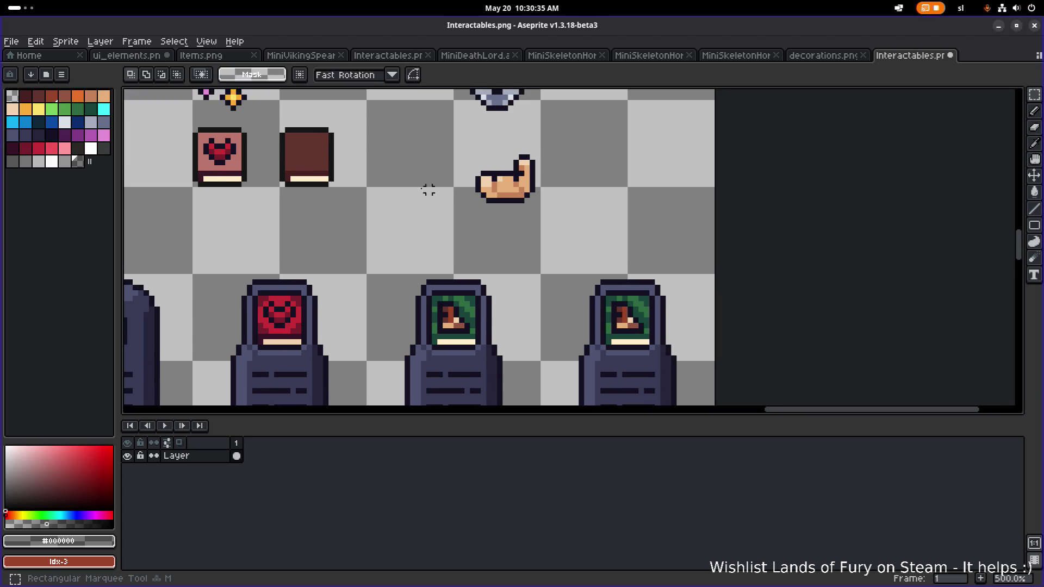
{"action": "left_click_drag", "start_coordinate": [280, 210], "coordinate": [344, 107]}
{"action": "left_click_drag", "start_coordinate": [445, 239], "coordinate": [576, 140]}
{"action": "key", "text": "Left"}
{"action": "key", "text": "Left"}
{"action": "key", "text": "Left"}
{"action": "mouse_move", "coordinate": [486, 176]}
{"action": "left_mouse_down"}
{"action": "mouse_move", "coordinate": [326, 149]}
{"action": "mouse_move", "coordinate": [331, 141]}
{"action": "mouse_move", "coordinate": [688, 194]}
{"action": "left_mouse_up"}
{"action": "scroll", "coordinate": [331, 141], "scroll_direction": "up", "scroll_amount": 1}
{"action": "scroll", "coordinate": [422, 161], "scroll_direction": "down", "scroll_amount": 1}
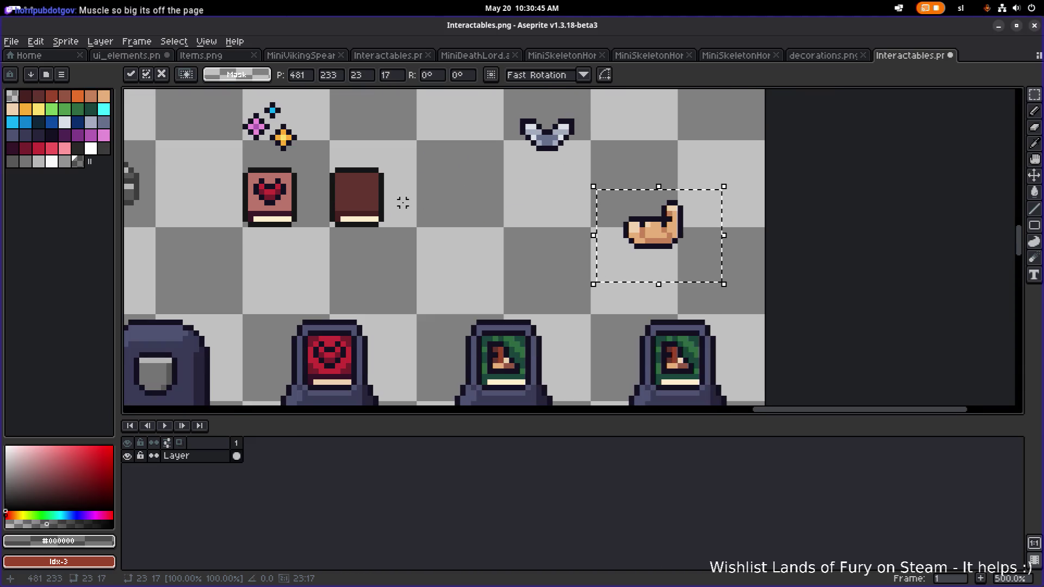
{"action": "scroll", "coordinate": [403, 203], "scroll_direction": "up", "scroll_amount": 2}
Duplicate the brown book to the right and move the arm onto the third book.
{"action": "left_click_drag", "start_coordinate": [434, 250], "coordinate": [297, 113]}
{"action": "left_click_drag", "start_coordinate": [389, 182], "coordinate": [480, 175]}
{"action": "left_click", "coordinate": [660, 285]}
{"action": "left_click_drag", "start_coordinate": [663, 301], "coordinate": [886, 174]}
{"action": "mouse_move", "coordinate": [866, 210]}
{"action": "left_mouse_down"}
{"action": "mouse_move", "coordinate": [536, 134]}
{"action": "mouse_move", "coordinate": [537, 158]}
{"action": "mouse_move", "coordinate": [727, 182]}
{"action": "left_mouse_up"}
{"action": "left_click", "coordinate": [722, 277]}
Shift the arm 16 pixels left and settle it onto the third book.
{"action": "left_click_drag", "start_coordinate": [593, 276], "coordinate": [677, 158]}
{"action": "left_click_drag", "start_coordinate": [669, 210], "coordinate": [660, 214]}
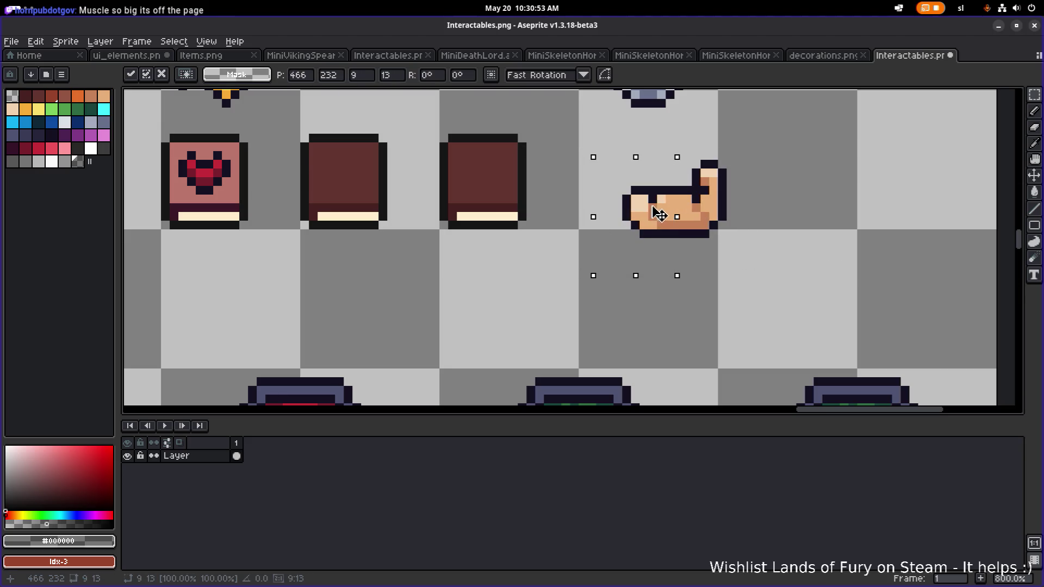
{"action": "mouse_move", "coordinate": [772, 265]}
{"action": "left_mouse_down"}
{"action": "mouse_move", "coordinate": [717, 240]}
{"action": "mouse_move", "coordinate": [610, 130]}
{"action": "left_mouse_up"}
{"action": "mouse_move", "coordinate": [692, 210]}
{"action": "left_mouse_down"}
{"action": "mouse_move", "coordinate": [501, 170]}
{"action": "mouse_move", "coordinate": [498, 180]}
{"action": "left_mouse_up"}
{"action": "key", "text": "Return"}
{"action": "left_click", "coordinate": [686, 207]}
{"action": "scroll", "coordinate": [686, 207], "scroll_direction": "down", "scroll_amount": 1}
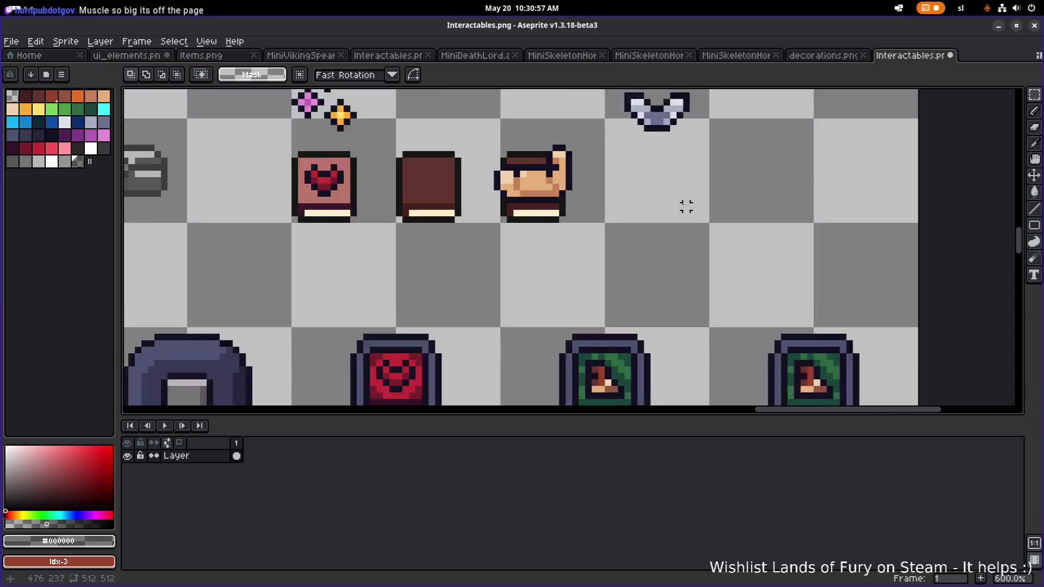
{"action": "scroll", "coordinate": [687, 207], "scroll_direction": "down", "scroll_amount": 2}
Move the combined arm-book icon onto the rightmost tombstone's frame.
{"action": "left_click_drag", "start_coordinate": [545, 233], "coordinate": [612, 135]}
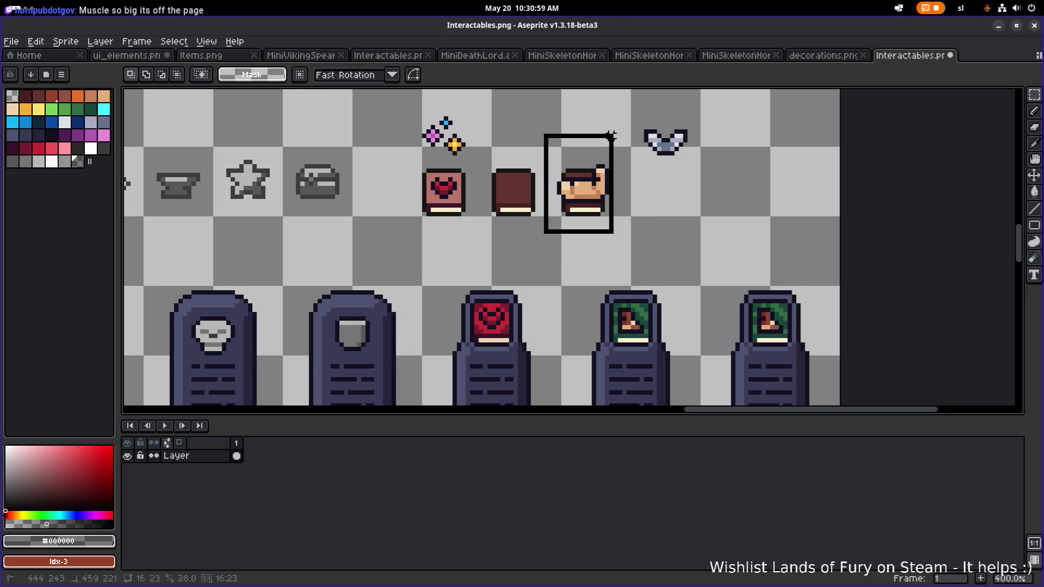
{"action": "mouse_move", "coordinate": [577, 197]}
{"action": "left_mouse_down"}
{"action": "mouse_move", "coordinate": [777, 304]}
{"action": "mouse_move", "coordinate": [764, 325]}
{"action": "left_mouse_up"}
{"action": "left_click", "coordinate": [753, 202]}
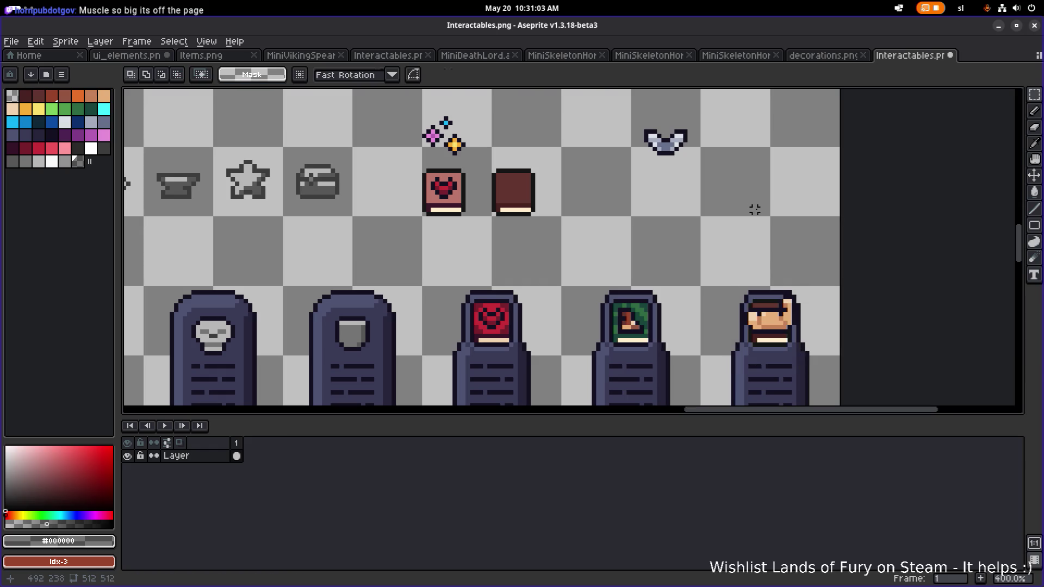
{"action": "scroll", "coordinate": [697, 195], "scroll_direction": "right", "scroll_amount": 3}
{"action": "scroll", "coordinate": [663, 187], "scroll_direction": "right", "scroll_amount": 3}
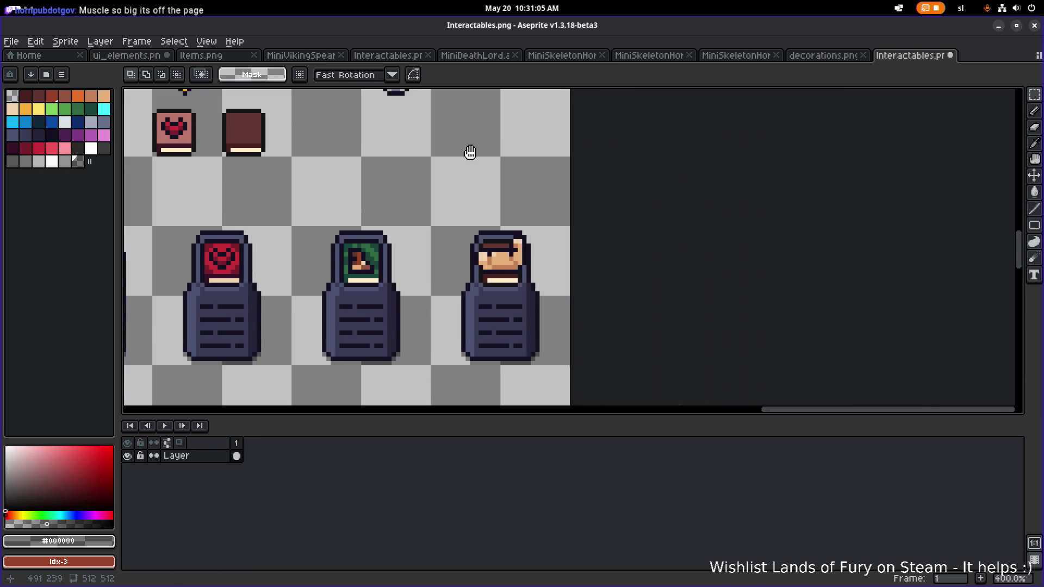
{"action": "scroll", "coordinate": [499, 153], "scroll_direction": "up", "scroll_amount": 1}
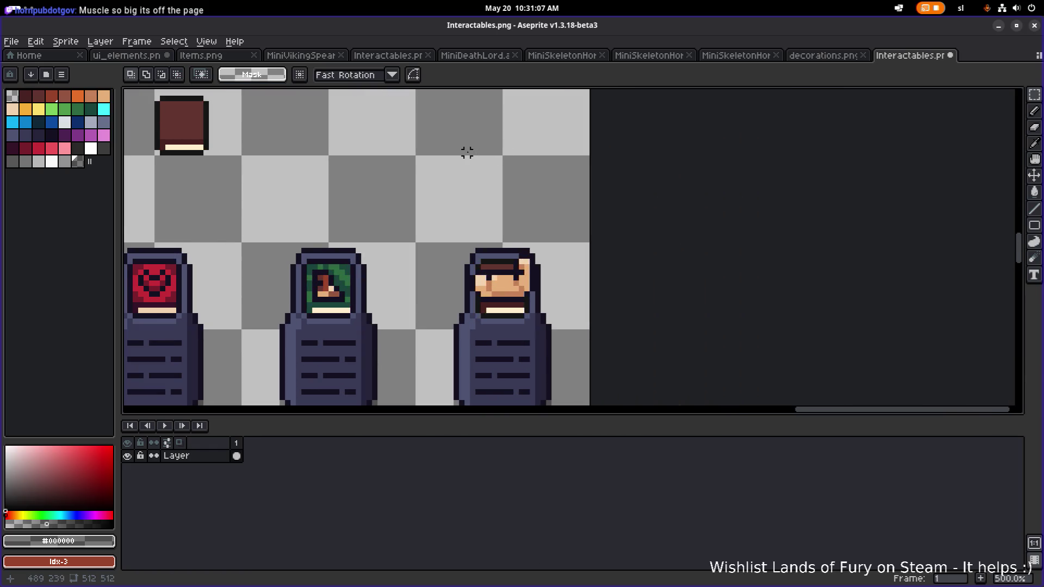
{"action": "key", "text": "alt+Tab"}
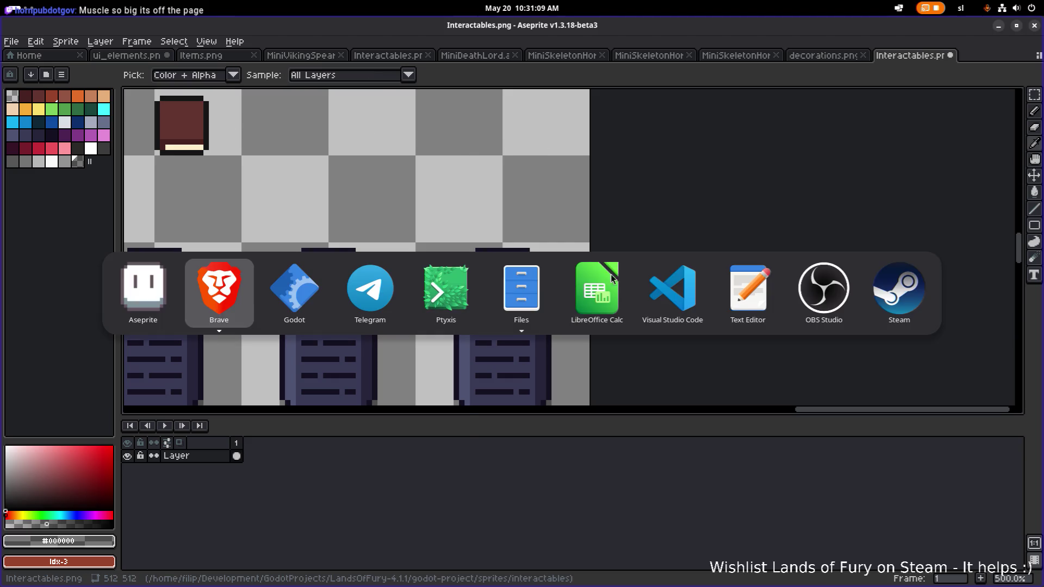
{"action": "key", "text": "Escape"}
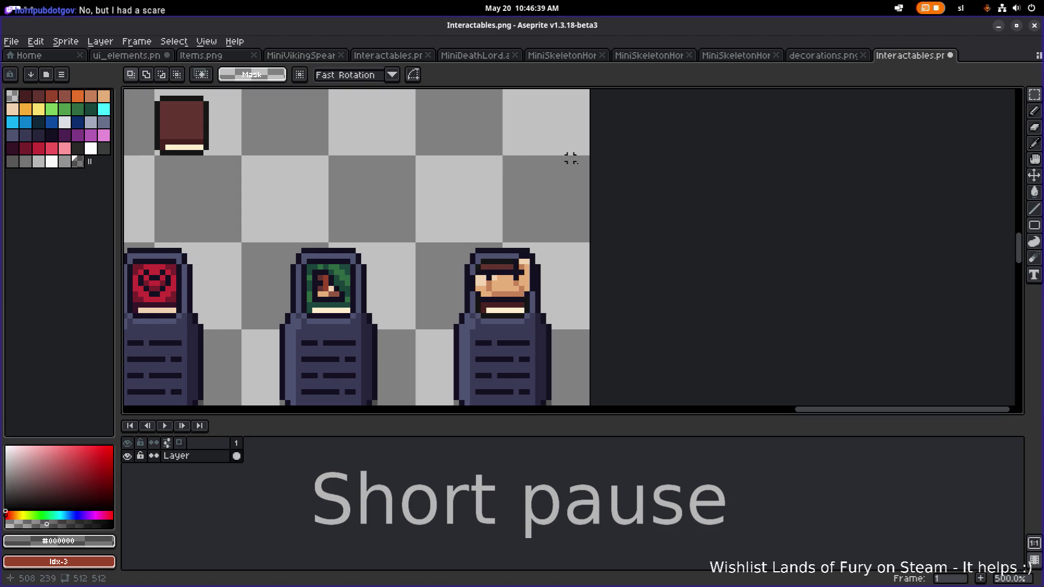
Zoom in and out to review the tombstone row with heart, green-book and face portraits.
{"action": "scroll", "coordinate": [557, 222], "scroll_direction": "up", "scroll_amount": 2}
{"action": "scroll", "coordinate": [480, 224], "scroll_direction": "down", "scroll_amount": 3}
{"action": "scroll", "coordinate": [485, 222], "scroll_direction": "down", "scroll_amount": 1}
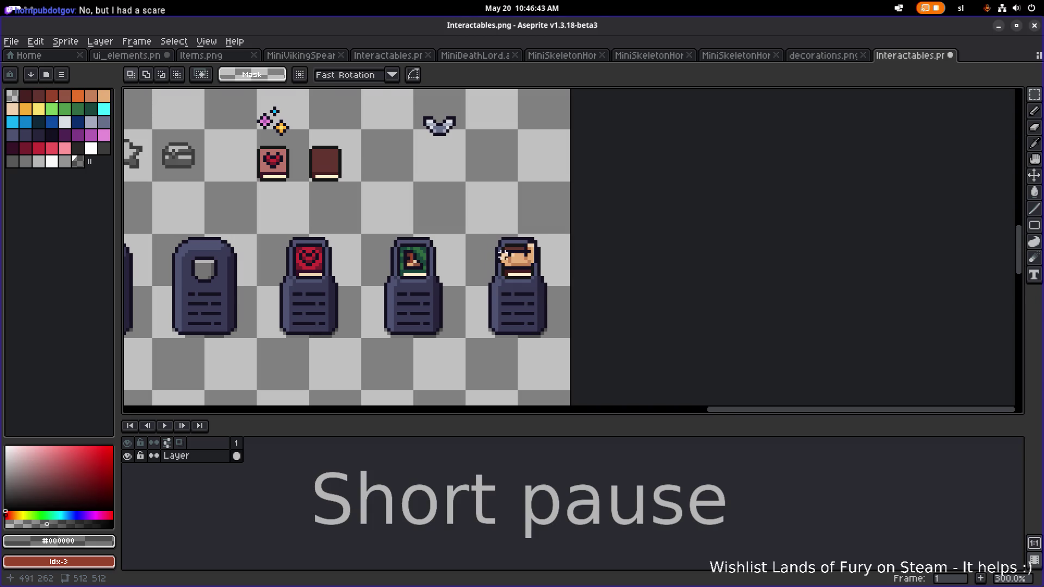
{"action": "scroll", "coordinate": [482, 228], "scroll_direction": "up", "scroll_amount": 4}
{"action": "scroll", "coordinate": [479, 245], "scroll_direction": "down", "scroll_amount": 3}
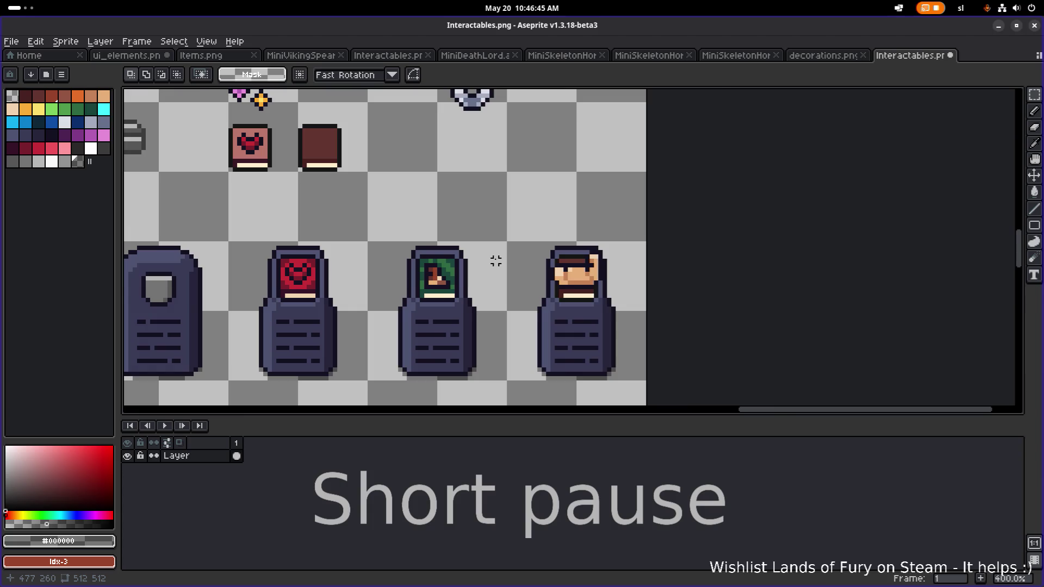
Select and reposition pixels around the portrait's left eye, then pan across the tombstone row.
{"action": "scroll", "coordinate": [499, 262], "scroll_direction": "up", "scroll_amount": 2}
{"action": "scroll", "coordinate": [566, 268], "scroll_direction": "up", "scroll_amount": 3}
{"action": "mouse_move", "coordinate": [575, 258]}
{"action": "left_mouse_down"}
{"action": "mouse_move", "coordinate": [609, 329]}
{"action": "mouse_move", "coordinate": [581, 322]}
{"action": "mouse_move", "coordinate": [596, 325]}
{"action": "left_mouse_up"}
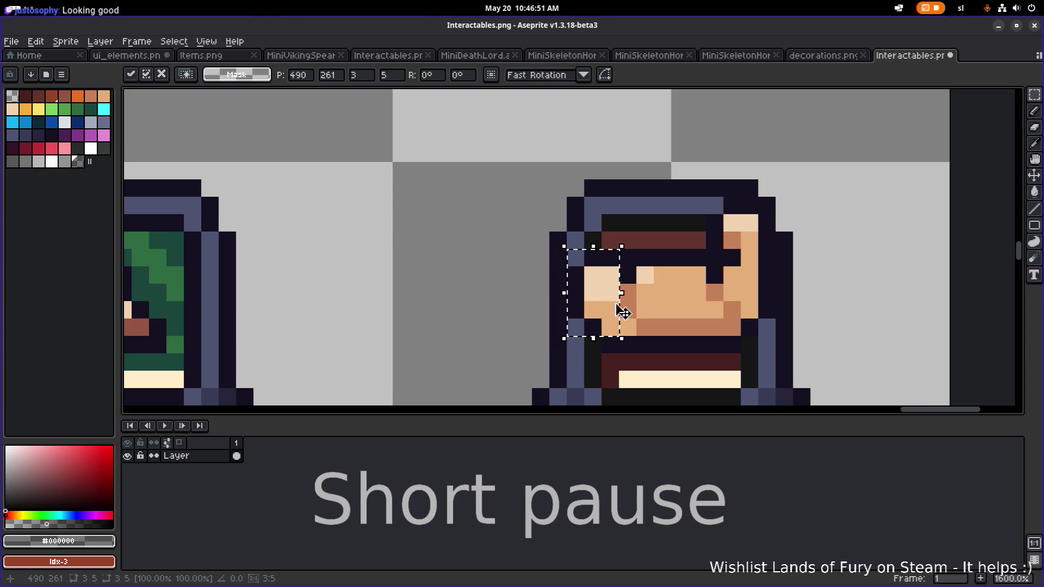
{"action": "left_click", "coordinate": [802, 292]}
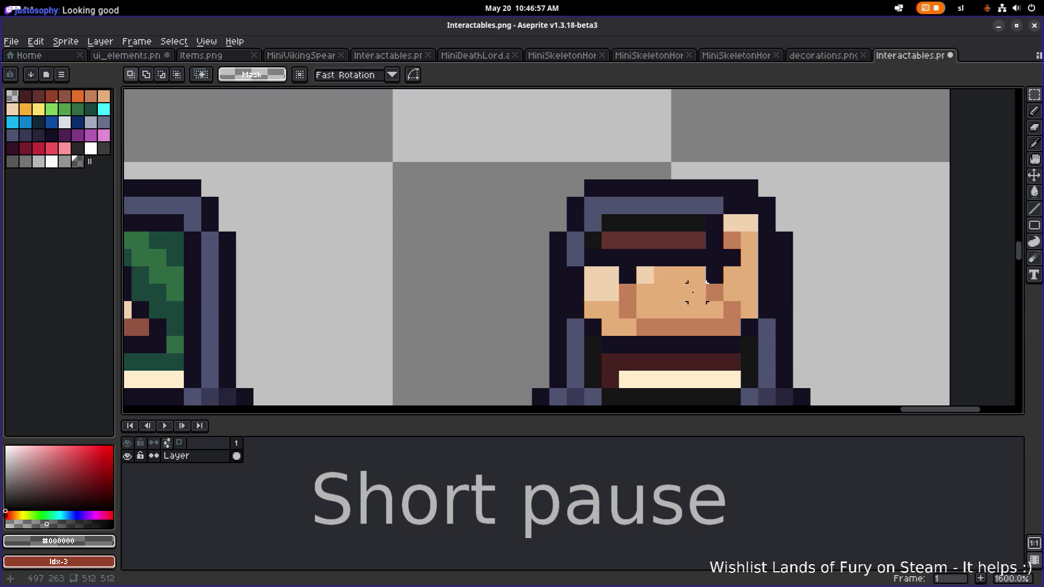
{"action": "scroll", "coordinate": [520, 284], "scroll_direction": "up", "scroll_amount": 2}
{"action": "mouse_move", "coordinate": [442, 231]}
{"action": "left_mouse_down"}
{"action": "mouse_move", "coordinate": [501, 291]}
{"action": "mouse_move", "coordinate": [511, 288]}
{"action": "mouse_move", "coordinate": [511, 262]}
{"action": "left_mouse_up"}
{"action": "scroll", "coordinate": [500, 291], "scroll_direction": "down", "scroll_amount": 5}
{"action": "scroll", "coordinate": [505, 290], "scroll_direction": "up", "scroll_amount": 5}
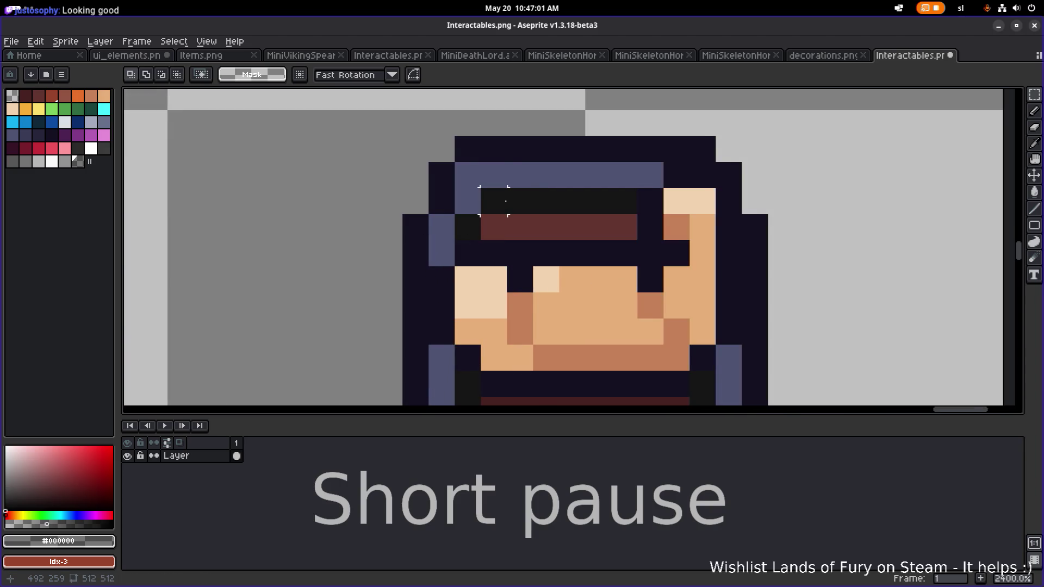
{"action": "scroll", "coordinate": [377, 177], "scroll_direction": "down", "scroll_amount": 4}
{"action": "left_click_drag", "start_coordinate": [378, 177], "coordinate": [513, 273]}
{"action": "mouse_move", "coordinate": [373, 248]}
{"action": "left_mouse_down"}
{"action": "mouse_move", "coordinate": [417, 256]}
{"action": "mouse_move", "coordinate": [451, 227]}
{"action": "mouse_move", "coordinate": [377, 219]}
{"action": "left_mouse_up"}
{"action": "scroll", "coordinate": [417, 256], "scroll_direction": "down", "scroll_amount": 1}
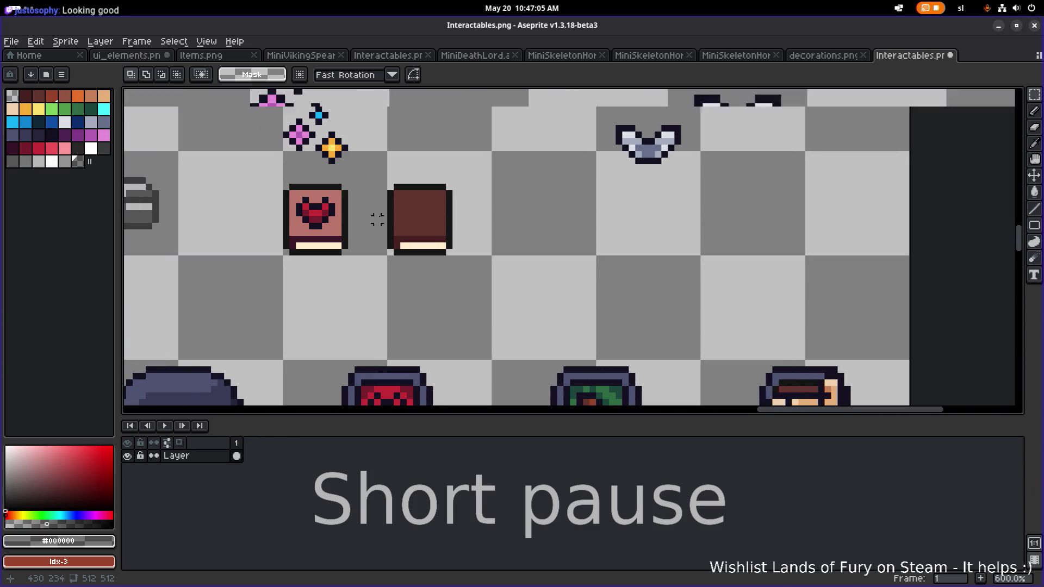
{"action": "scroll", "coordinate": [377, 220], "scroll_direction": "up", "scroll_amount": 4}
{"action": "scroll", "coordinate": [548, 339], "scroll_direction": "down", "scroll_amount": 5}
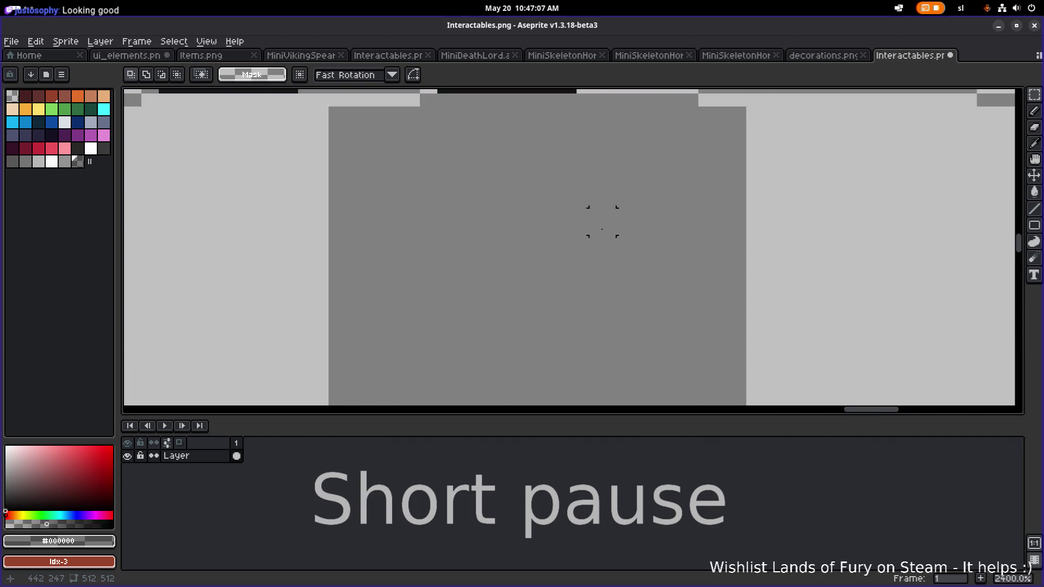
{"action": "scroll", "coordinate": [601, 222], "scroll_direction": "down", "scroll_amount": 1}
Fill the stray pixel beside the left eye with the dark outline colour #141020.
{"action": "left_click", "coordinate": [508, 282], "text": "alt"}
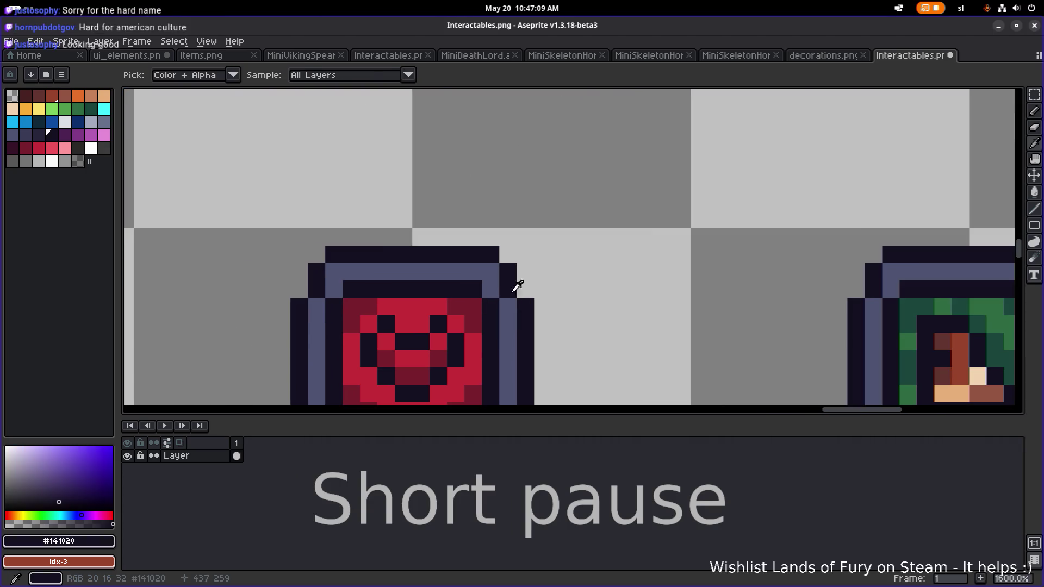
{"action": "scroll", "coordinate": [623, 260], "scroll_direction": "right", "scroll_amount": 3}
{"action": "left_click_drag", "start_coordinate": [762, 312], "coordinate": [296, 169]}
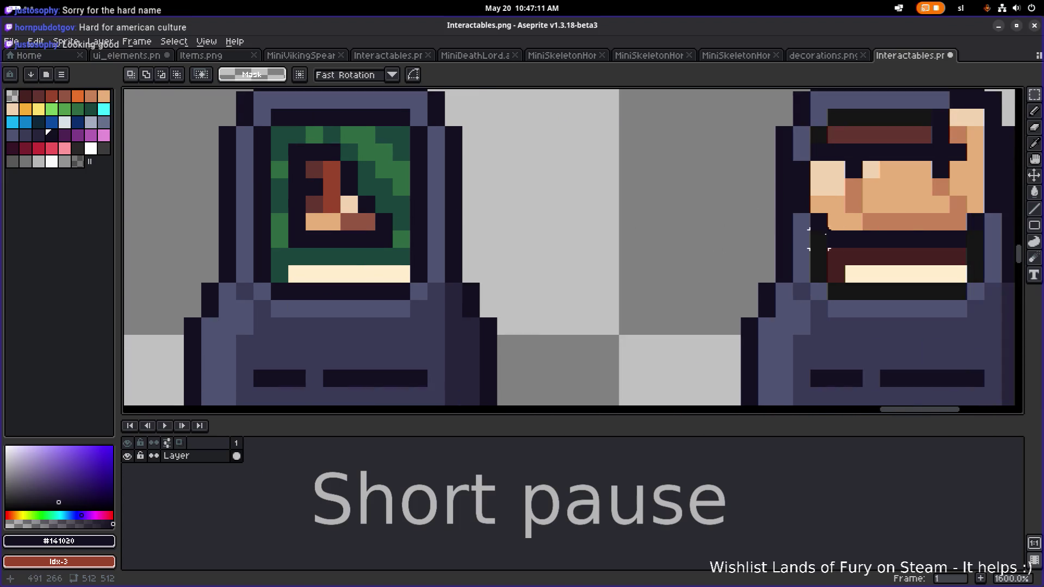
{"action": "scroll", "coordinate": [819, 239], "scroll_direction": "up", "scroll_amount": 3}
{"action": "key", "text": "g"}
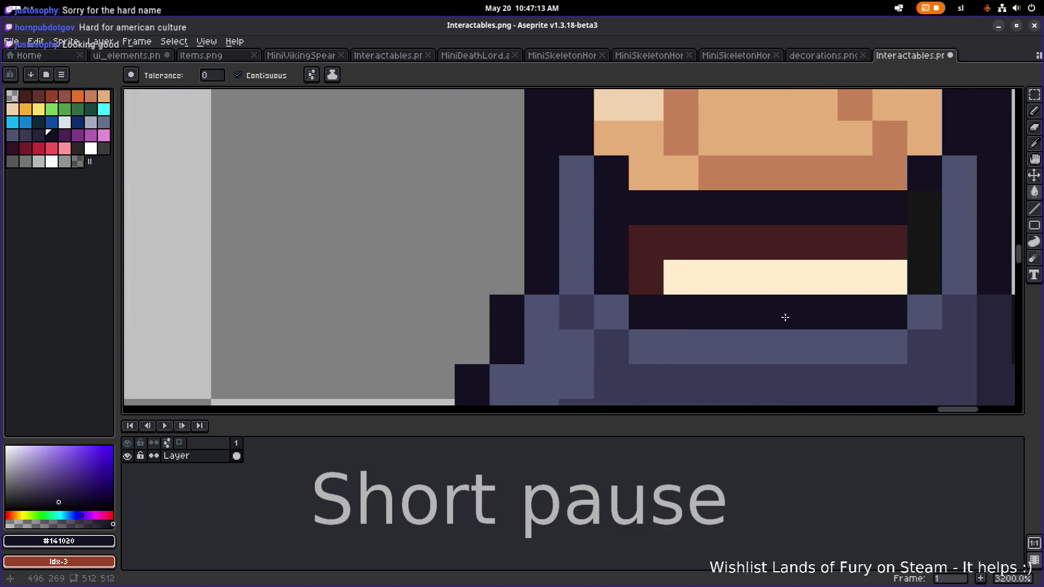
{"action": "scroll", "coordinate": [934, 252], "scroll_direction": "down", "scroll_amount": 2}
{"action": "left_click_drag", "start_coordinate": [788, 163], "coordinate": [576, 221]}
{"action": "scroll", "coordinate": [576, 221], "scroll_direction": "up", "scroll_amount": 1}
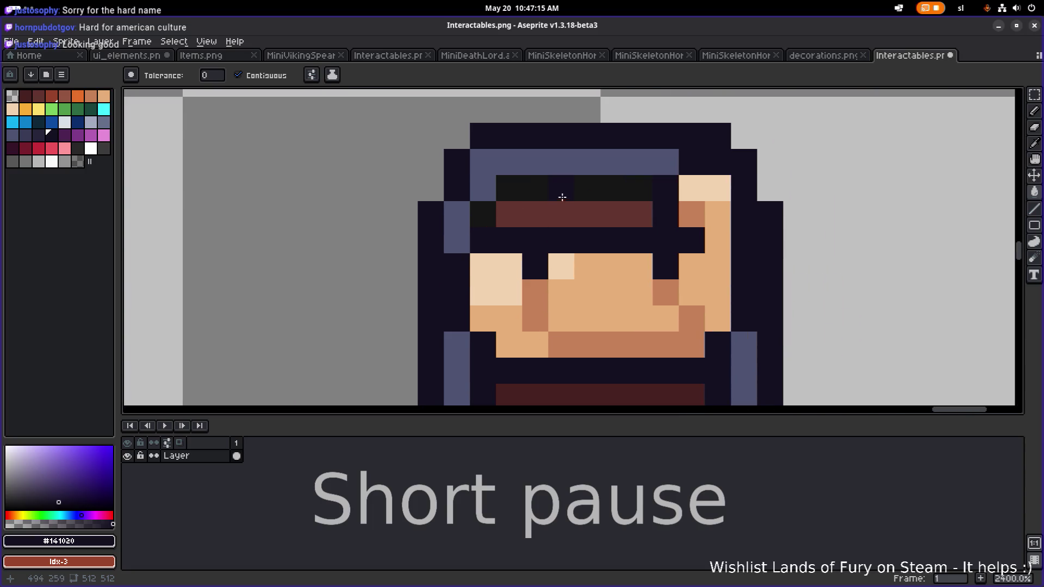
{"action": "left_click", "coordinate": [495, 208]}
{"action": "scroll", "coordinate": [495, 208], "scroll_direction": "down", "scroll_amount": 1}
Pick the light skin tone and marquee-select the 3×5 left-cheek patch, then deselect.
{"action": "key", "text": "i"}
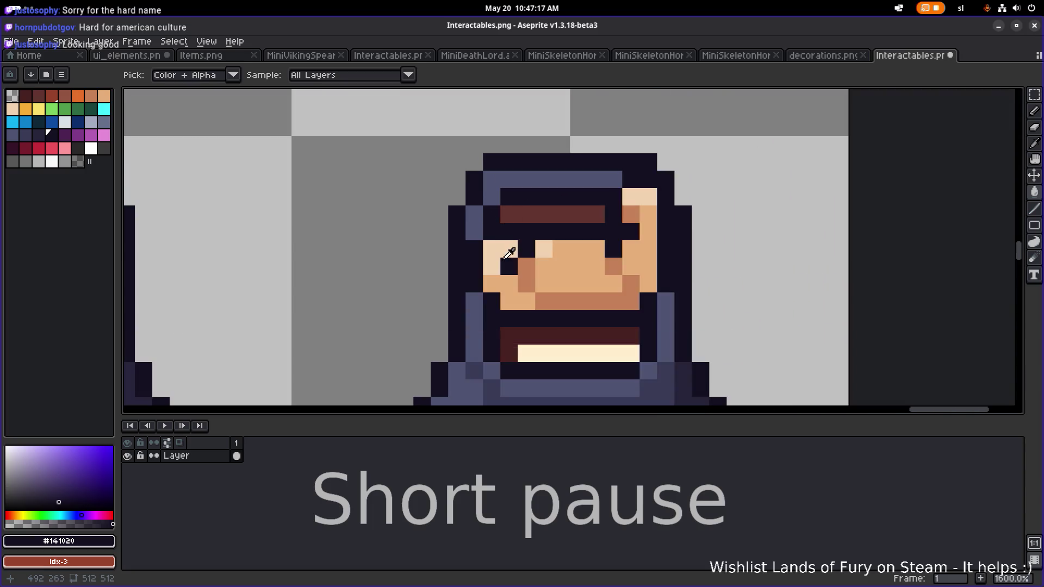
{"action": "left_click", "coordinate": [499, 242]}
{"action": "key", "text": "m"}
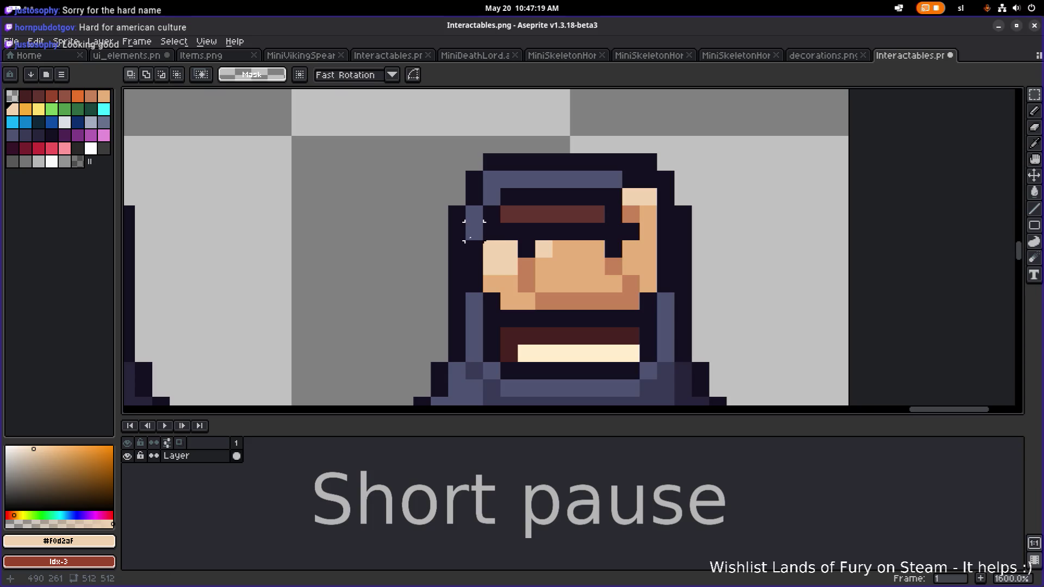
{"action": "mouse_move", "coordinate": [462, 220]}
{"action": "left_mouse_down"}
{"action": "mouse_move", "coordinate": [521, 312]}
{"action": "mouse_move", "coordinate": [484, 285]}
{"action": "mouse_move", "coordinate": [495, 289]}
{"action": "mouse_move", "coordinate": [500, 273]}
{"action": "mouse_move", "coordinate": [481, 271]}
{"action": "mouse_move", "coordinate": [527, 268]}
{"action": "left_mouse_up"}
{"action": "key", "text": "ctrl+d"}
Nudge the portrait's cheek pixels into place and save Interactables.png.
{"action": "scroll", "coordinate": [775, 237], "scroll_direction": "down", "scroll_amount": 4}
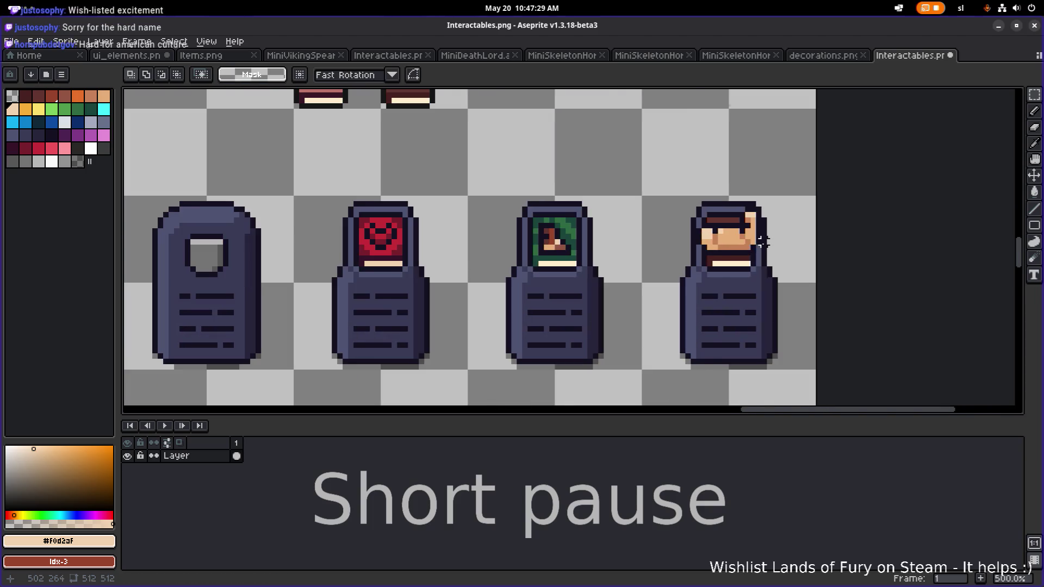
{"action": "scroll", "coordinate": [775, 237], "scroll_direction": "down", "scroll_amount": 3}
{"action": "scroll", "coordinate": [775, 246], "scroll_direction": "right", "scroll_amount": 2}
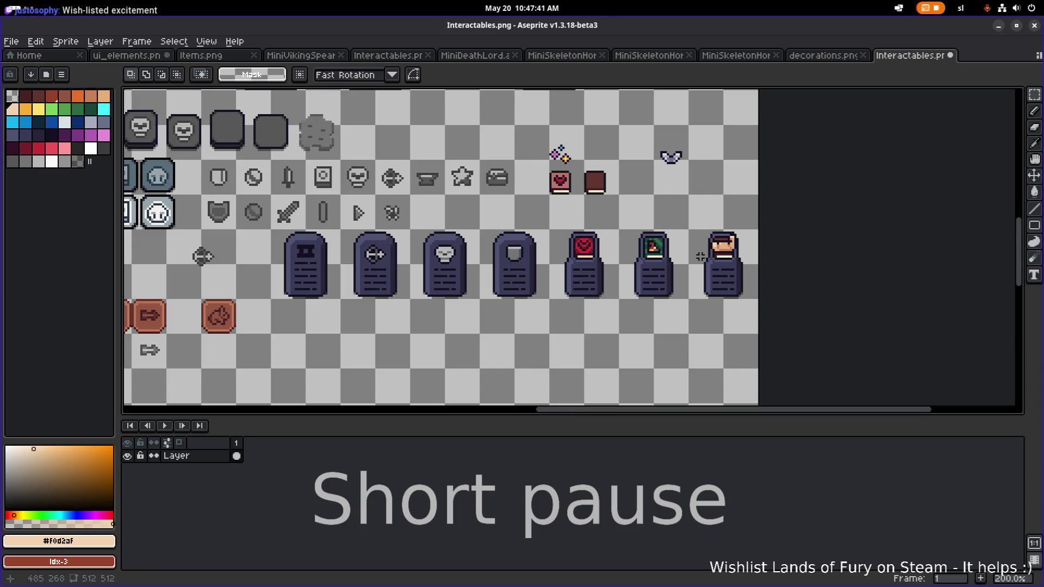
{"action": "scroll", "coordinate": [691, 255], "scroll_direction": "right", "scroll_amount": 3}
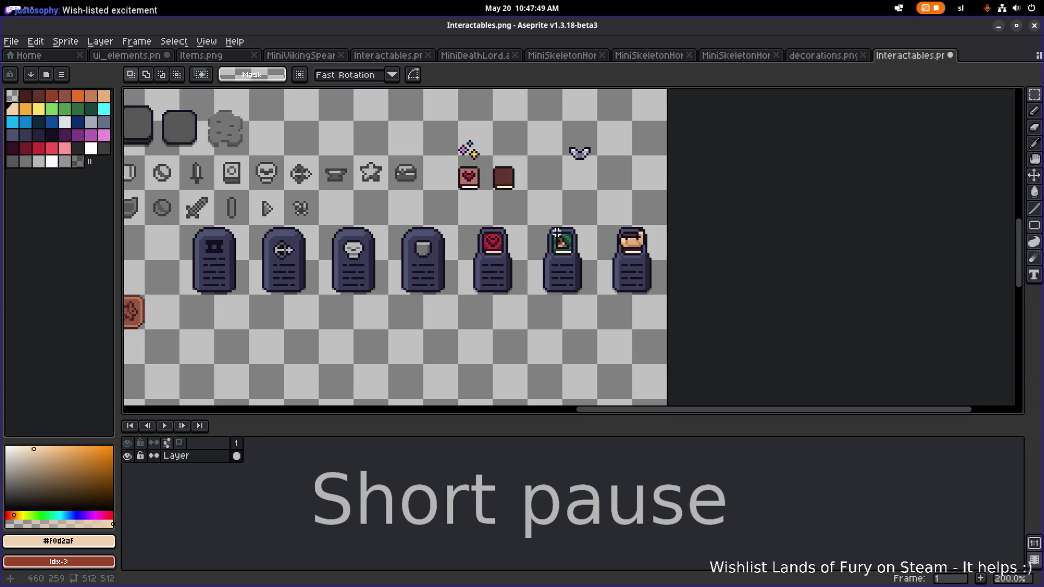
{"action": "scroll", "coordinate": [633, 243], "scroll_direction": "up", "scroll_amount": 3}
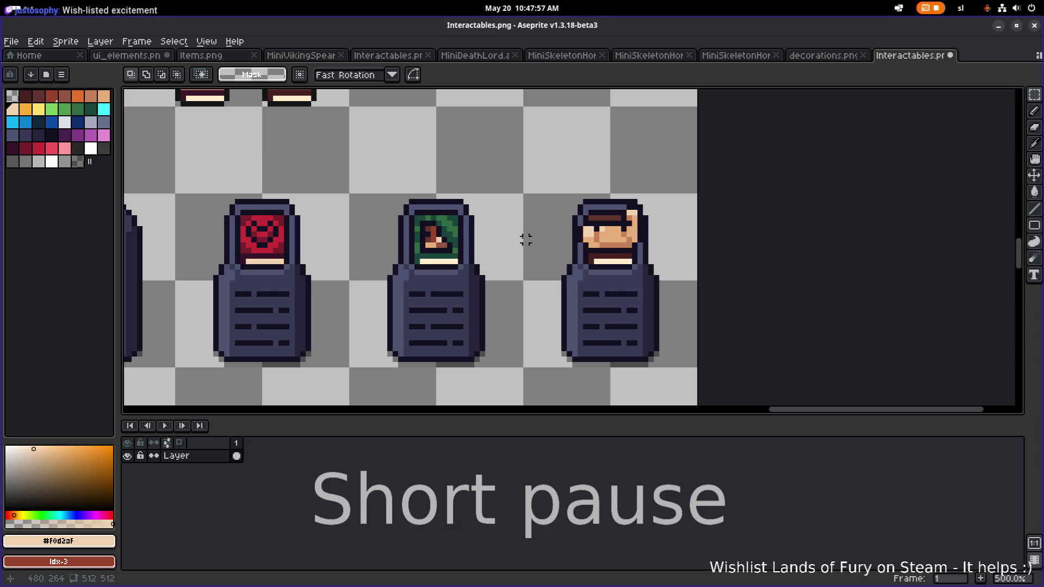
{"action": "left_click_drag", "start_coordinate": [497, 237], "coordinate": [576, 231]}
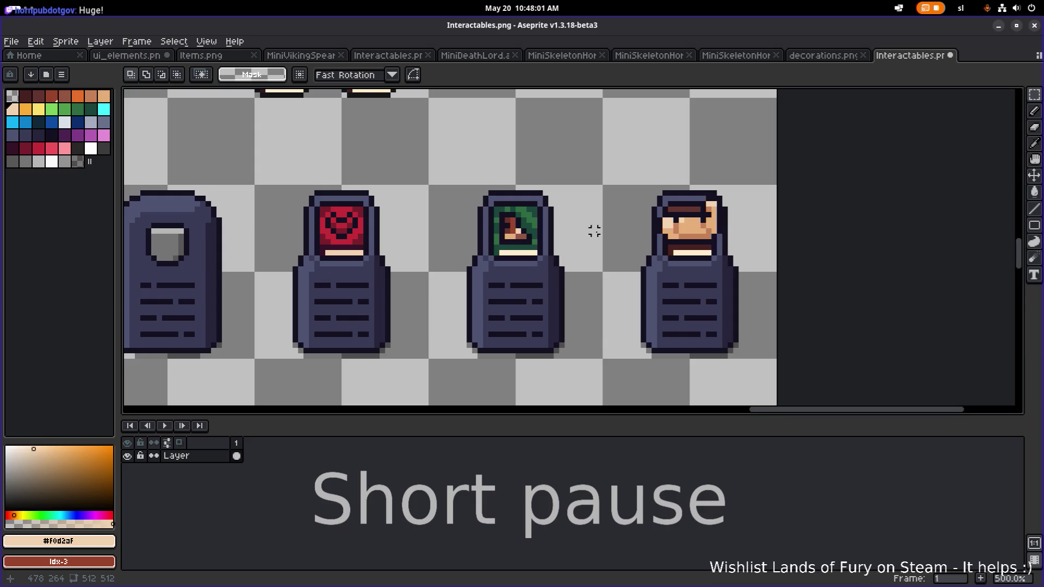
{"action": "scroll", "coordinate": [595, 232], "scroll_direction": "down", "scroll_amount": 2}
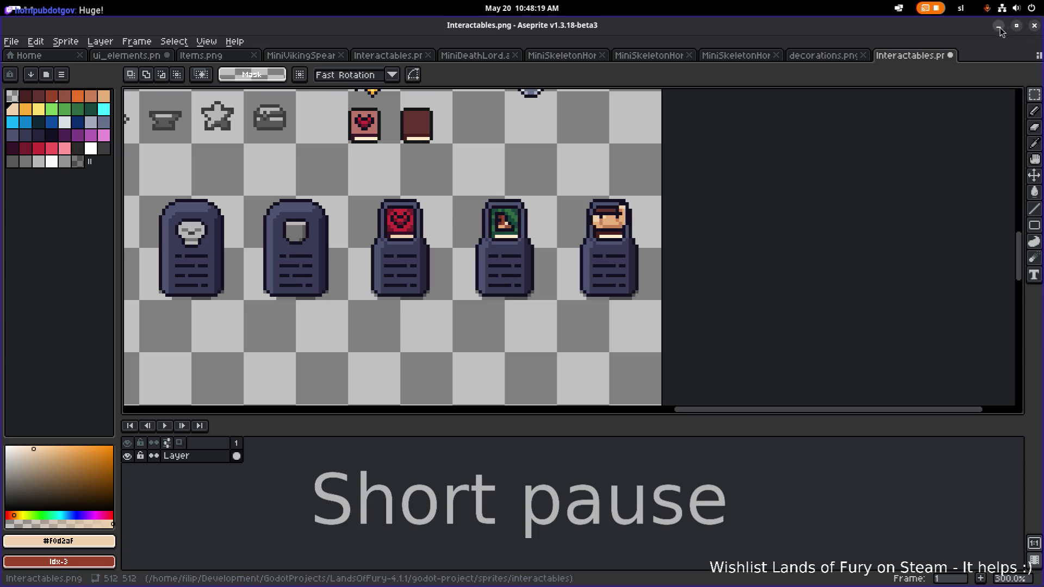
{"action": "key", "text": "ctrl+s"}
Check the whole tombstone row, then minimise Aseprite to return to Godot.
{"action": "scroll", "coordinate": [825, 197], "scroll_direction": "down", "scroll_amount": 1}
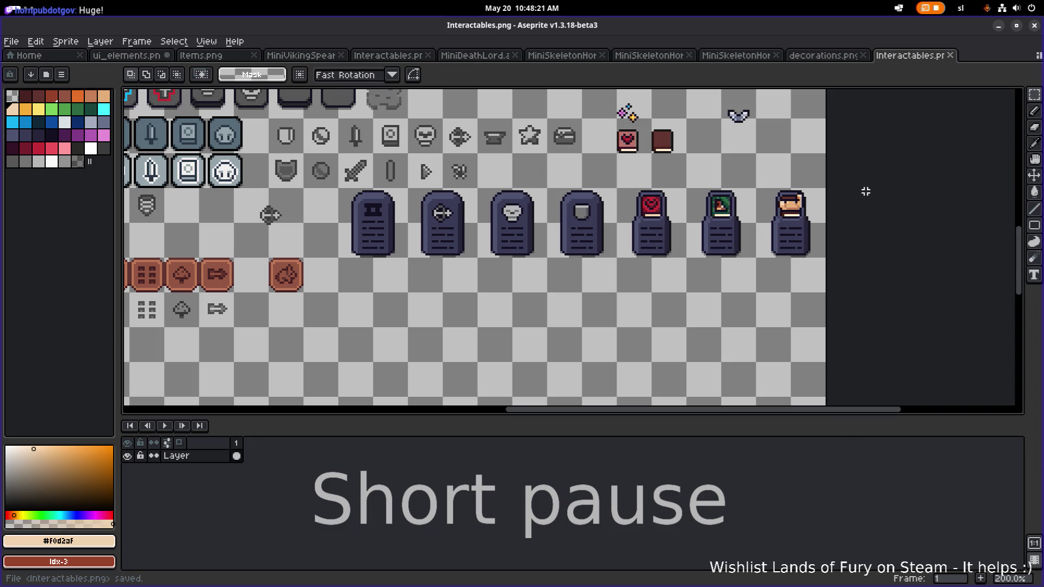
{"action": "left_click_drag", "start_coordinate": [865, 191], "coordinate": [784, 198]}
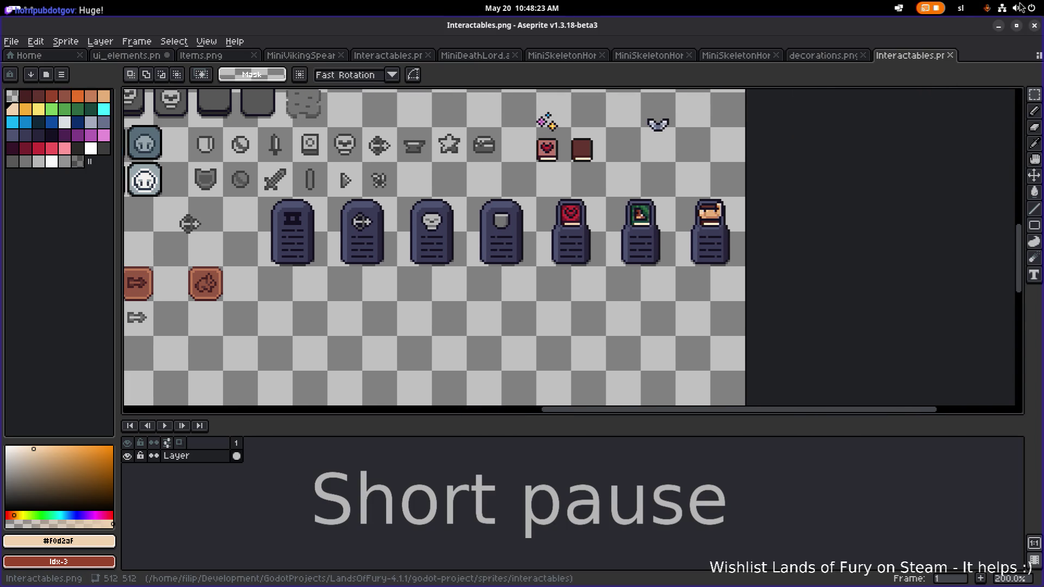
{"action": "left_click", "coordinate": [999, 26]}
Filter by 'tombstone' and duplicate the archer atlas as interactables_buff_tombstone_health_regen.tres.
{"action": "scroll", "coordinate": [277, 293], "scroll_direction": "up", "scroll_amount": 1}
{"action": "type", "text": "tombstone"}
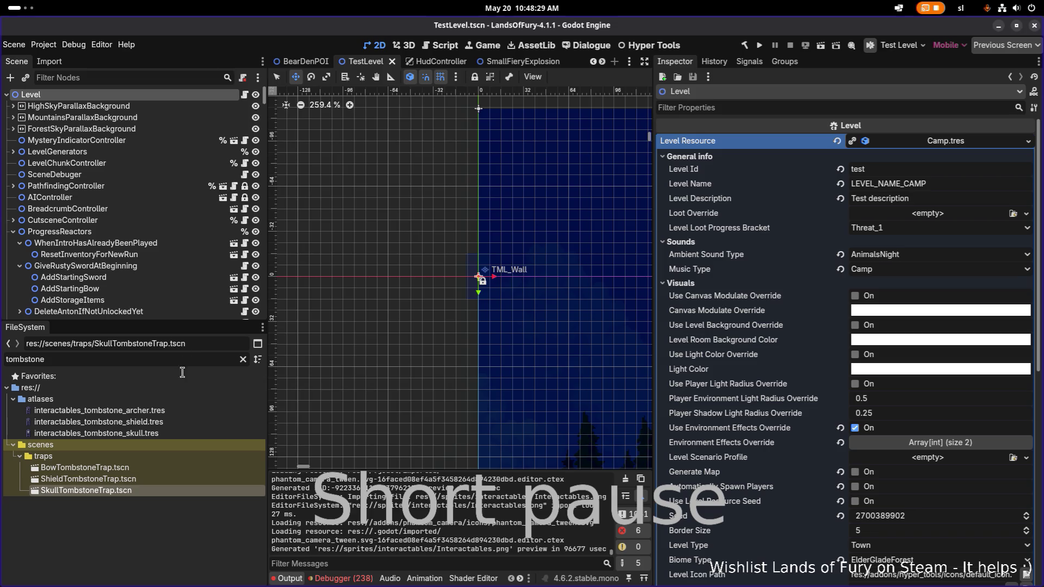
{"action": "left_click", "coordinate": [165, 411]}
{"action": "key", "text": "ctrl+d"}
{"action": "key", "text": "Home"}
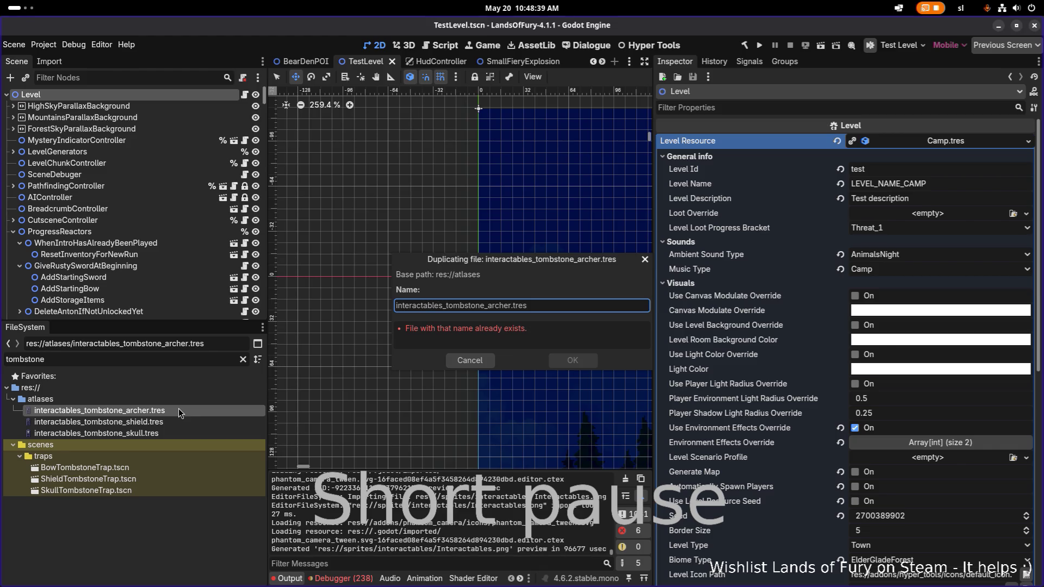
{"action": "type", "text": "buff_"}
{"action": "key", "text": "Delete"}
{"action": "key", "text": "Delete"}
{"action": "key", "text": "Delete"}
{"action": "type", "text": "health_regen"}
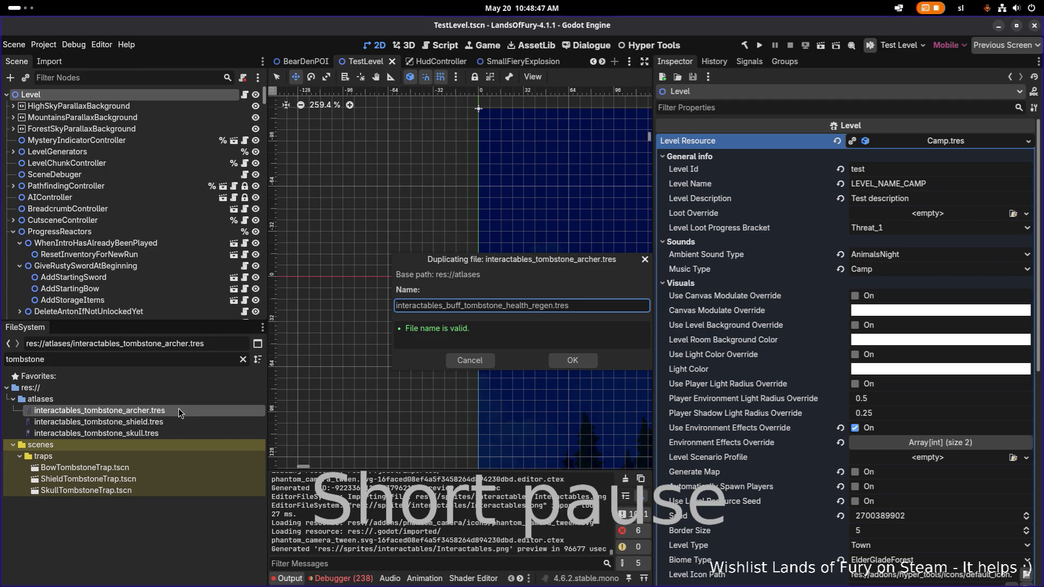
{"action": "key", "text": "Return"}
Duplicate the health_regen atlas as interactables_buff_tombstone_movement_speed.tres.
{"action": "left_click", "coordinate": [179, 409]}
{"action": "key", "text": "ctrl+d"}
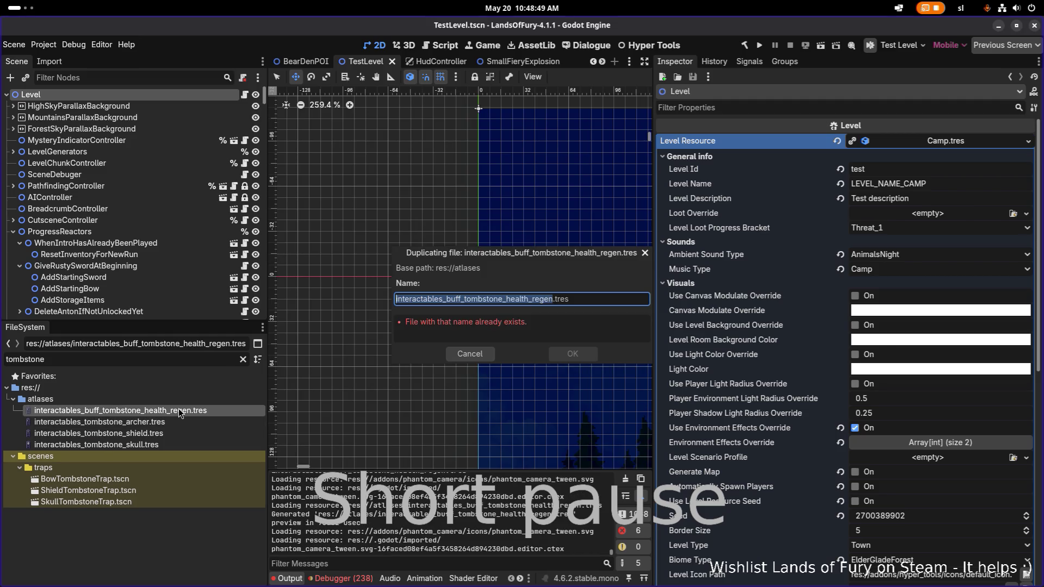
{"action": "key", "text": "ctrl+shift+Right"}
{"action": "type", "text": "movem"}
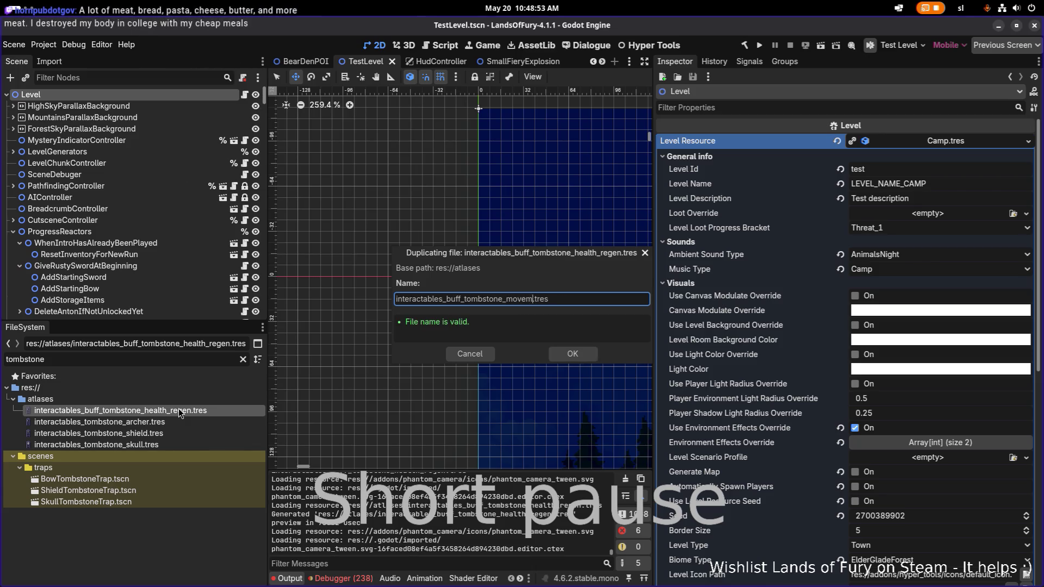
{"action": "type", "text": "ent_speed"}
{"action": "key", "text": "Return"}
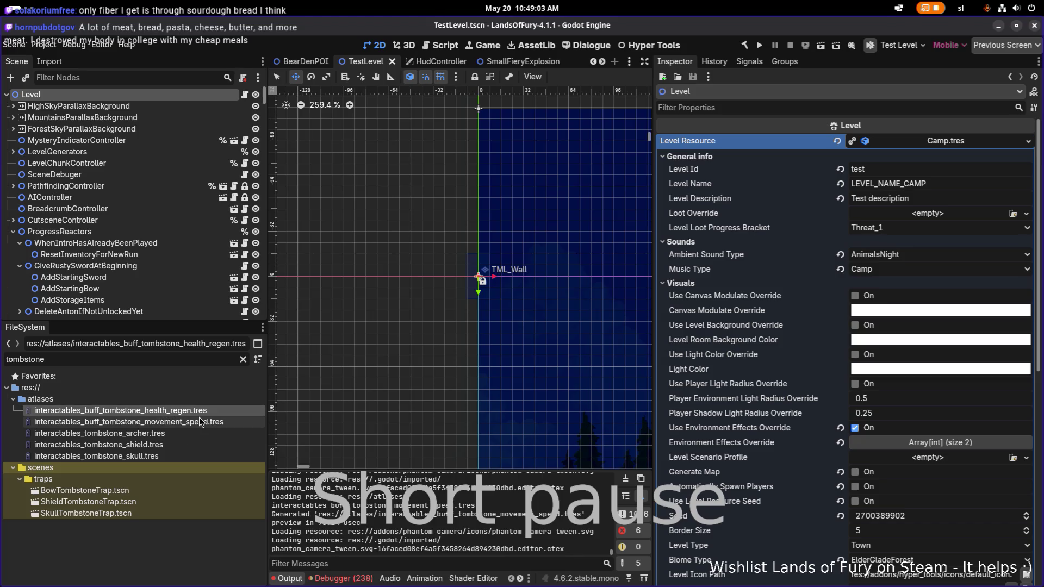
{"action": "left_click", "coordinate": [204, 412]}
Duplicate the movement_speed atlas and name the copy interactables_buff_tombstone_damage.tres.
{"action": "left_click", "coordinate": [201, 424]}
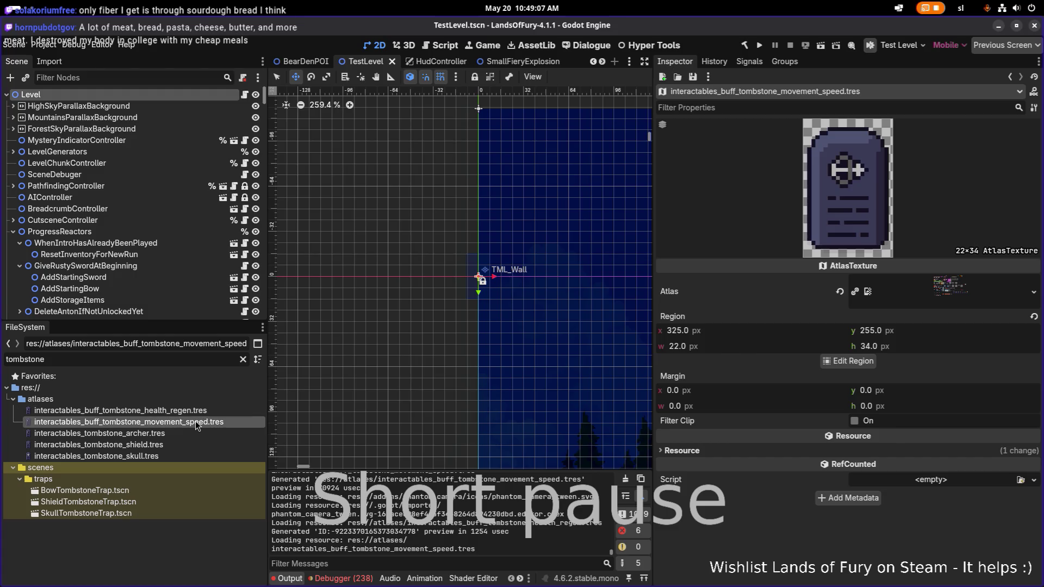
{"action": "key", "text": "ctrl+d"}
{"action": "key", "text": "Right"}
{"action": "key", "text": "Left"}
{"action": "key", "text": "Left"}
{"action": "key", "text": "Left"}
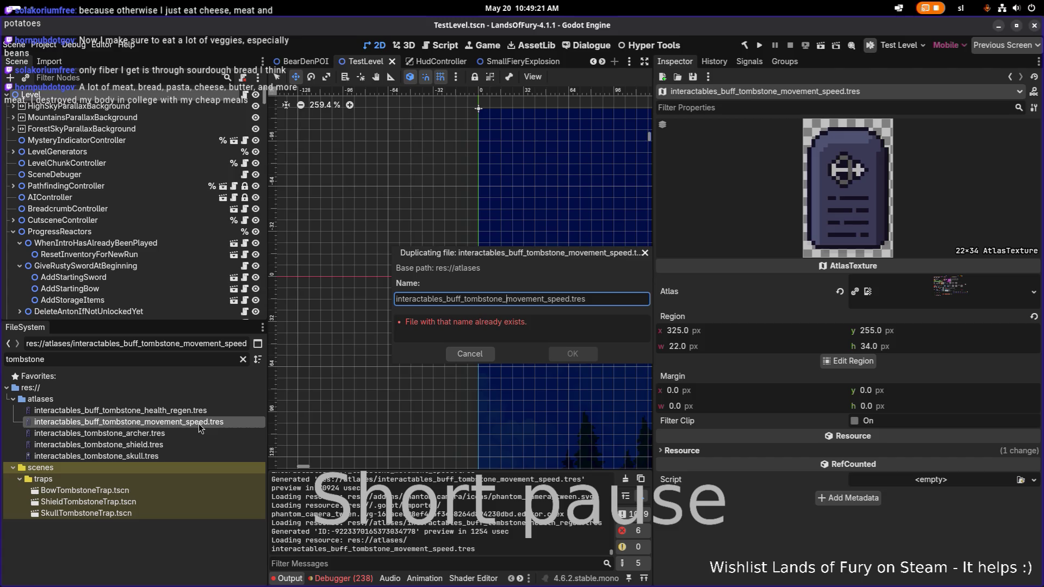
{"action": "key", "text": "alt+Tab"}
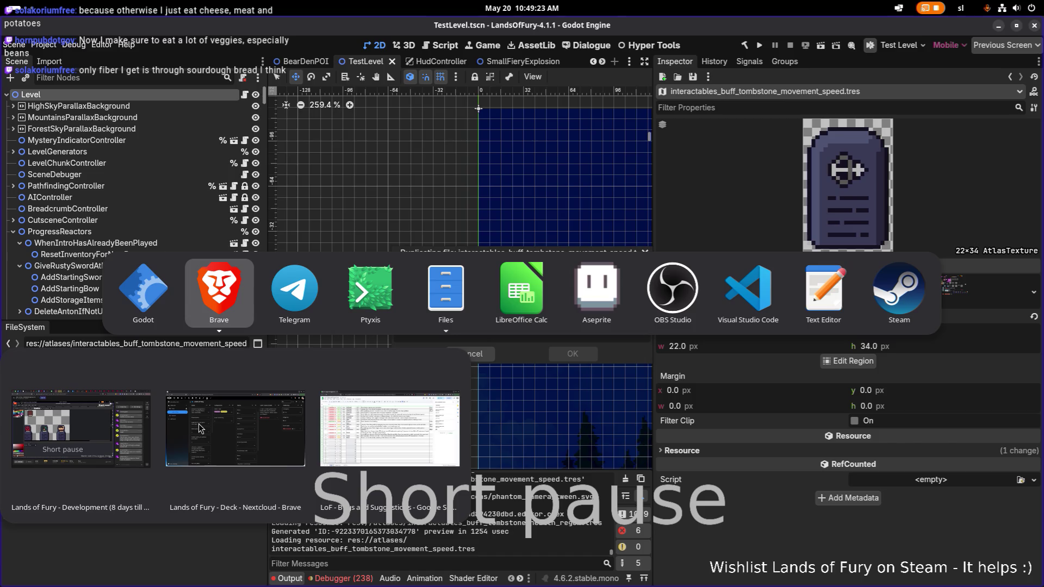
{"action": "key", "text": "alt+Tab"}
{"action": "key", "text": "alt+Tab"}
{"action": "key", "text": "alt+Tab"}
{"action": "key", "text": "alt+shift+Tab"}
{"action": "key", "text": "alt+shift+Tab"}
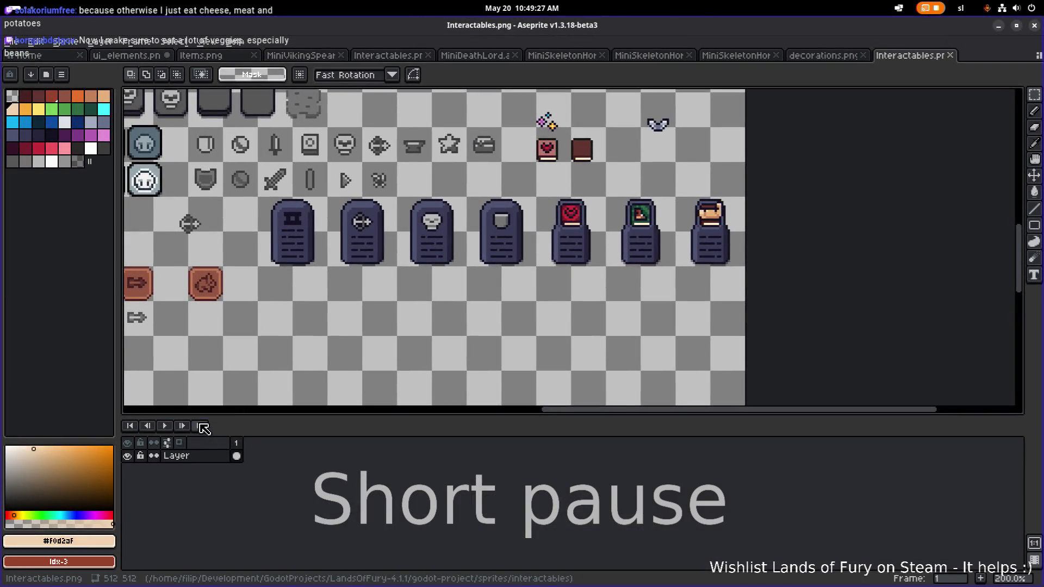
{"action": "key", "text": "alt+Tab"}
{"action": "key", "text": "Right"}
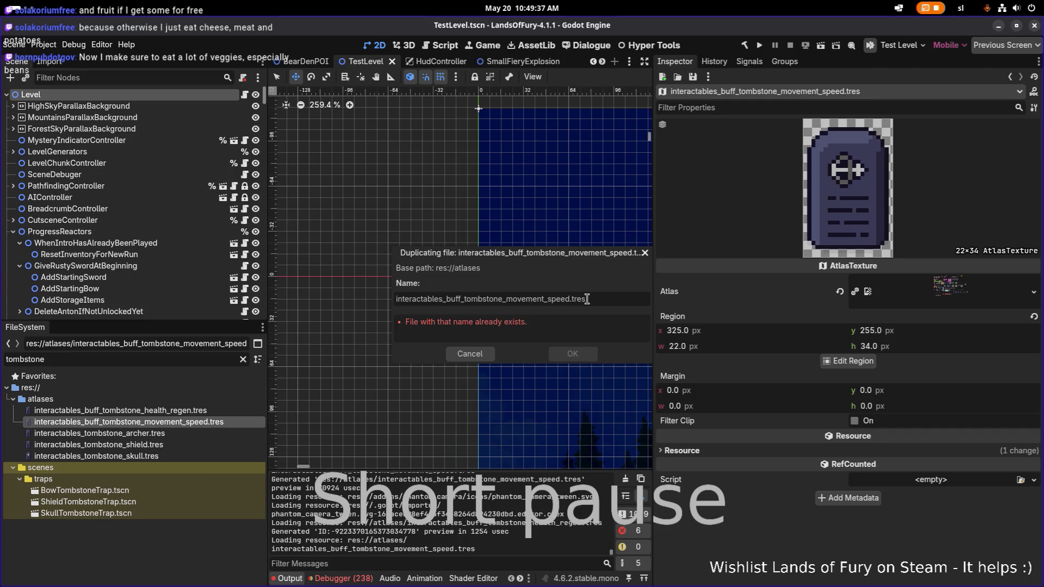
{"action": "key", "text": "ctrl+shift+Right"}
{"action": "type", "text": "damage"}
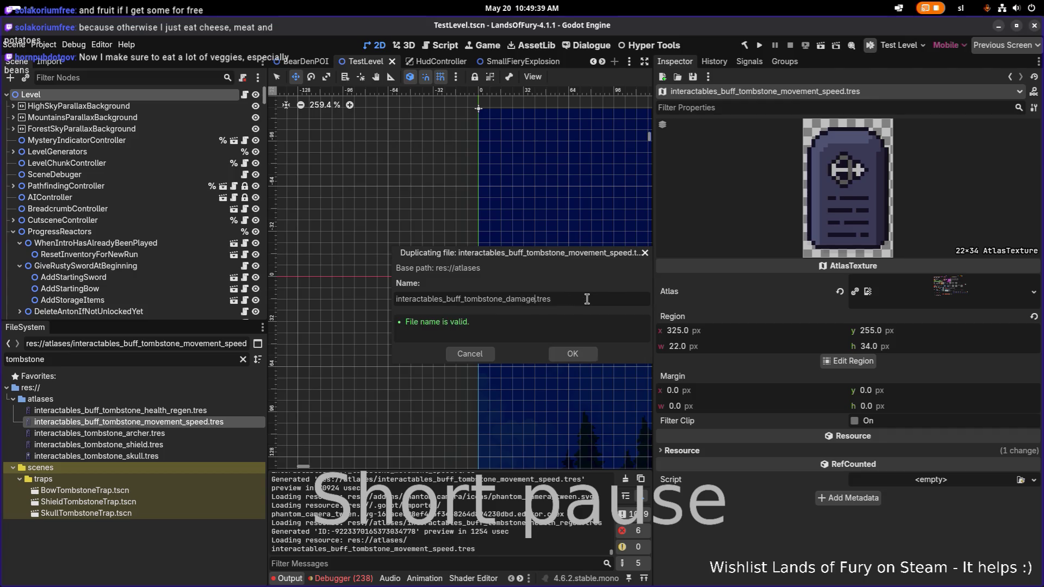
{"action": "key", "text": "Return"}
Save the scene and switch back to Aseprite's sprite sheet.
{"action": "key", "text": "ctrl+s"}
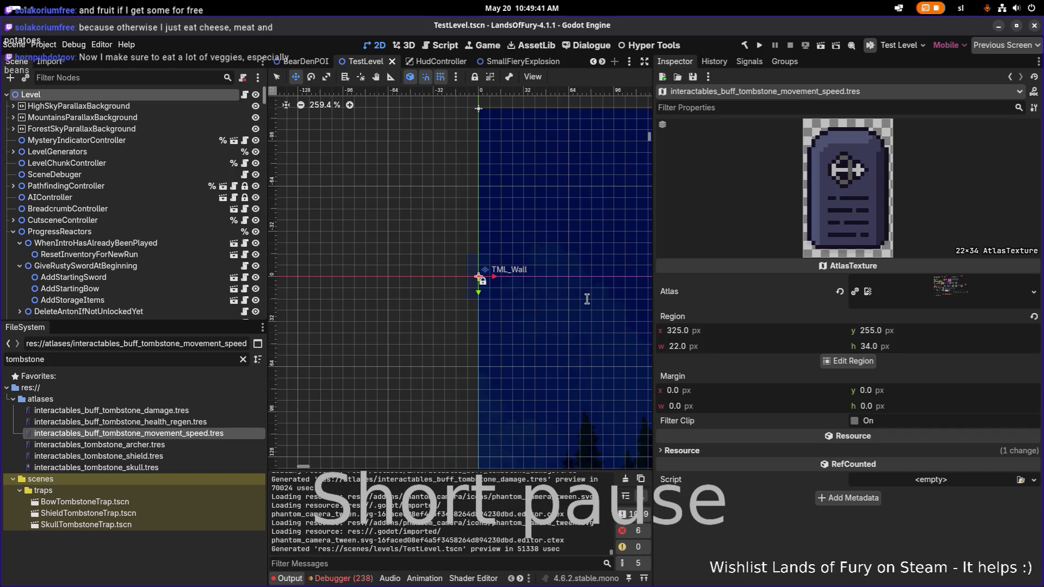
{"action": "key", "text": "super"}
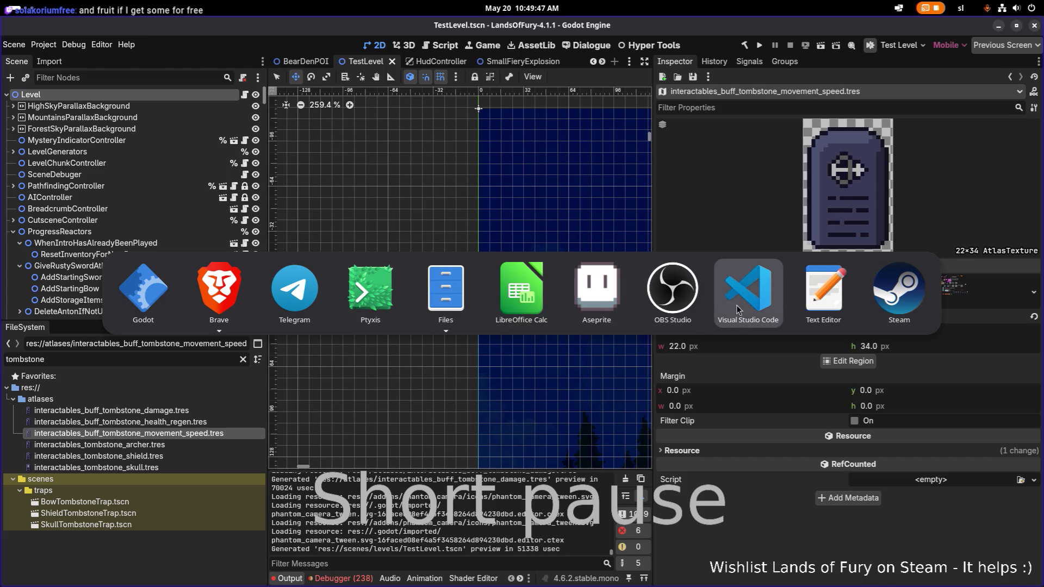
{"action": "left_click", "coordinate": [596, 291]}
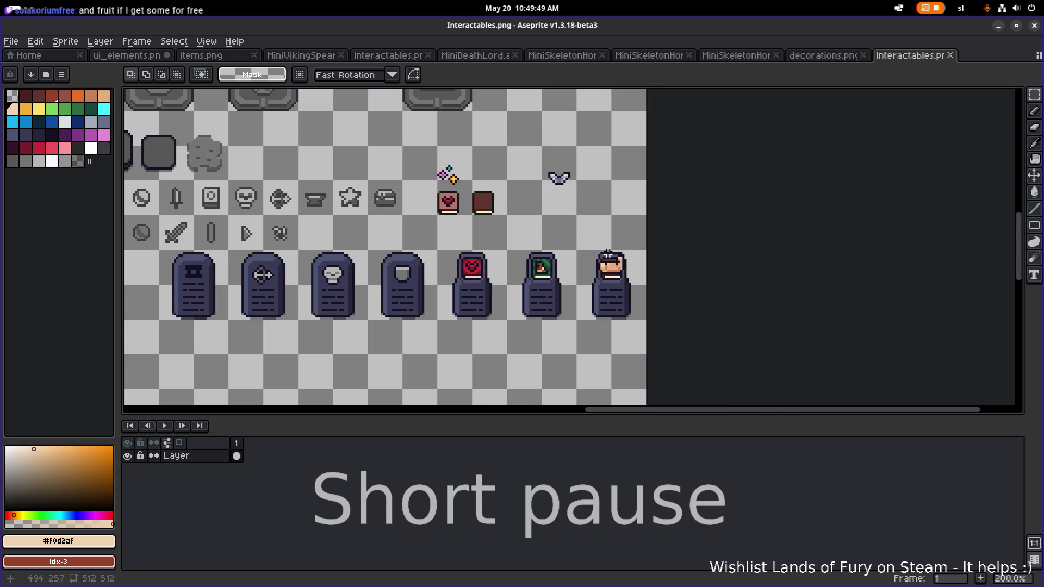
Move the rightmost tombstone's face artwork, commit it and save Interactables.png.
{"action": "scroll", "coordinate": [601, 263], "scroll_direction": "up", "scroll_amount": 4}
{"action": "scroll", "coordinate": [561, 243], "scroll_direction": "up", "scroll_amount": 1}
{"action": "left_click_drag", "start_coordinate": [577, 247], "coordinate": [675, 335]}
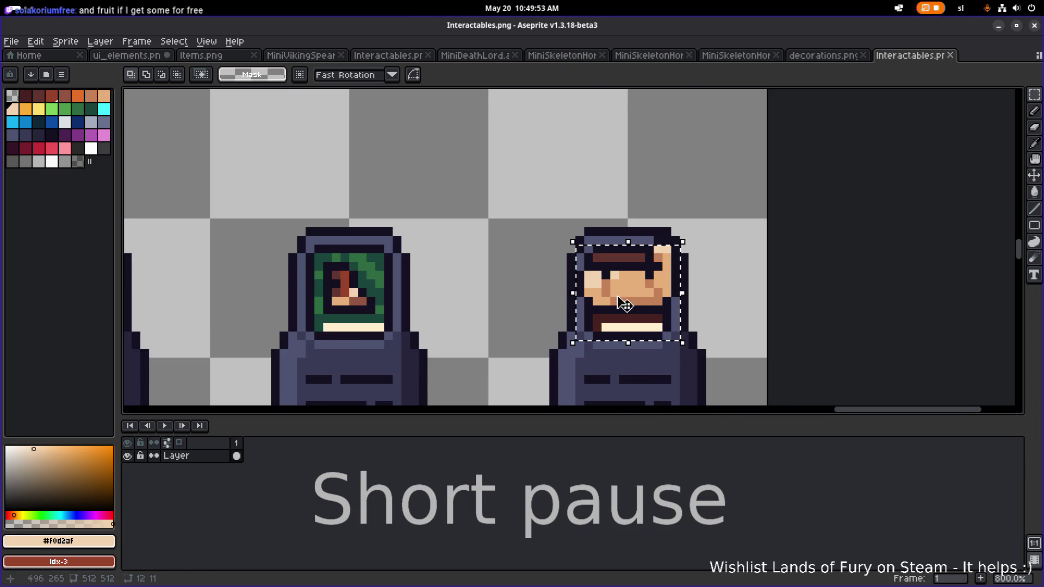
{"action": "scroll", "coordinate": [549, 271], "scroll_direction": "down", "scroll_amount": 1}
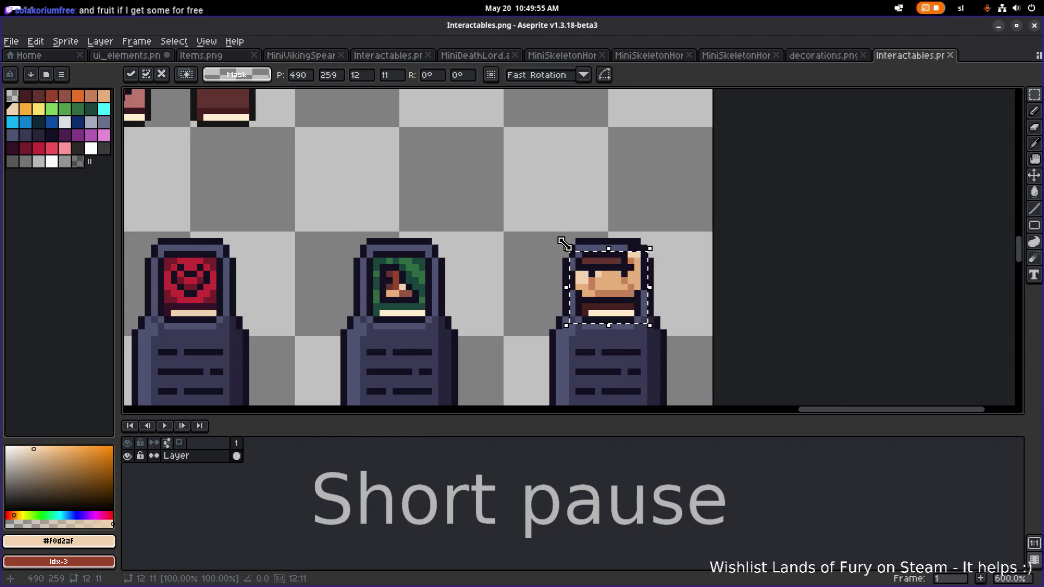
{"action": "key", "text": "Return"}
{"action": "scroll", "coordinate": [566, 214], "scroll_direction": "down", "scroll_amount": 1}
{"action": "key", "text": "ctrl+s"}
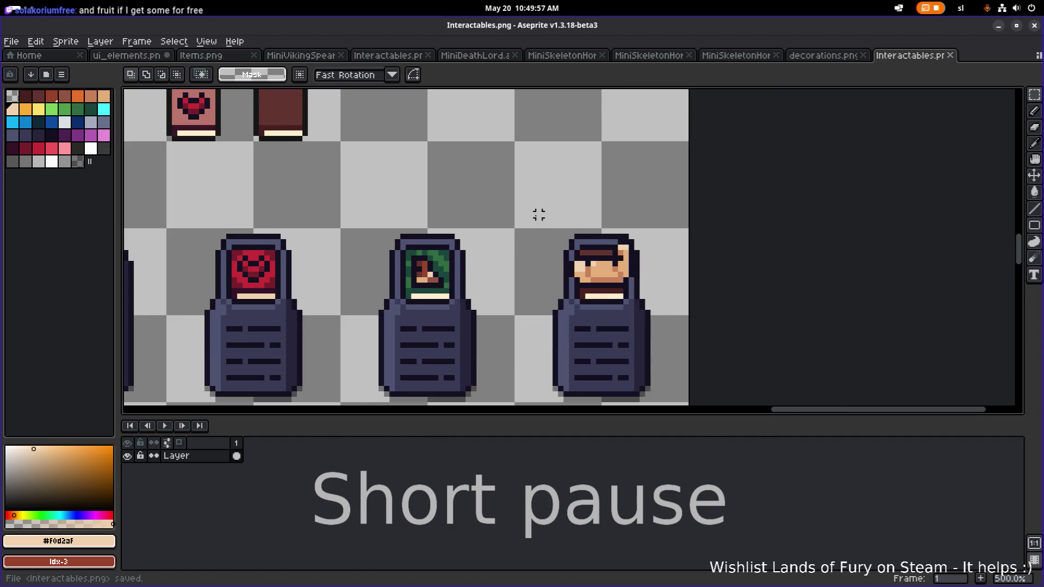
Minimise Aseprite to get back to Godot.
{"action": "scroll", "coordinate": [598, 218], "scroll_direction": "left", "scroll_amount": 2}
{"action": "scroll", "coordinate": [655, 226], "scroll_direction": "down", "scroll_amount": 3}
{"action": "left_click", "coordinate": [999, 26]}
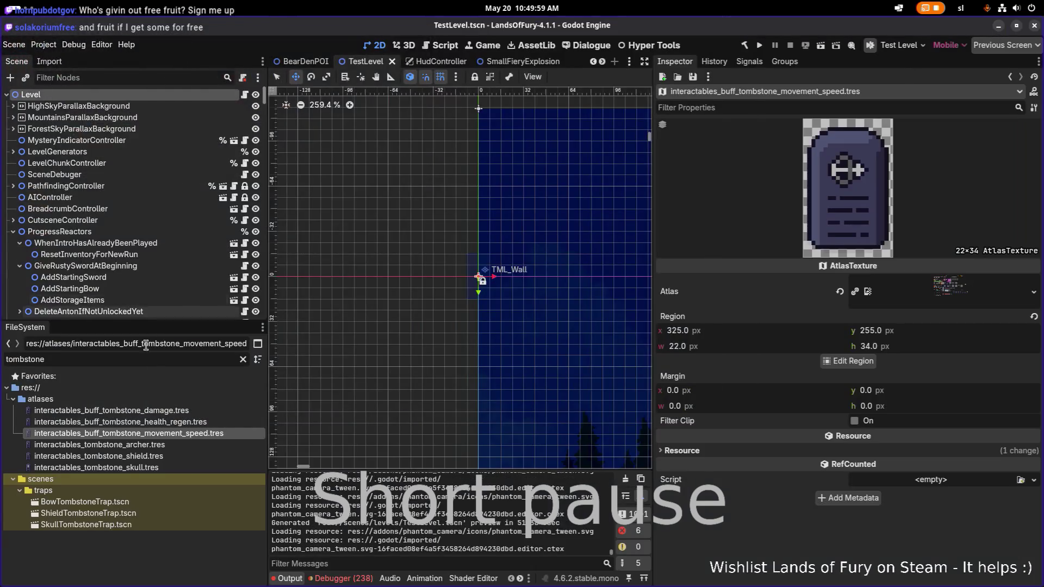
Frame the rightmost face tombstone as the damage texture's region, lowering its top edge, and save.
{"action": "left_click", "coordinate": [848, 361]}
{"action": "scroll", "coordinate": [552, 309], "scroll_direction": "down", "scroll_amount": 3}
{"action": "scroll", "coordinate": [583, 321], "scroll_direction": "up", "scroll_amount": 3}
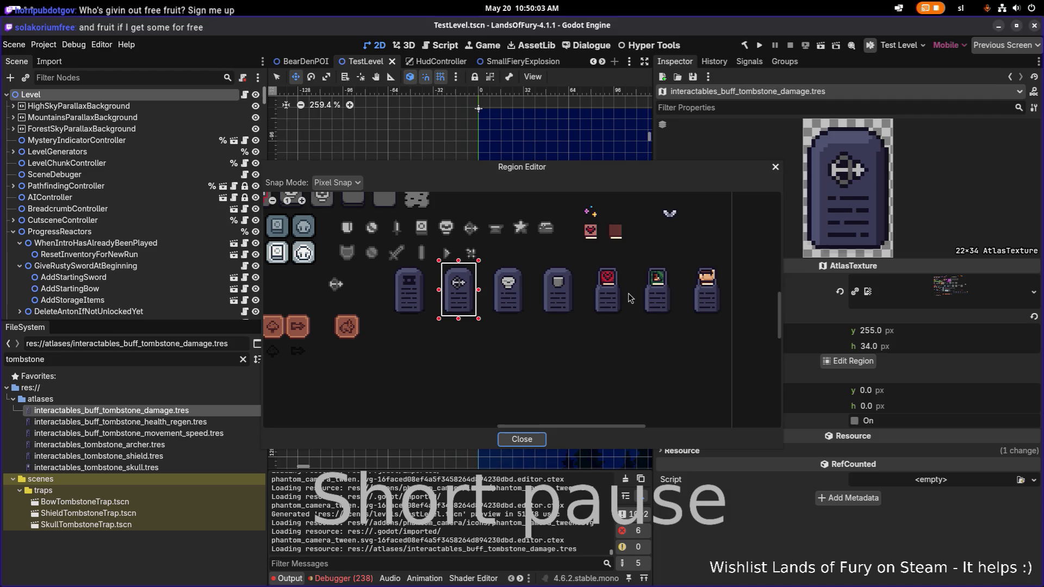
{"action": "scroll", "coordinate": [606, 294], "scroll_direction": "up", "scroll_amount": 2}
{"action": "scroll", "coordinate": [602, 278], "scroll_direction": "up", "scroll_amount": 1}
{"action": "left_click_drag", "start_coordinate": [578, 243], "coordinate": [647, 367]}
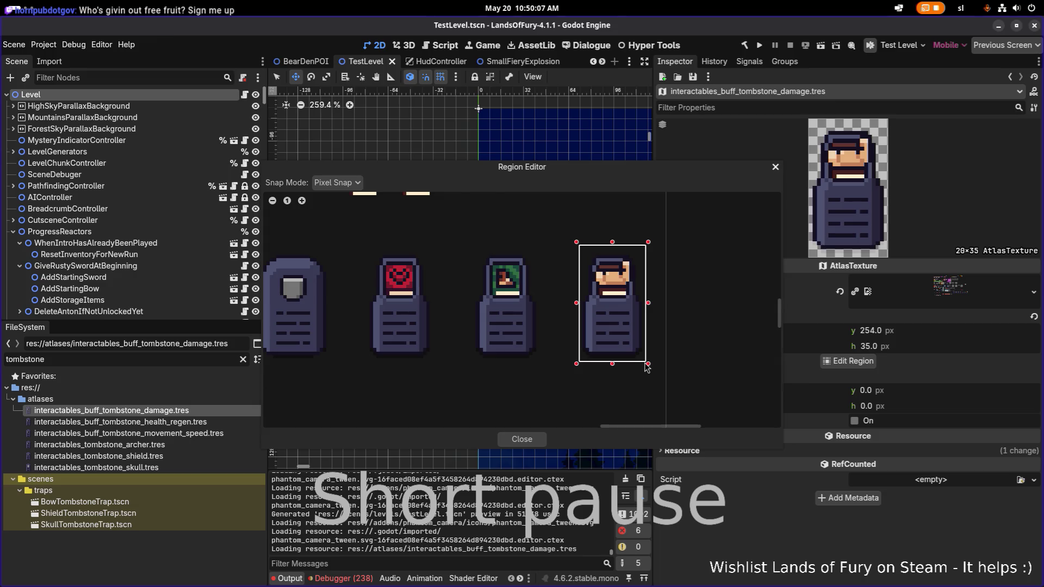
{"action": "left_click_drag", "start_coordinate": [680, 169], "coordinate": [527, 172]}
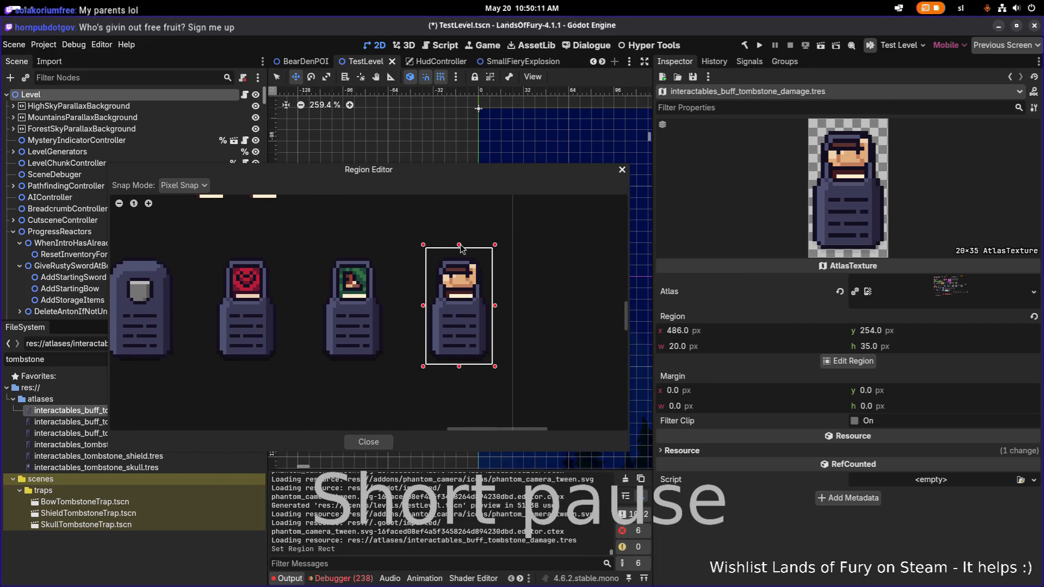
{"action": "left_click_drag", "start_coordinate": [460, 246], "coordinate": [460, 253]}
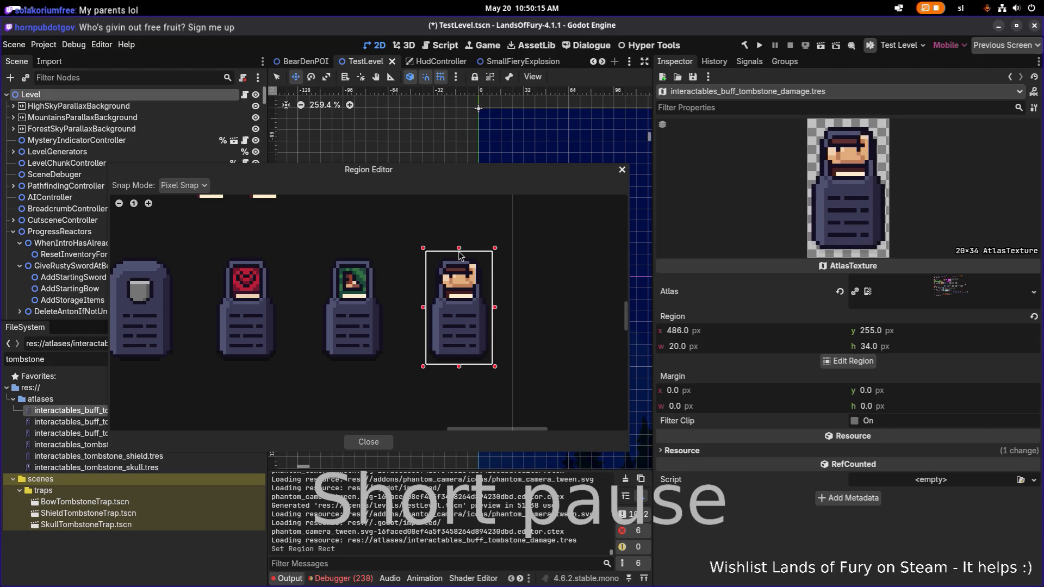
{"action": "left_click", "coordinate": [460, 256]}
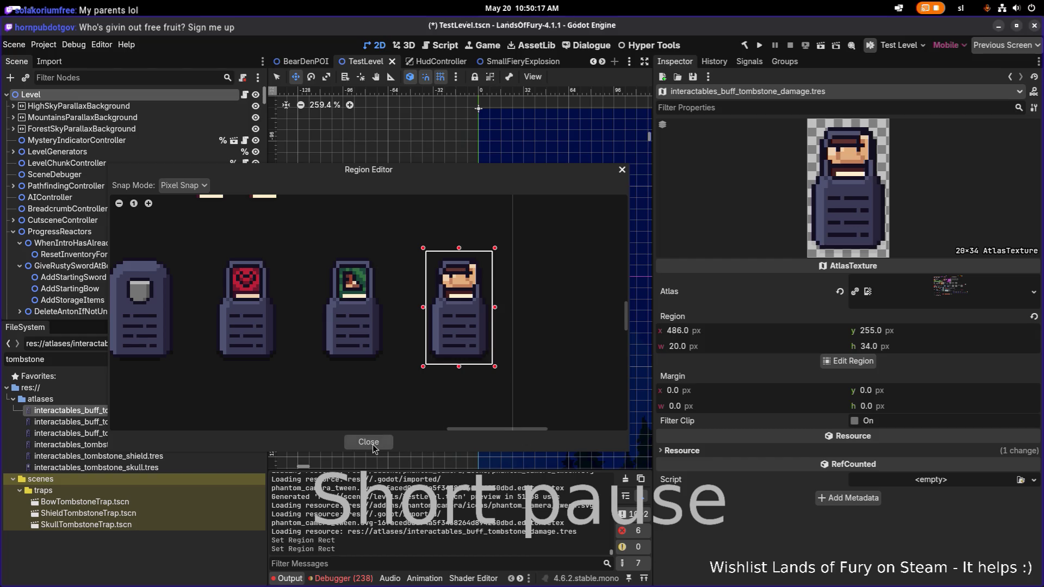
{"action": "left_click", "coordinate": [375, 443]}
{"action": "key", "text": "ctrl+s"}
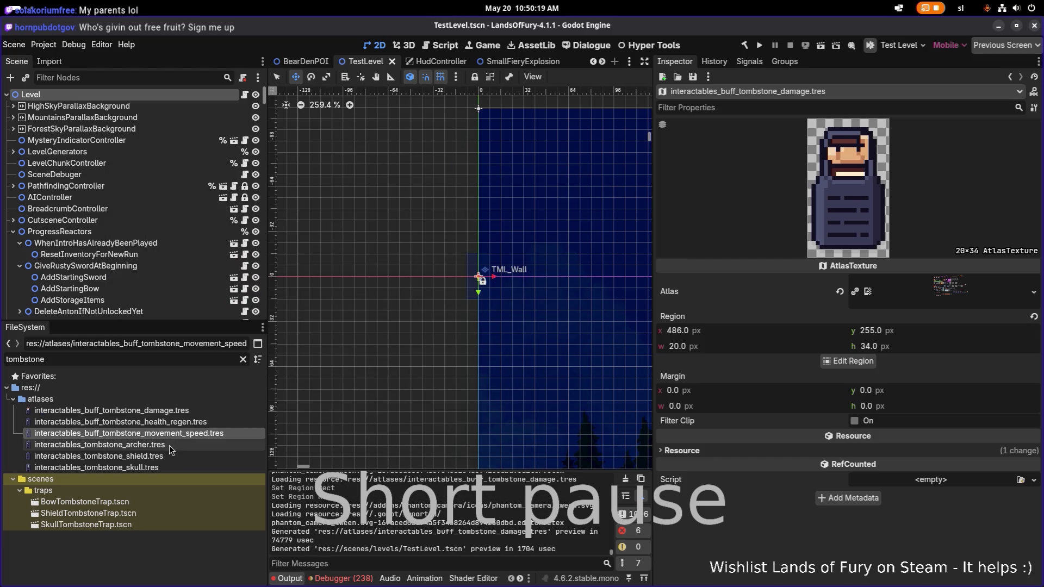
Widen the damage region to 22 pixels so it measures 22×34, and save.
{"action": "left_click", "coordinate": [169, 445]}
{"action": "left_click", "coordinate": [172, 413]}
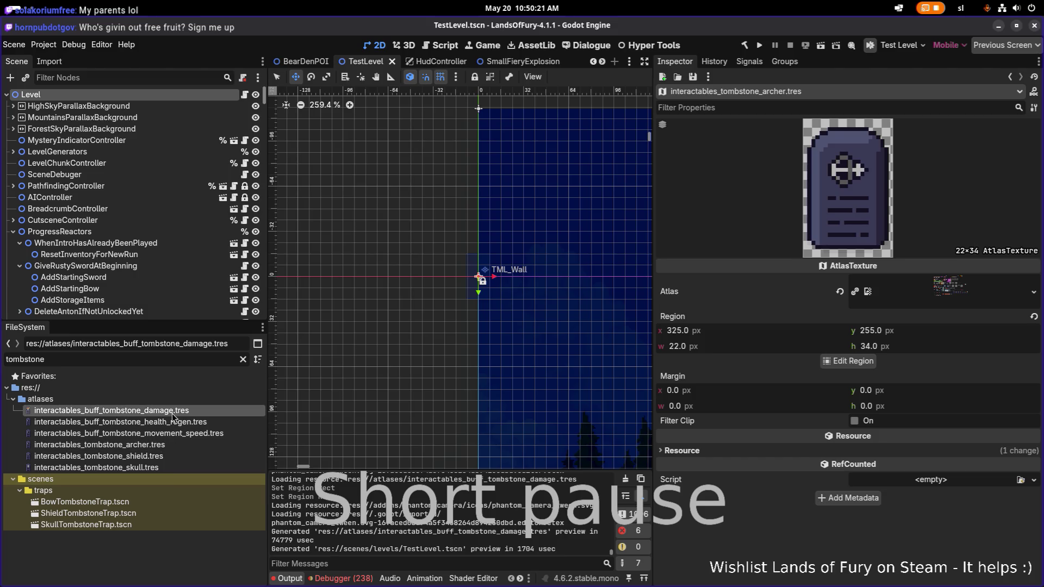
{"action": "left_click", "coordinate": [851, 361]}
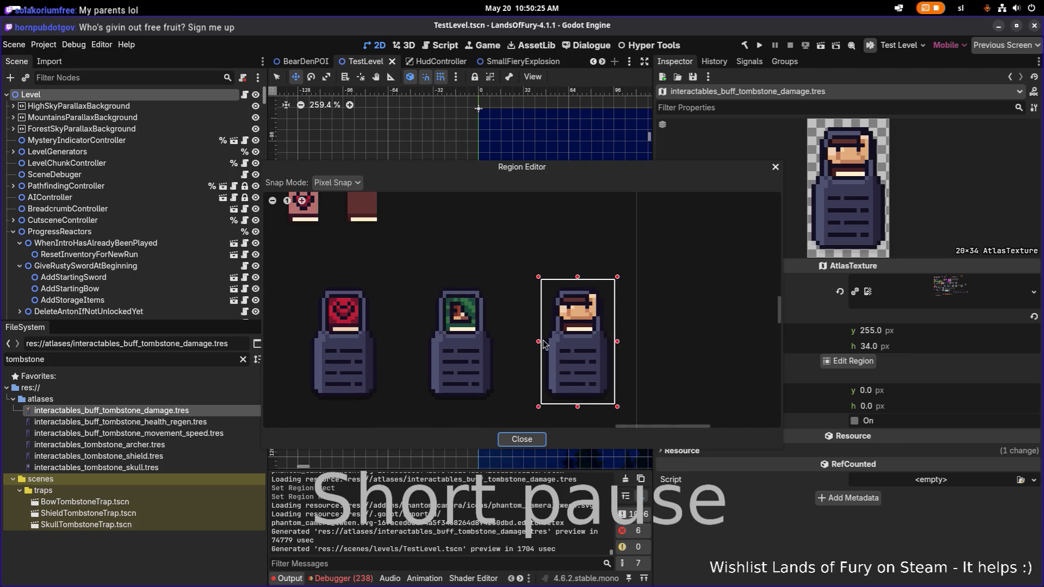
{"action": "left_click_drag", "start_coordinate": [543, 342], "coordinate": [540, 342]}
{"action": "left_click_drag", "start_coordinate": [617, 342], "coordinate": [621, 342]}
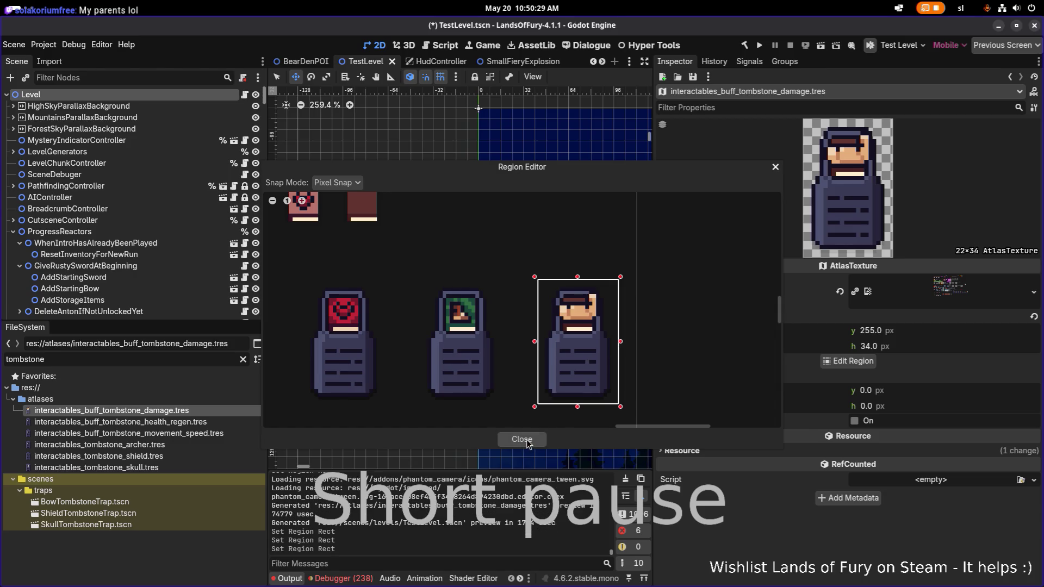
{"action": "left_click", "coordinate": [526, 440]}
{"action": "key", "text": "ctrl+s"}
{"action": "left_click", "coordinate": [167, 428]}
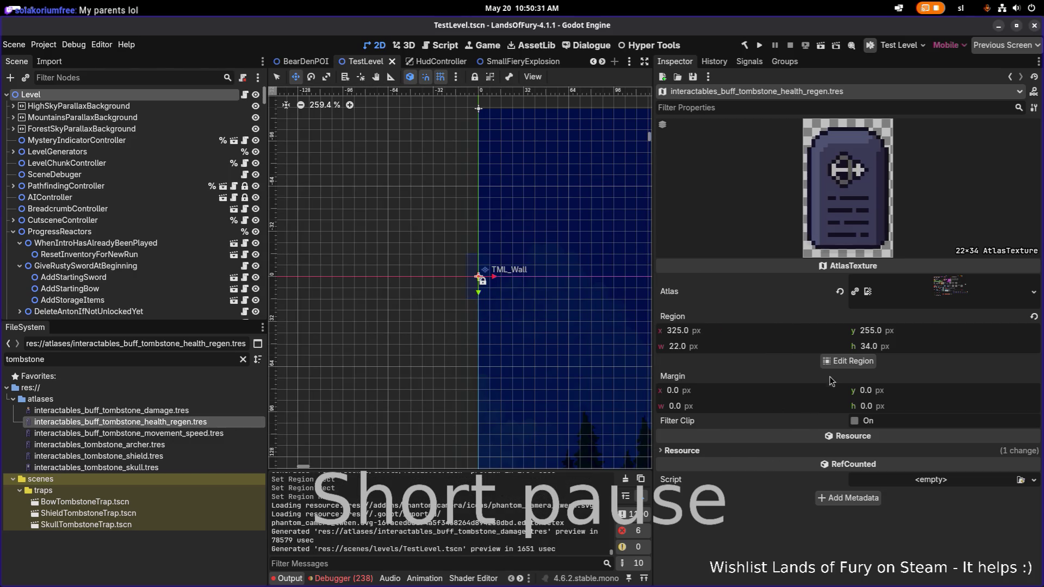
Set the health regen region to the heart tombstone, 22×34 at x 421, y 255, and save.
{"action": "left_click", "coordinate": [848, 361]}
{"action": "scroll", "coordinate": [607, 335], "scroll_direction": "up", "scroll_amount": 5}
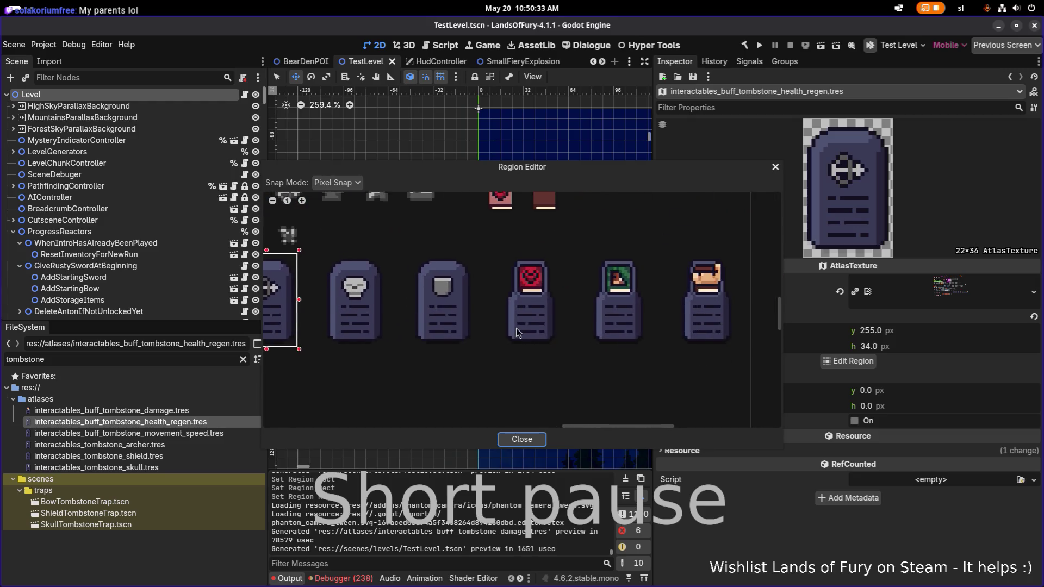
{"action": "left_click_drag", "start_coordinate": [496, 214], "coordinate": [585, 363]}
{"action": "left_click_drag", "start_coordinate": [495, 291], "coordinate": [491, 291]}
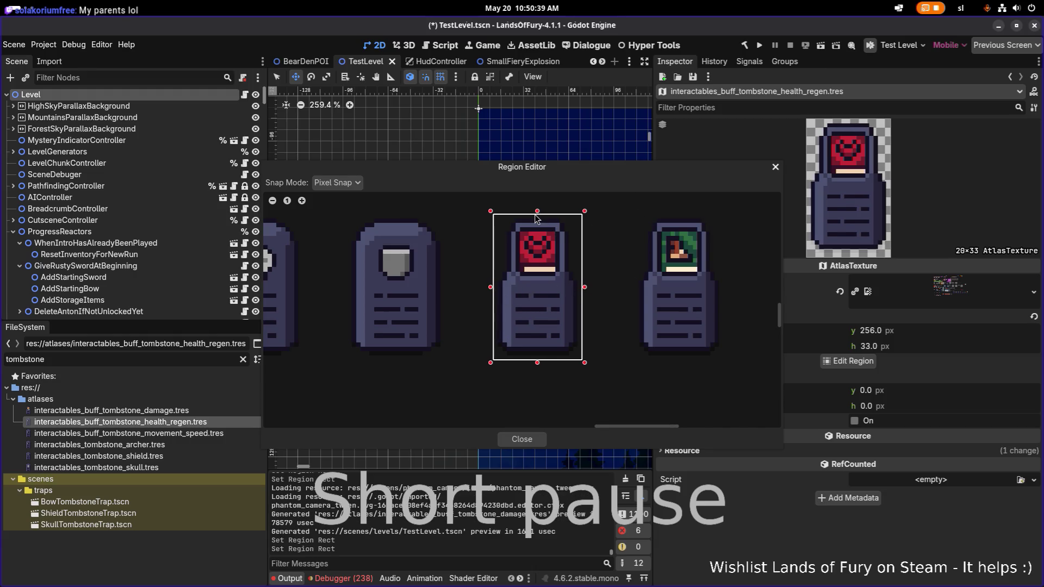
{"action": "left_click_drag", "start_coordinate": [537, 216], "coordinate": [538, 214]}
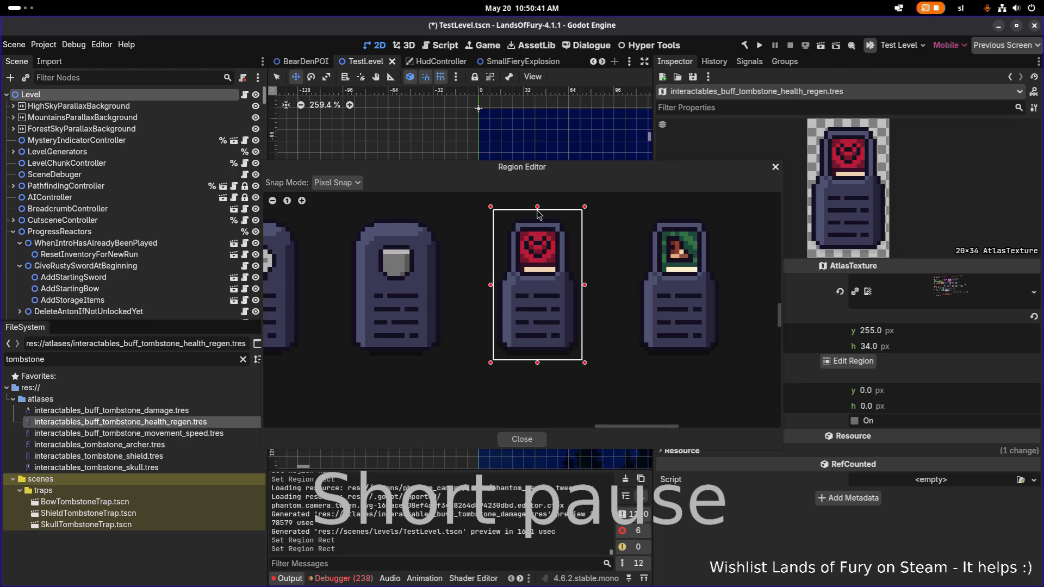
{"action": "left_click_drag", "start_coordinate": [567, 171], "coordinate": [429, 133]}
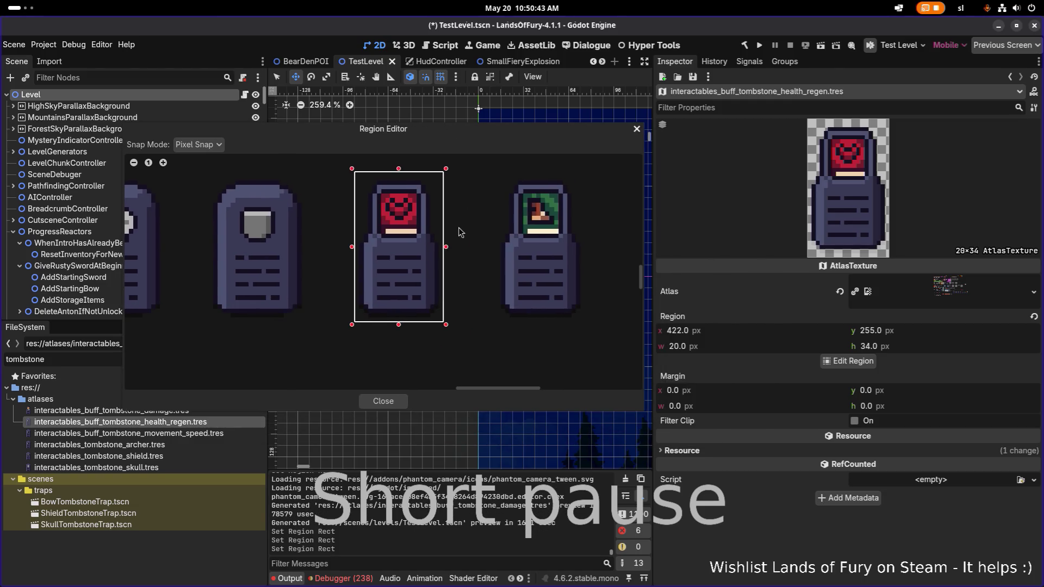
{"action": "left_click_drag", "start_coordinate": [446, 249], "coordinate": [450, 250]}
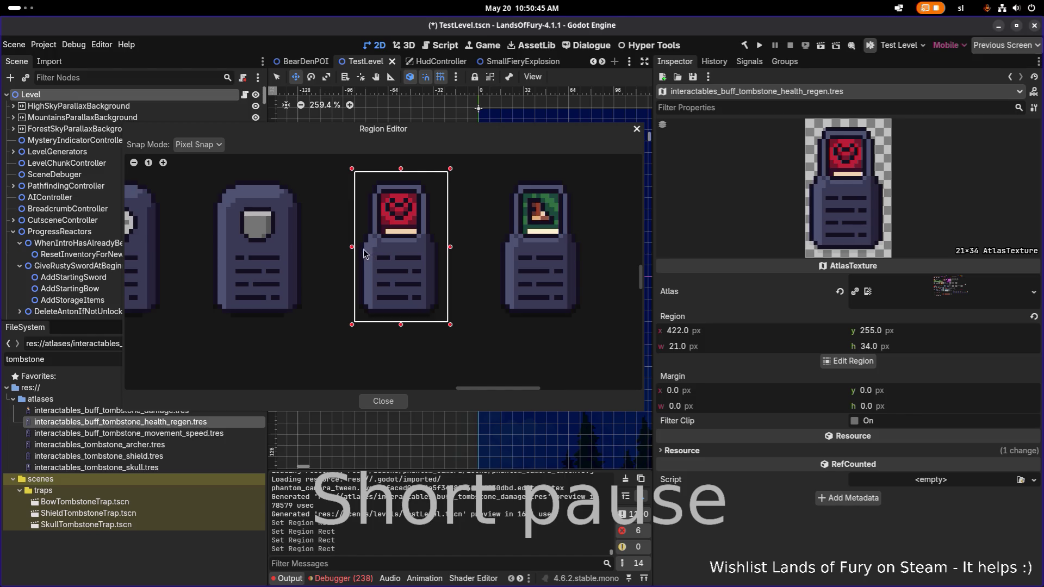
{"action": "left_click_drag", "start_coordinate": [352, 247], "coordinate": [348, 248]}
{"action": "left_click", "coordinate": [383, 401]}
{"action": "key", "text": "ctrl+s"}
{"action": "left_click", "coordinate": [211, 433]}
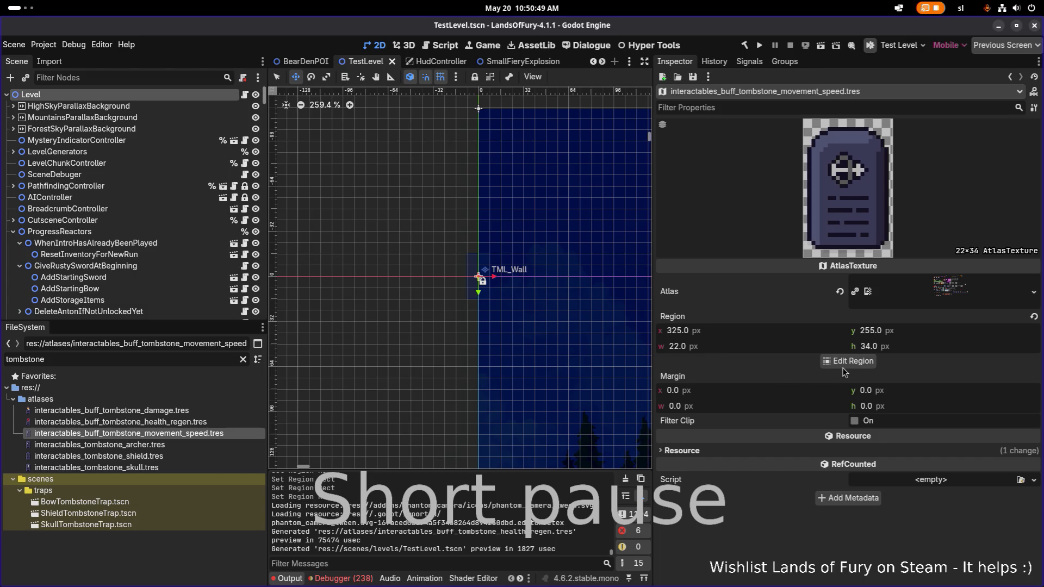
Frame the green-flag tombstone at 22×34 from x 453, y 255 for movement speed, and save.
{"action": "left_click", "coordinate": [843, 362]}
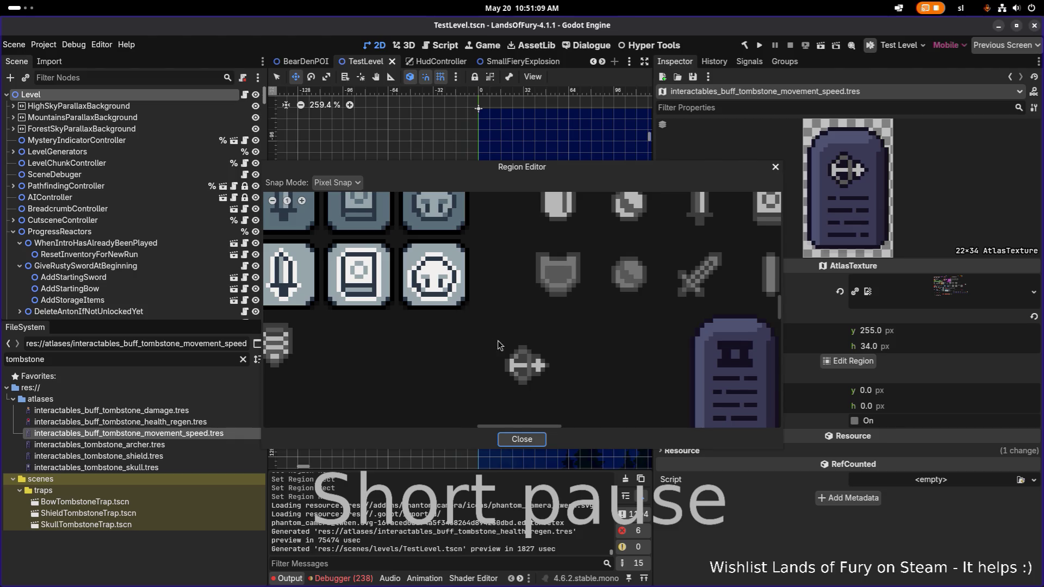
{"action": "scroll", "coordinate": [499, 346], "scroll_direction": "right", "scroll_amount": 10}
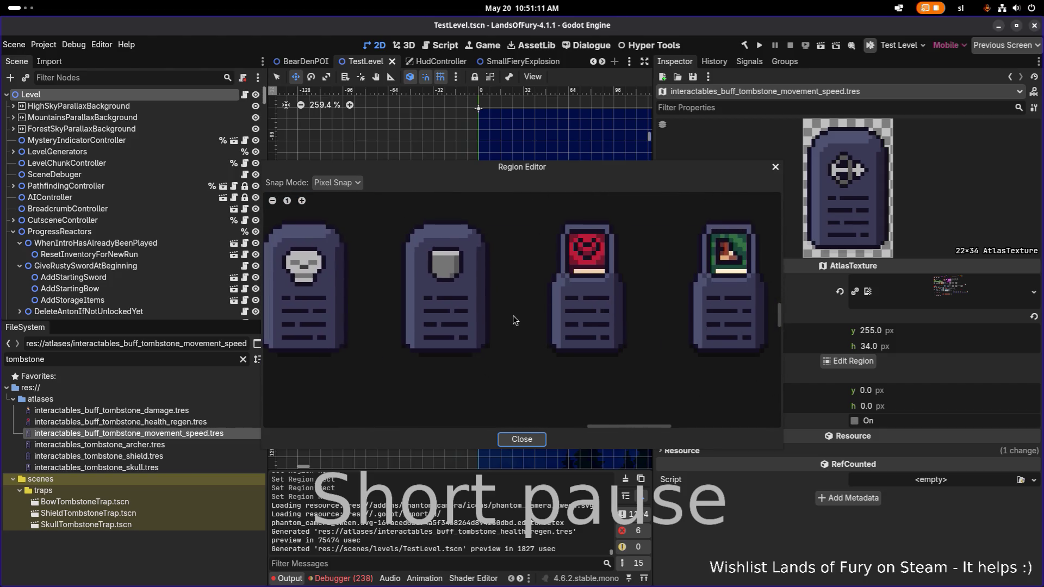
{"action": "scroll", "coordinate": [513, 315], "scroll_direction": "right", "scroll_amount": 3}
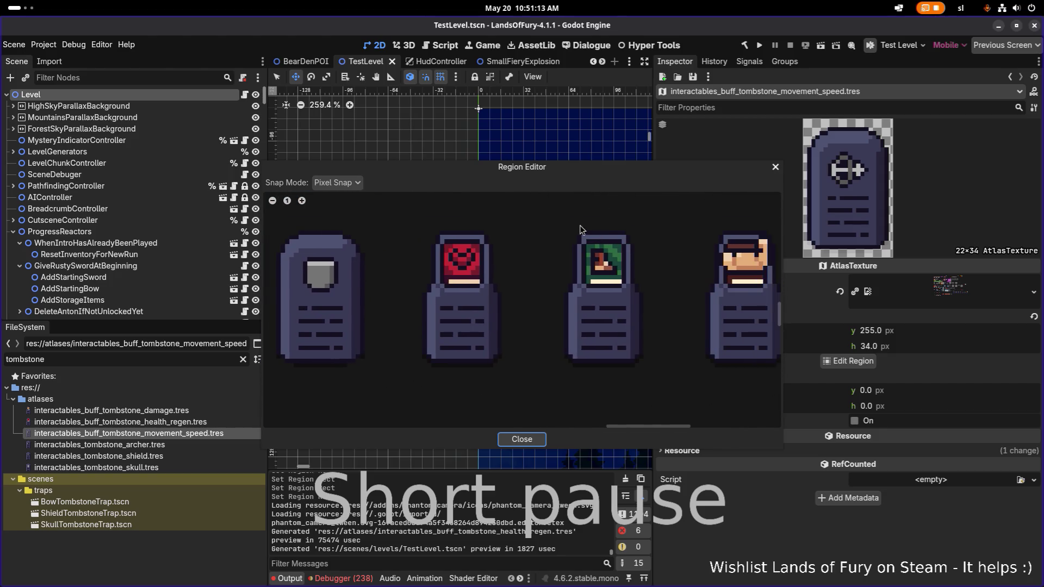
{"action": "mouse_move", "coordinate": [557, 218]}
{"action": "left_mouse_down"}
{"action": "mouse_move", "coordinate": [604, 253]}
{"action": "mouse_move", "coordinate": [655, 375]}
{"action": "left_mouse_up"}
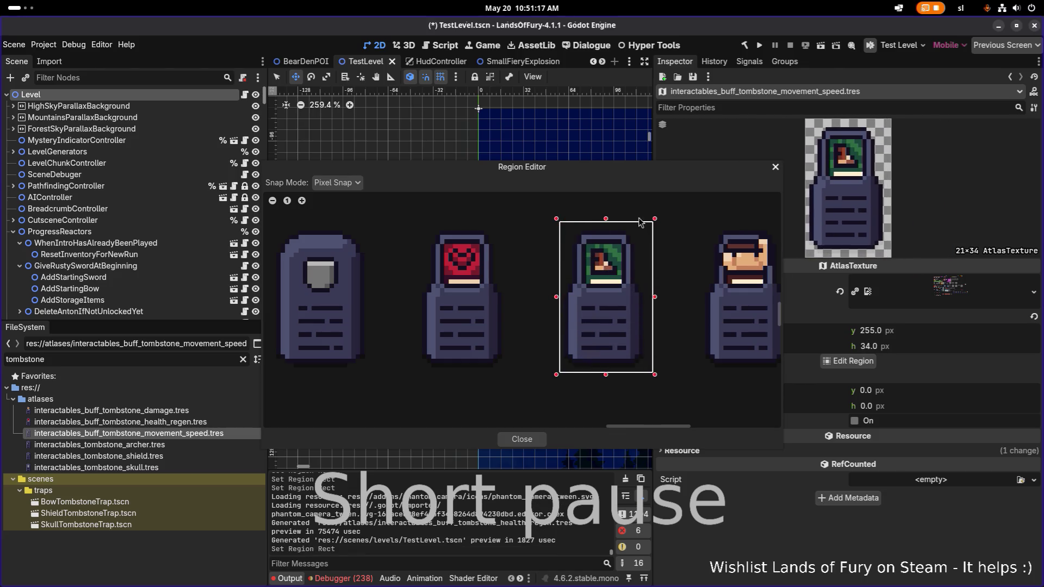
{"action": "mouse_move", "coordinate": [607, 174]}
{"action": "left_mouse_down"}
{"action": "mouse_move", "coordinate": [455, 108]}
{"action": "mouse_move", "coordinate": [479, 103]}
{"action": "left_mouse_up"}
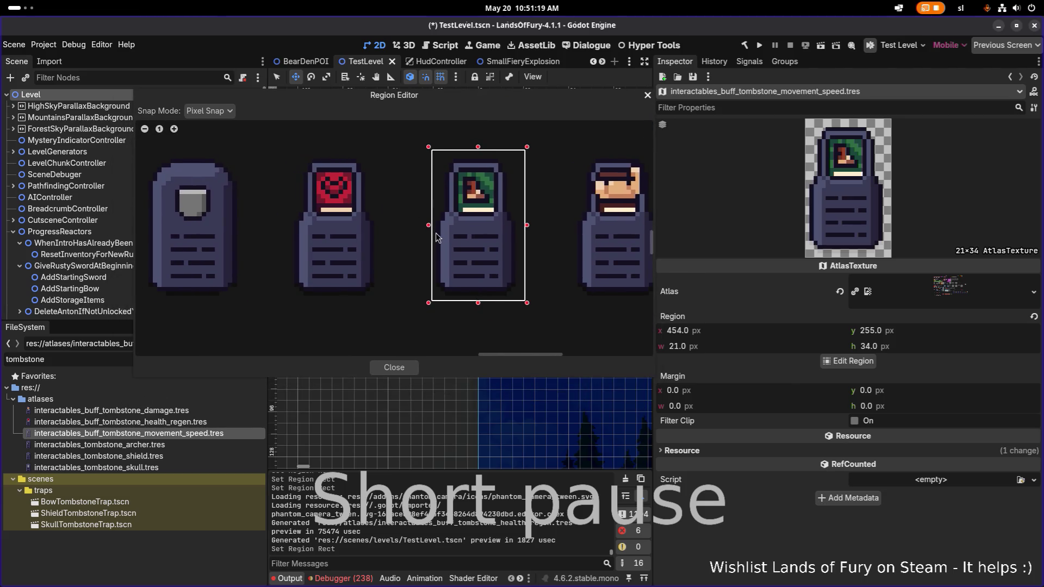
{"action": "left_click_drag", "start_coordinate": [430, 225], "coordinate": [425, 226]}
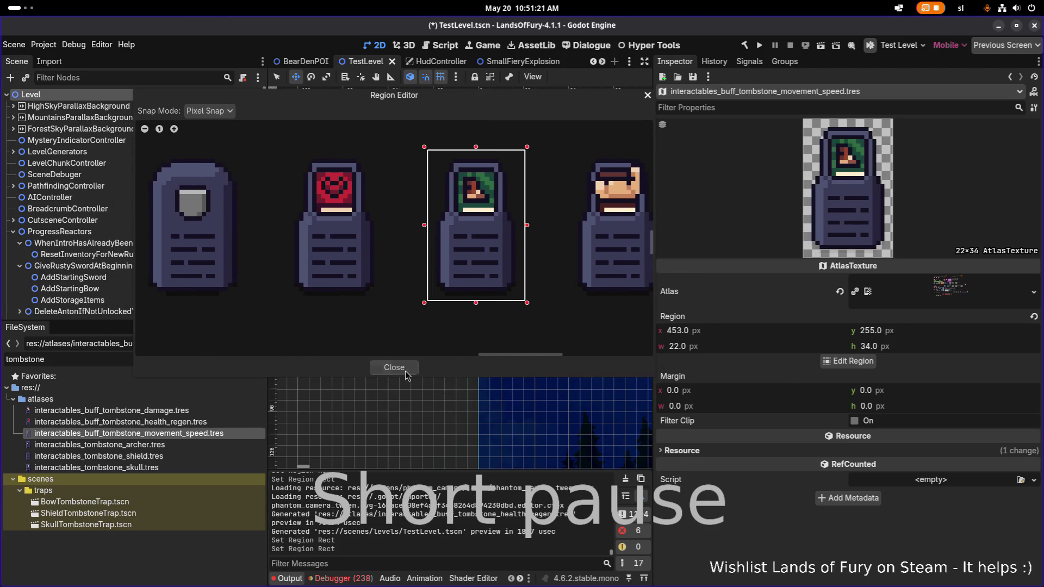
{"action": "left_click", "coordinate": [406, 368]}
{"action": "key", "text": "ctrl+s"}
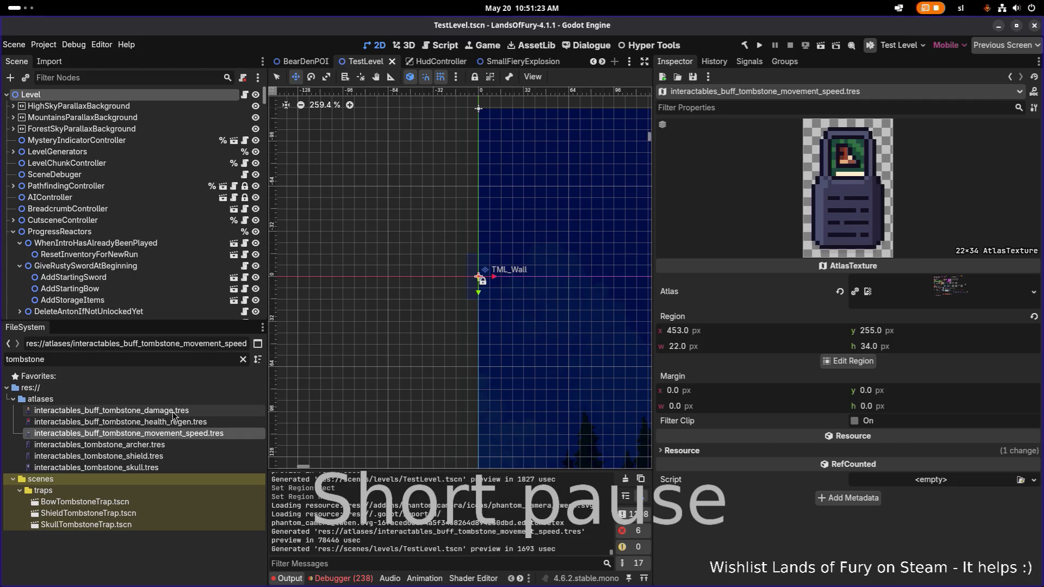
{"action": "left_click", "coordinate": [173, 413]}
{"action": "left_click", "coordinate": [172, 424]}
Recheck the buff atlases, then copy SkullTombstoneTrap.tscn and name it DamageBuffTombstoneTrap.tscn.
{"action": "left_click", "coordinate": [178, 432]}
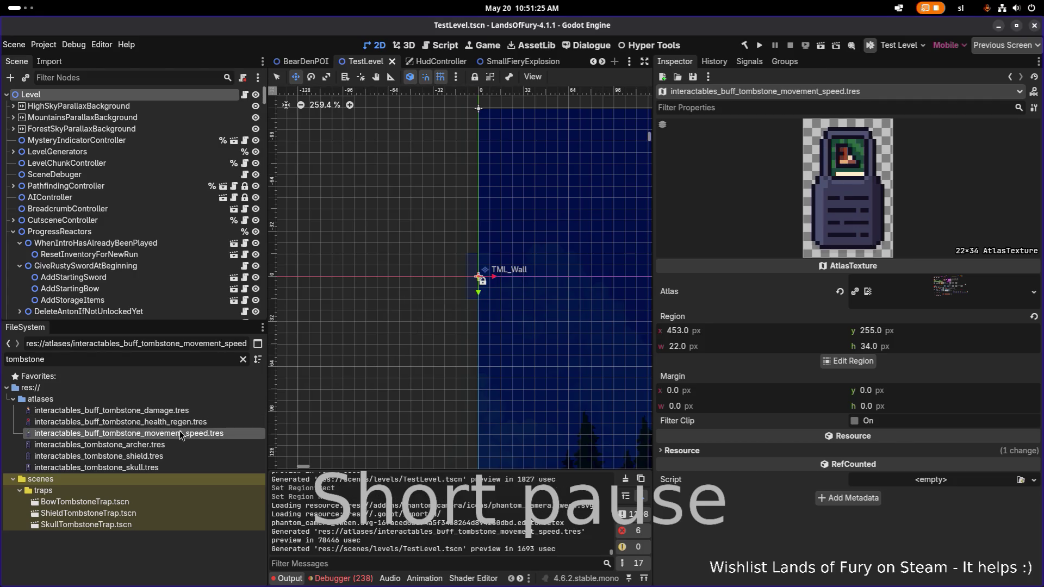
{"action": "left_click", "coordinate": [187, 410]}
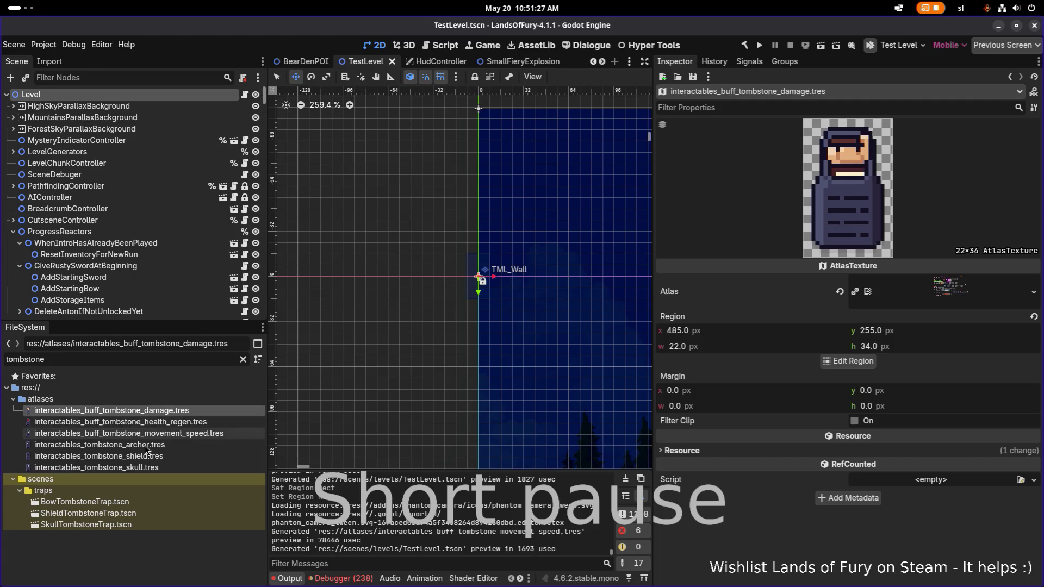
{"action": "left_click", "coordinate": [133, 505]}
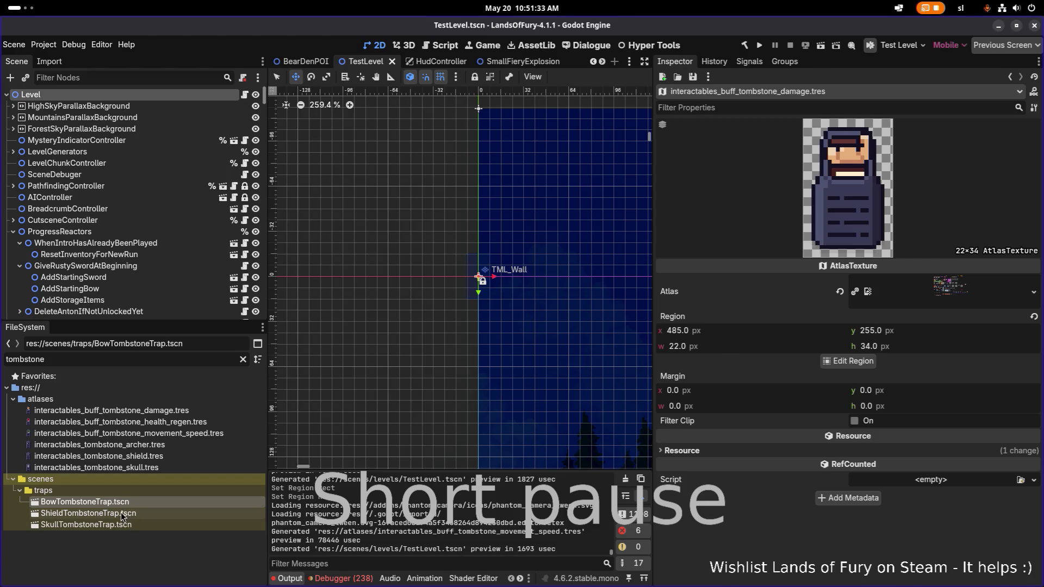
{"action": "left_click", "coordinate": [121, 525]}
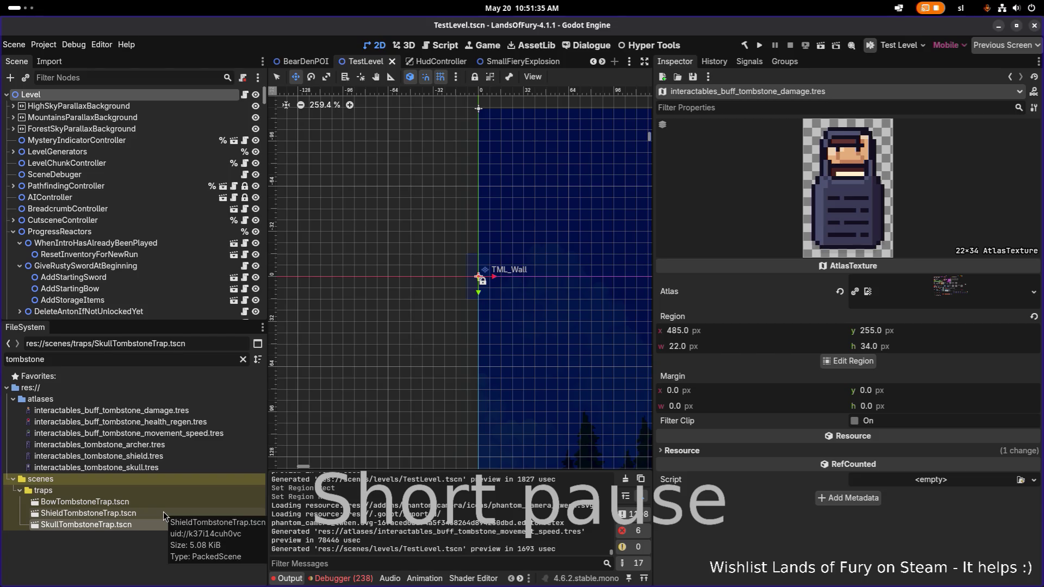
{"action": "key", "text": "ctrl+d"}
{"action": "left_click", "coordinate": [416, 299]}
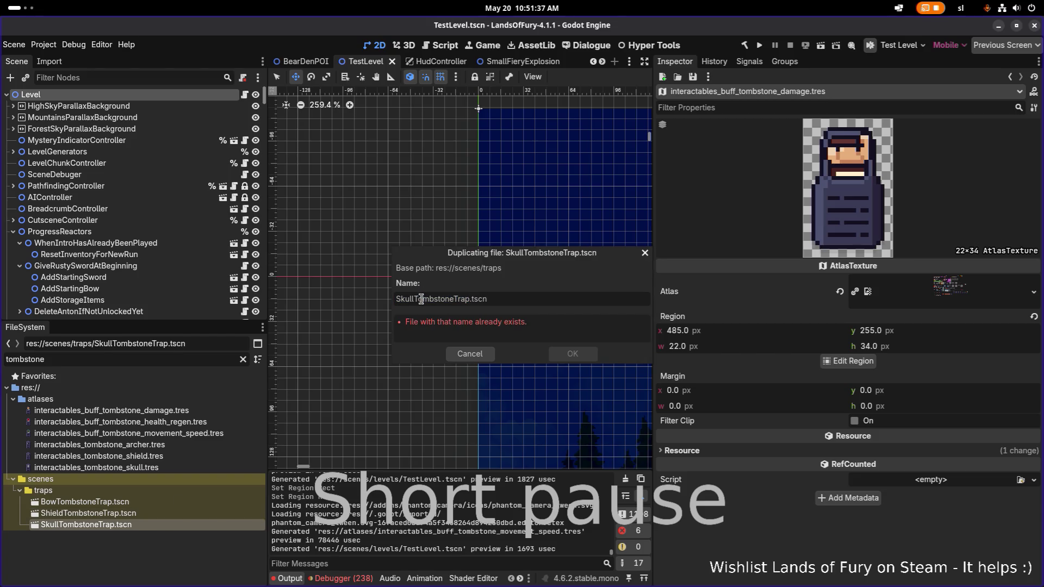
{"action": "type", "text": "Buff"}
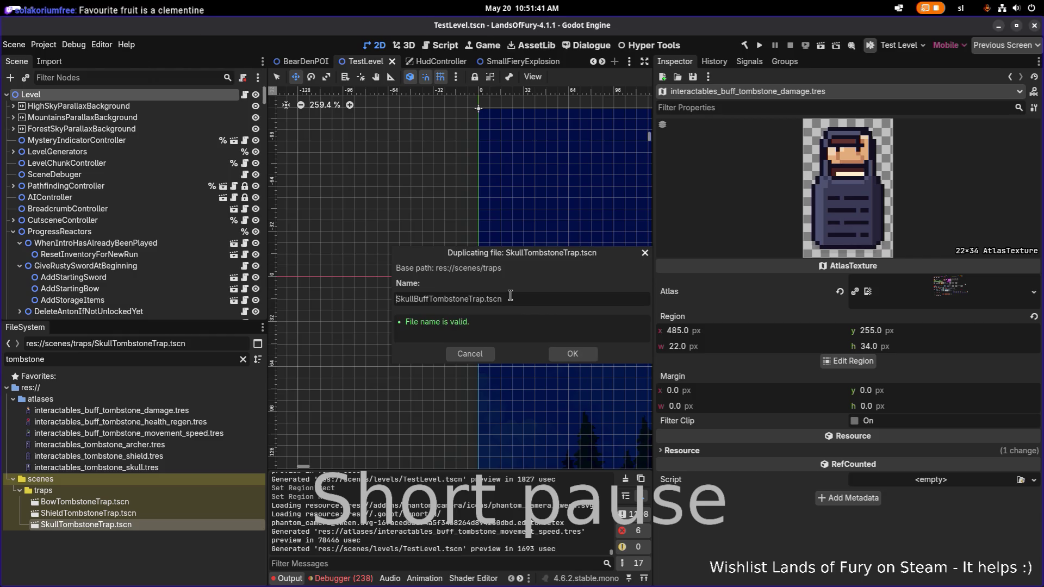
{"action": "key", "text": "Left"}
{"action": "key", "text": "Left"}
{"action": "key", "text": "Left"}
{"action": "key", "text": "BackSpace"}
{"action": "key", "text": "BackSpace"}
{"action": "key", "text": "BackSpace"}
{"action": "type", "text": "Damage"}
{"action": "key", "text": "Return"}
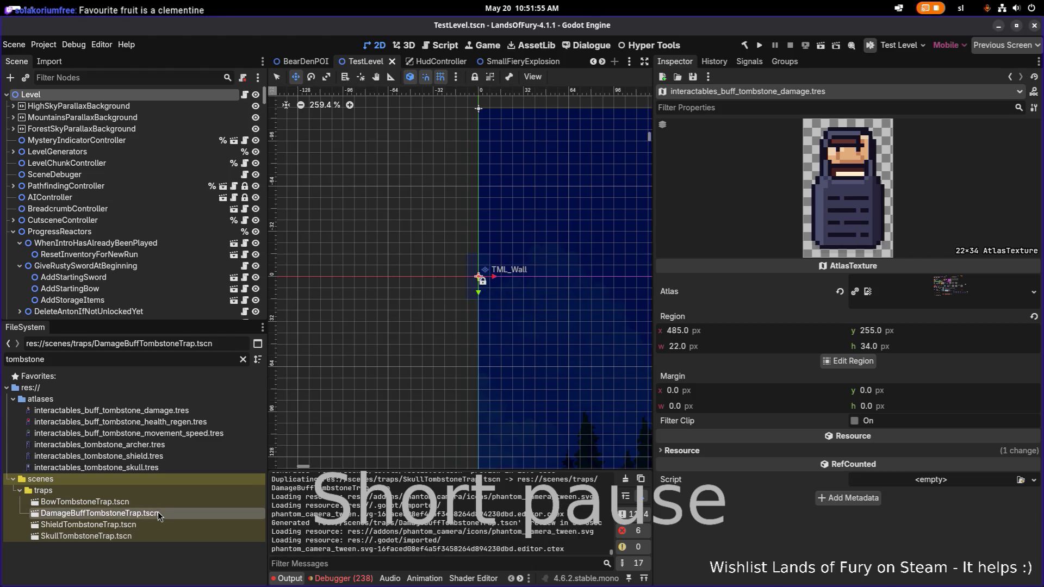
Open DamageBuffTombstoneTrap.tscn, select its root node, and zoom in on the skull tombstone sprite.
{"action": "double_click", "coordinate": [100, 513]}
{"action": "scroll", "coordinate": [395, 218], "scroll_direction": "up", "scroll_amount": 3}
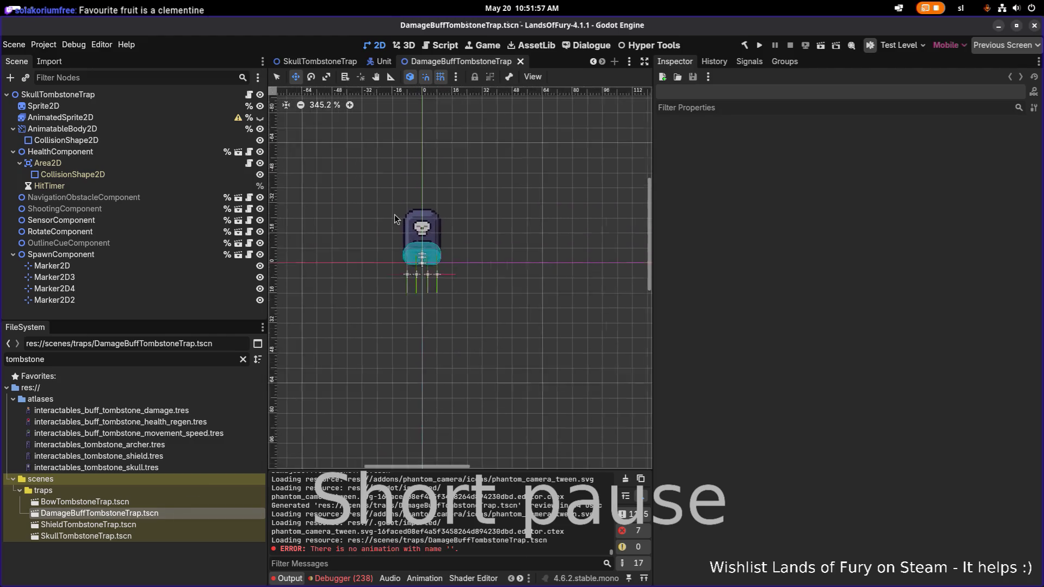
{"action": "scroll", "coordinate": [395, 219], "scroll_direction": "up", "scroll_amount": 4}
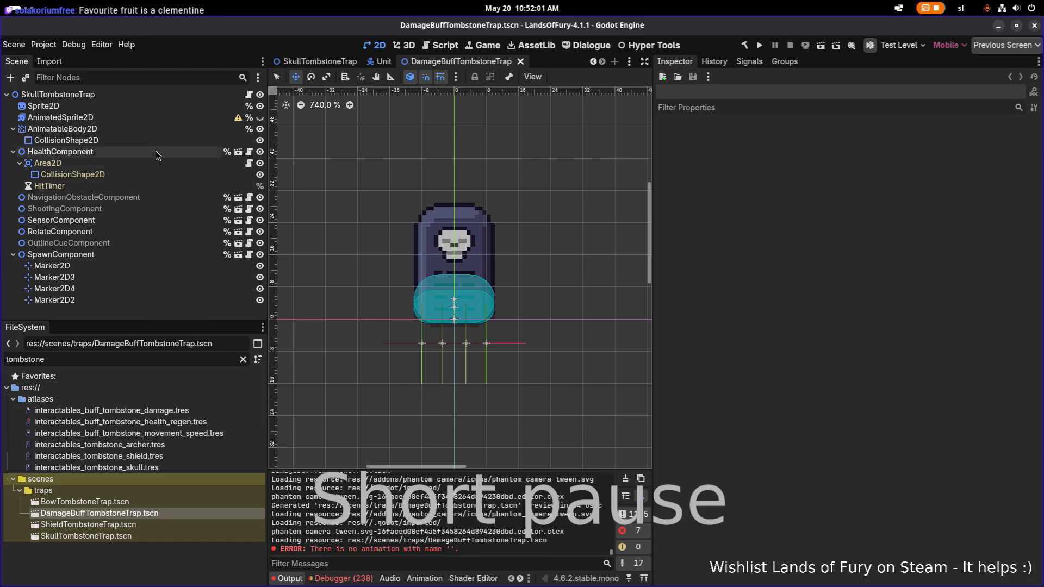
{"action": "left_click", "coordinate": [187, 92]}
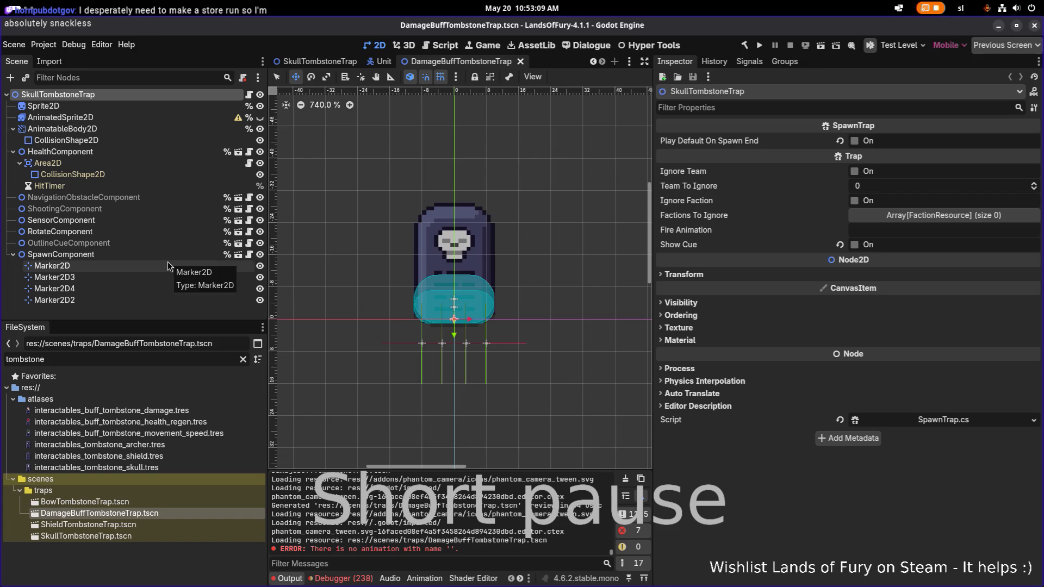
{"action": "scroll", "coordinate": [391, 320], "scroll_direction": "up", "scroll_amount": 5}
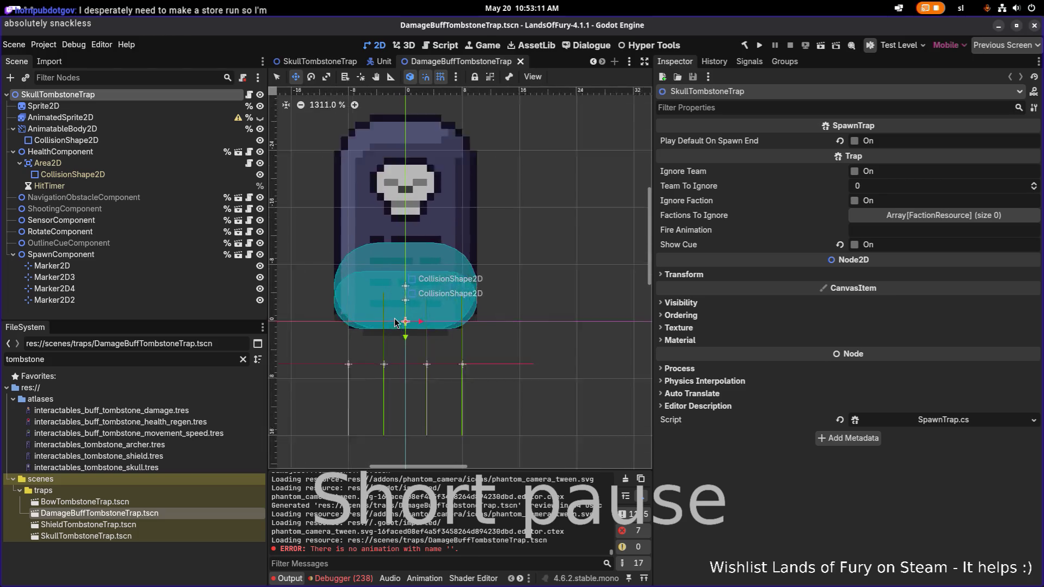
{"action": "scroll", "coordinate": [418, 305], "scroll_direction": "left", "scroll_amount": 3}
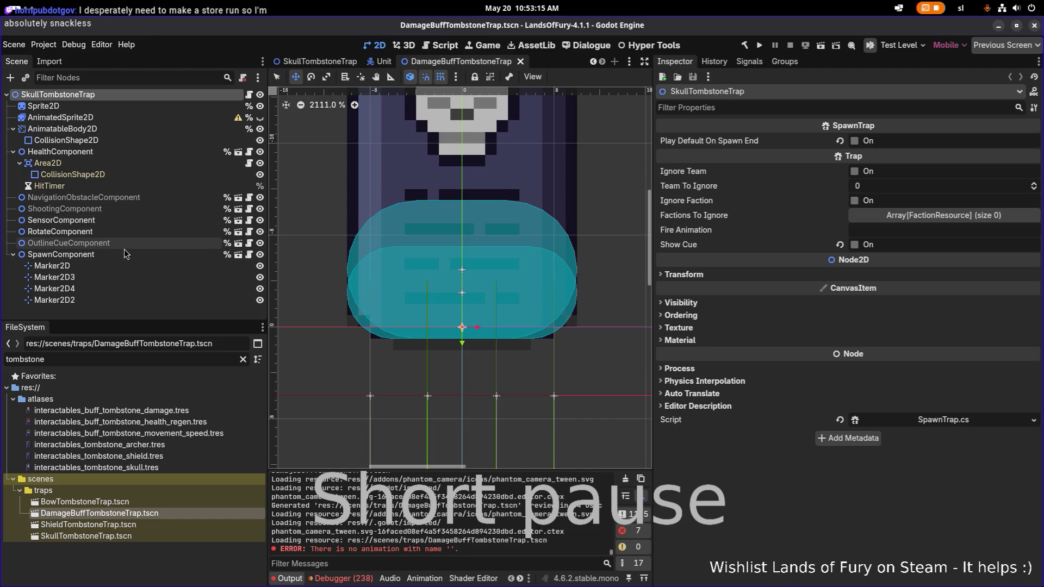
{"action": "scroll", "coordinate": [429, 267], "scroll_direction": "down", "scroll_amount": 2}
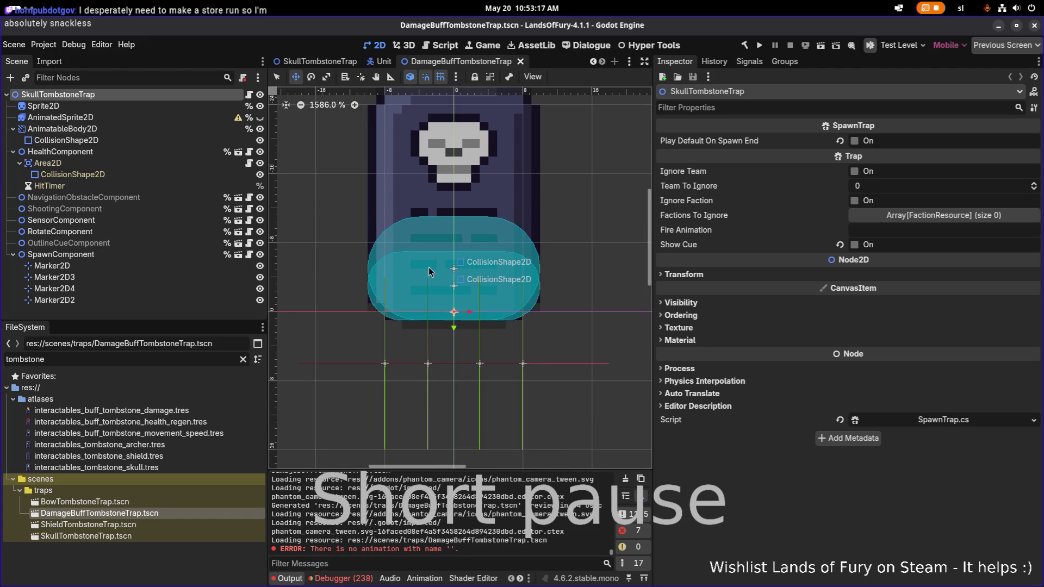
Filter FileSystem by 'trap' and open the PurpleShooterMushroomTrap scene.
{"action": "left_click", "coordinate": [178, 364]}
{"action": "key", "text": "ctrl+a"}
{"action": "type", "text": "trap"}
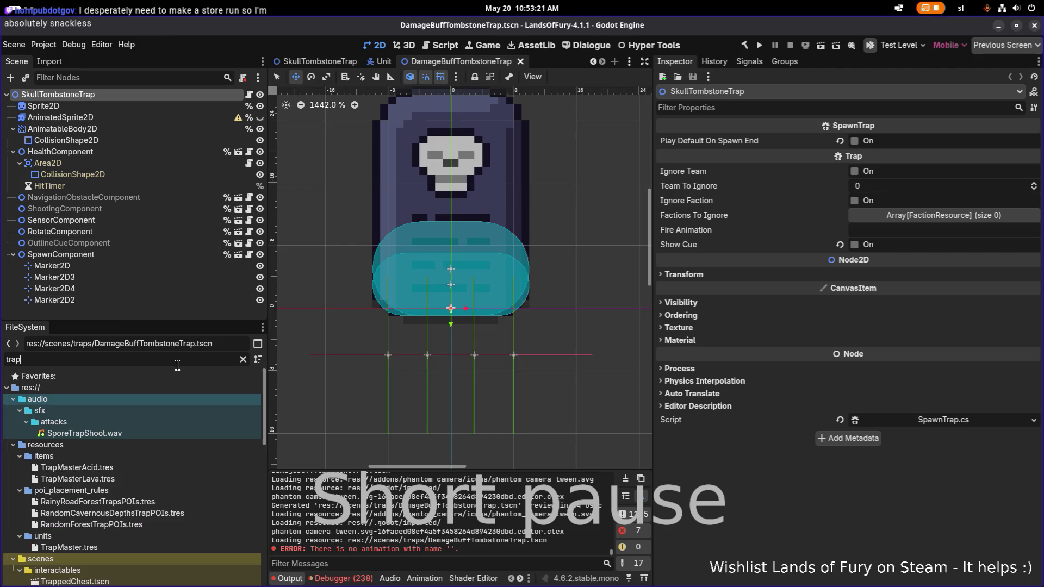
{"action": "scroll", "coordinate": [163, 467], "scroll_direction": "down", "scroll_amount": 8}
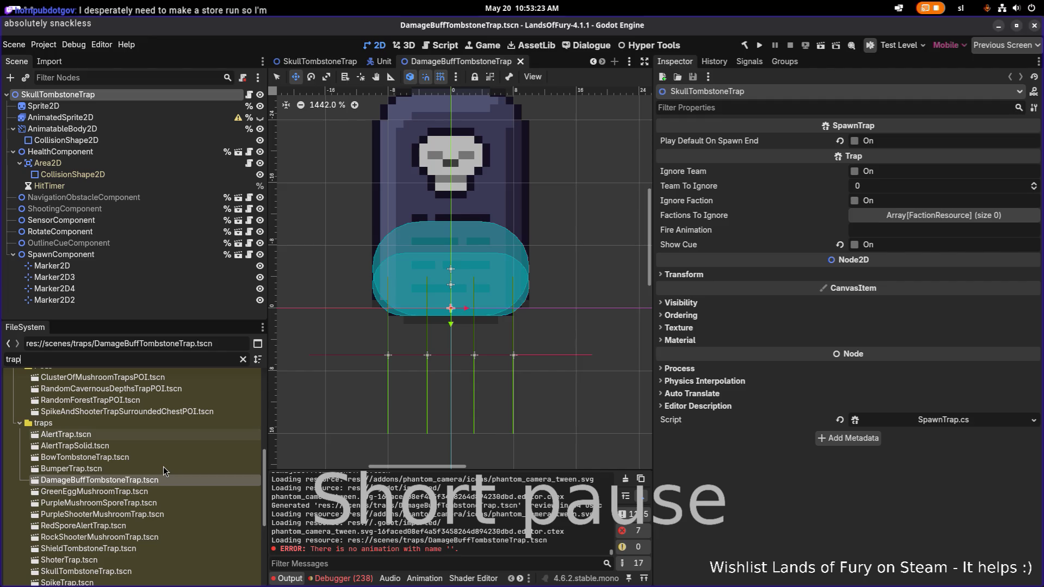
{"action": "scroll", "coordinate": [163, 468], "scroll_direction": "up", "scroll_amount": 10}
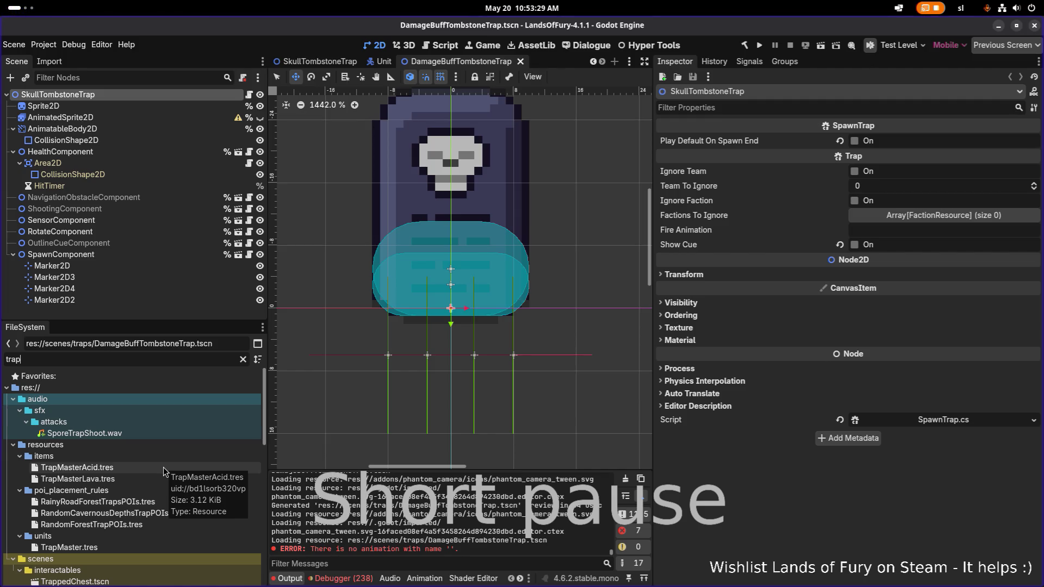
{"action": "scroll", "coordinate": [153, 500], "scroll_direction": "down", "scroll_amount": 1}
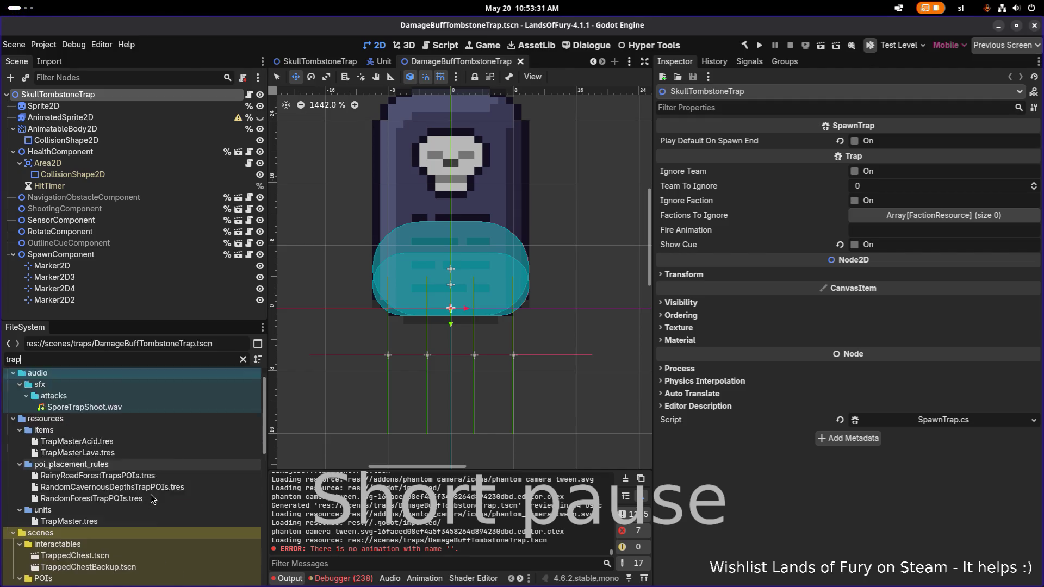
{"action": "scroll", "coordinate": [153, 499], "scroll_direction": "down", "scroll_amount": 2}
{"action": "scroll", "coordinate": [151, 499], "scroll_direction": "down", "scroll_amount": 1}
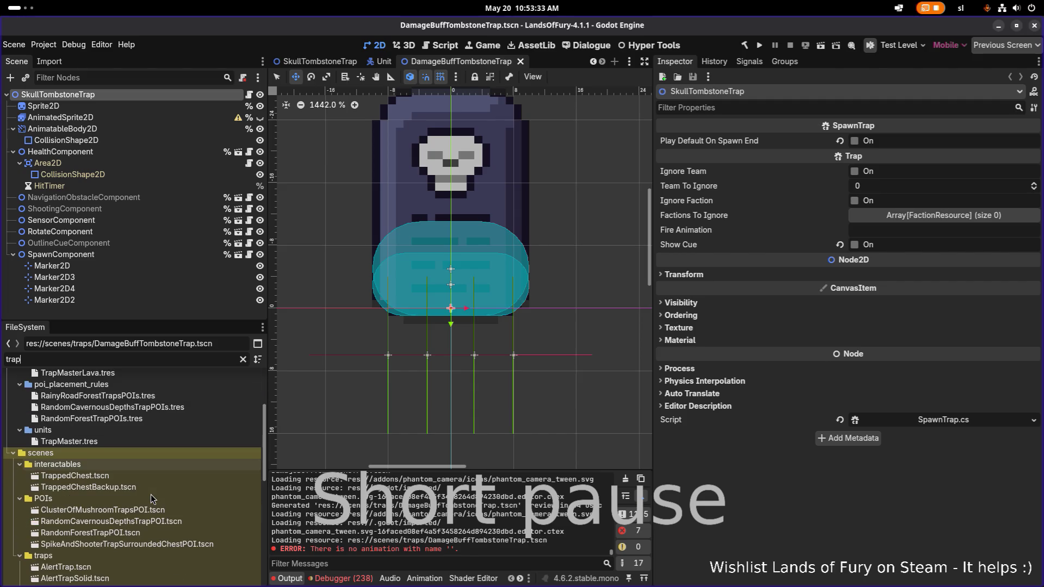
{"action": "scroll", "coordinate": [152, 494], "scroll_direction": "down", "scroll_amount": 5}
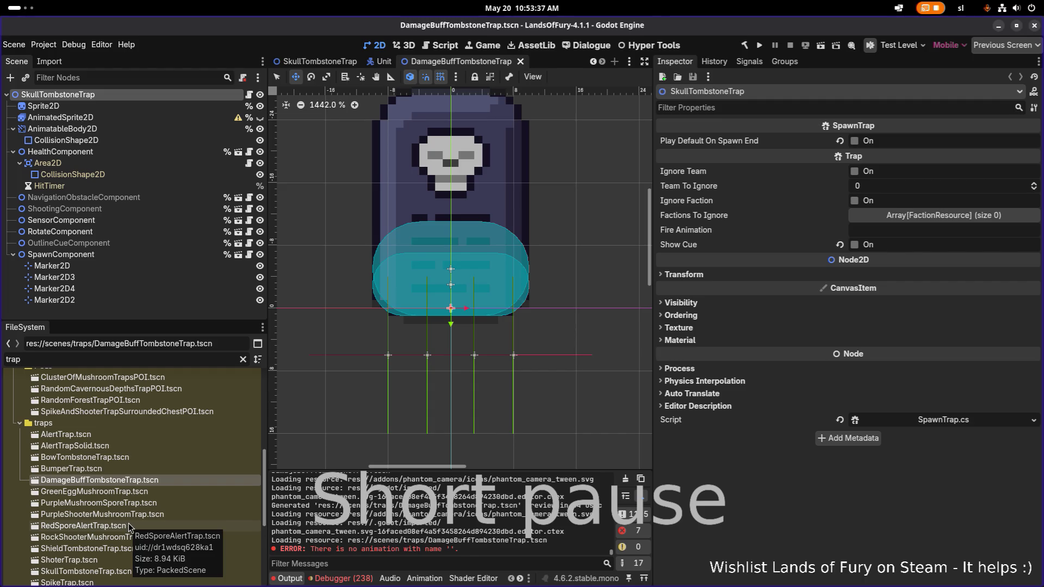
{"action": "scroll", "coordinate": [132, 521], "scroll_direction": "down", "scroll_amount": 2}
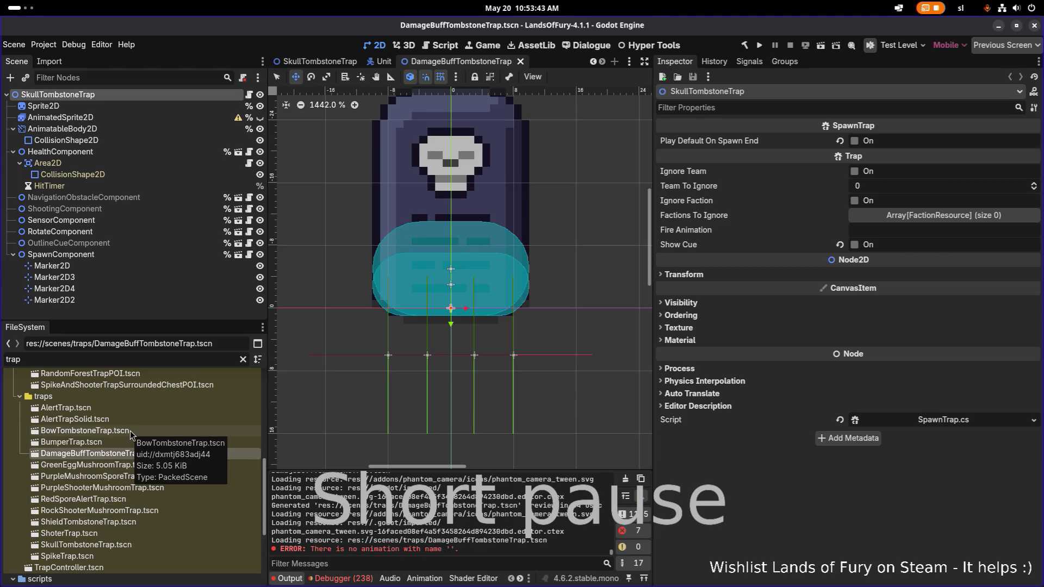
{"action": "double_click", "coordinate": [111, 477]}
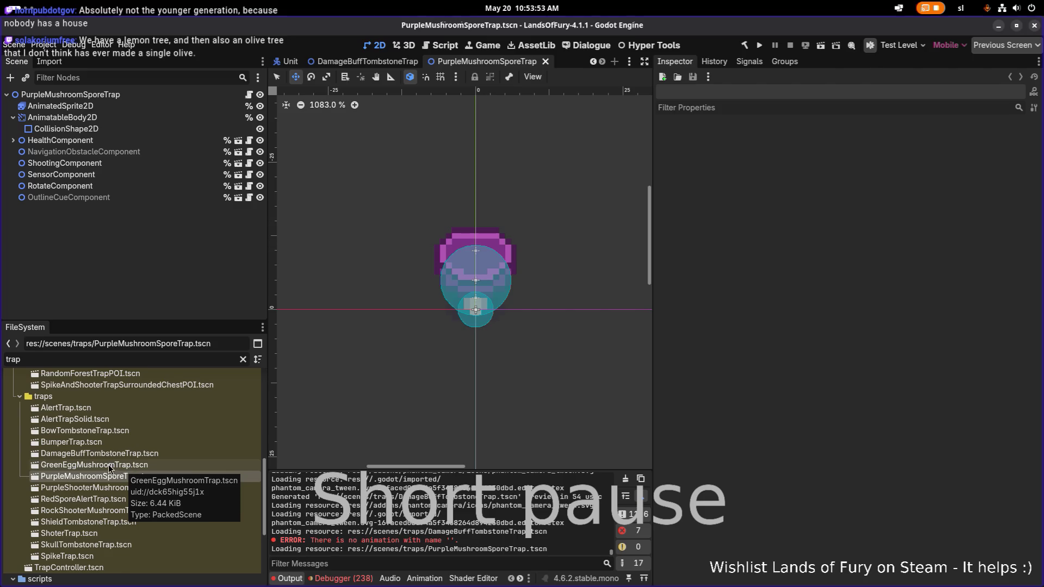
{"action": "left_click", "coordinate": [112, 489]}
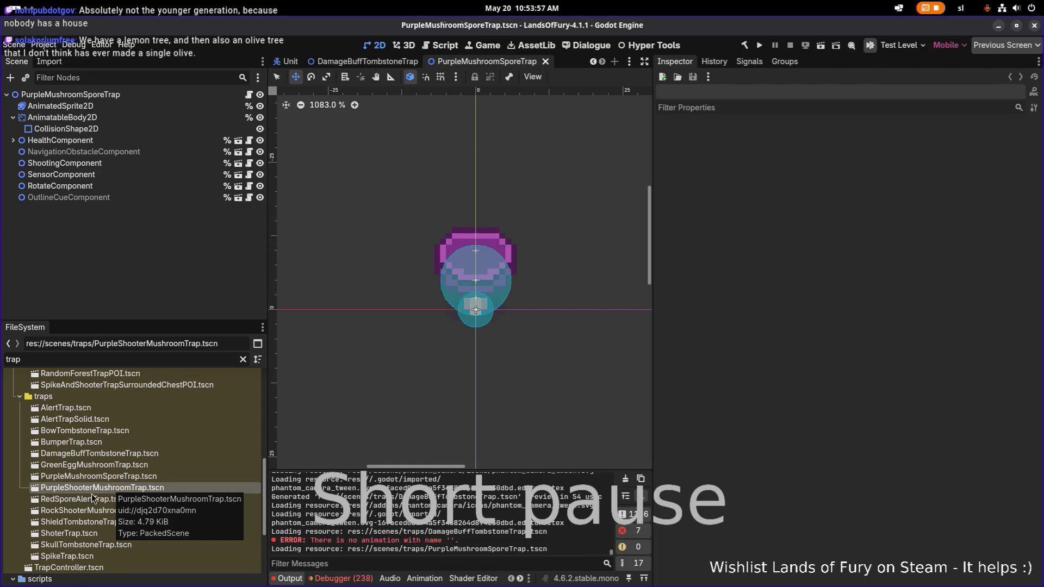
{"action": "left_click", "coordinate": [98, 479]}
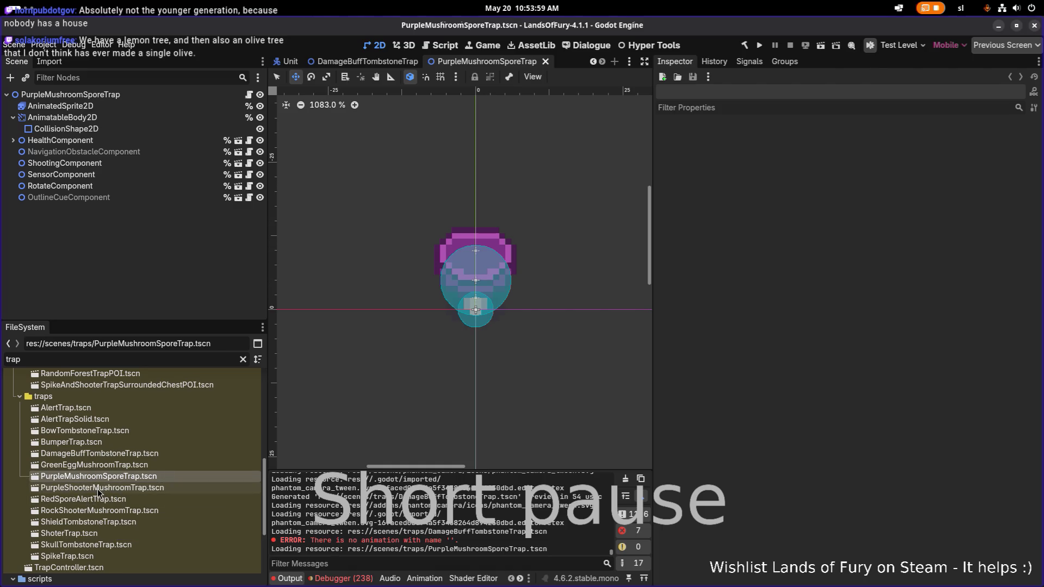
{"action": "double_click", "coordinate": [99, 489]}
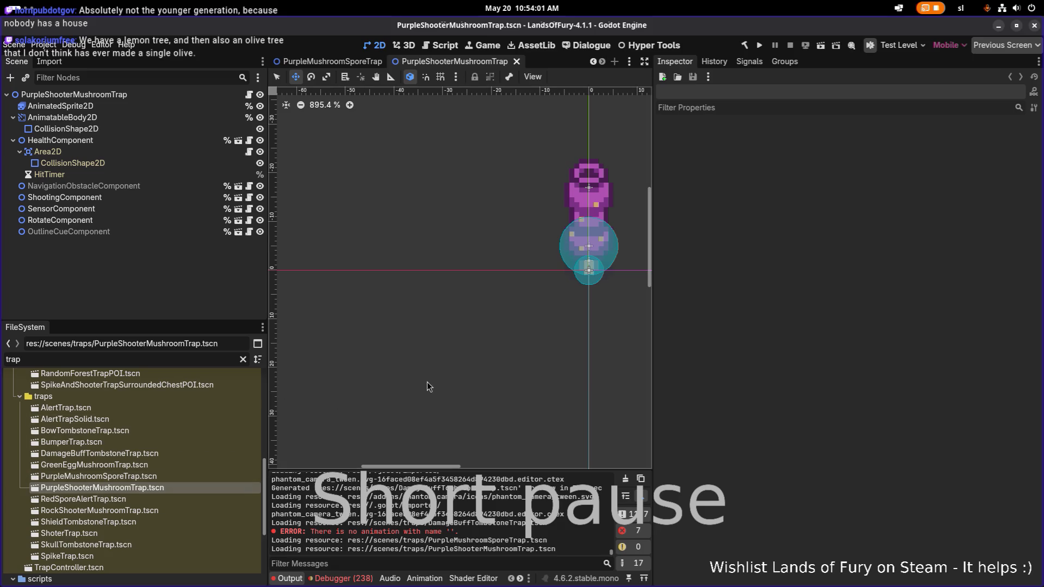
{"action": "scroll", "coordinate": [426, 382], "scroll_direction": "down", "scroll_amount": 3}
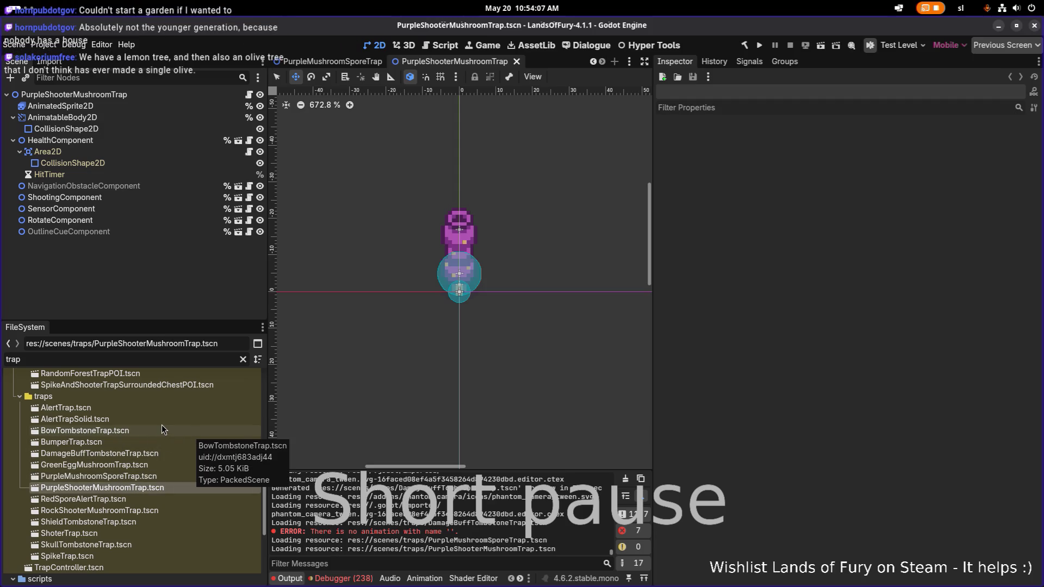
Duplicate PurpleShooterMushroomTrap.tscn and name the copy BuffTombstoneDamage.tscn.
{"action": "key", "text": "ctrl+d"}
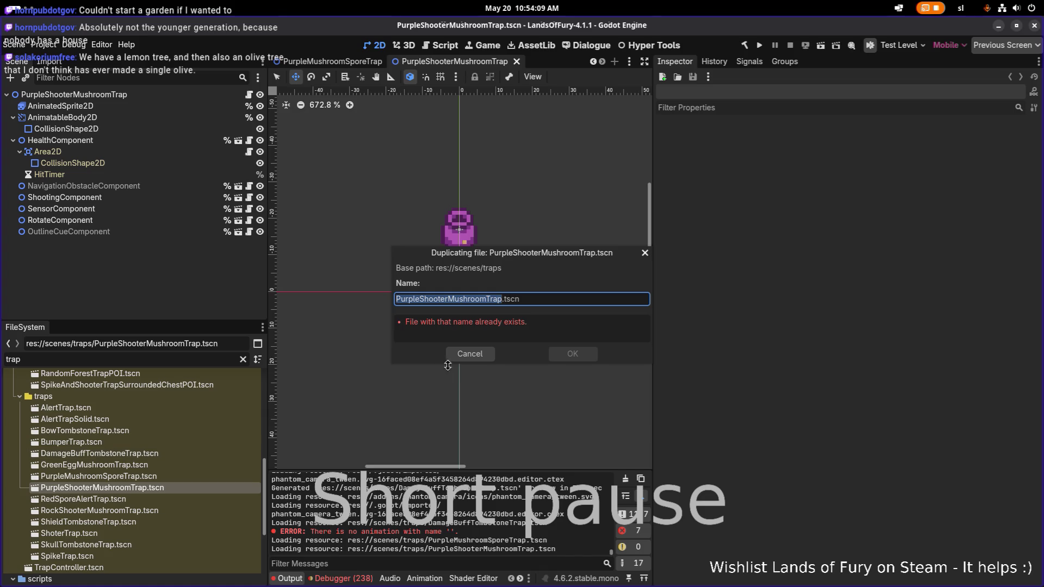
{"action": "left_click", "coordinate": [454, 299]}
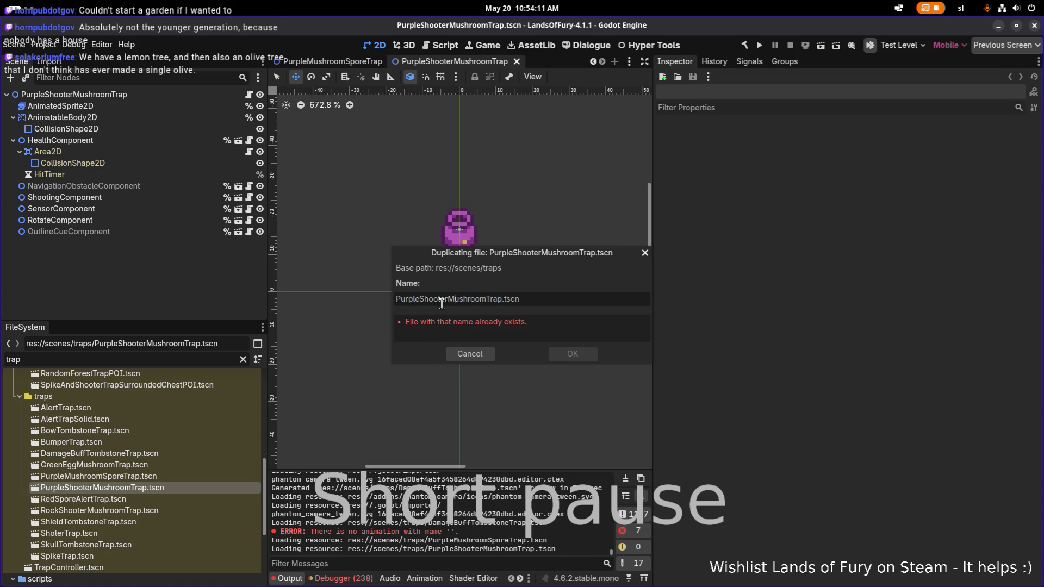
{"action": "key", "text": "alt+Tab"}
{"action": "key", "text": "alt+Tab"}
{"action": "key", "text": "alt+Tab"}
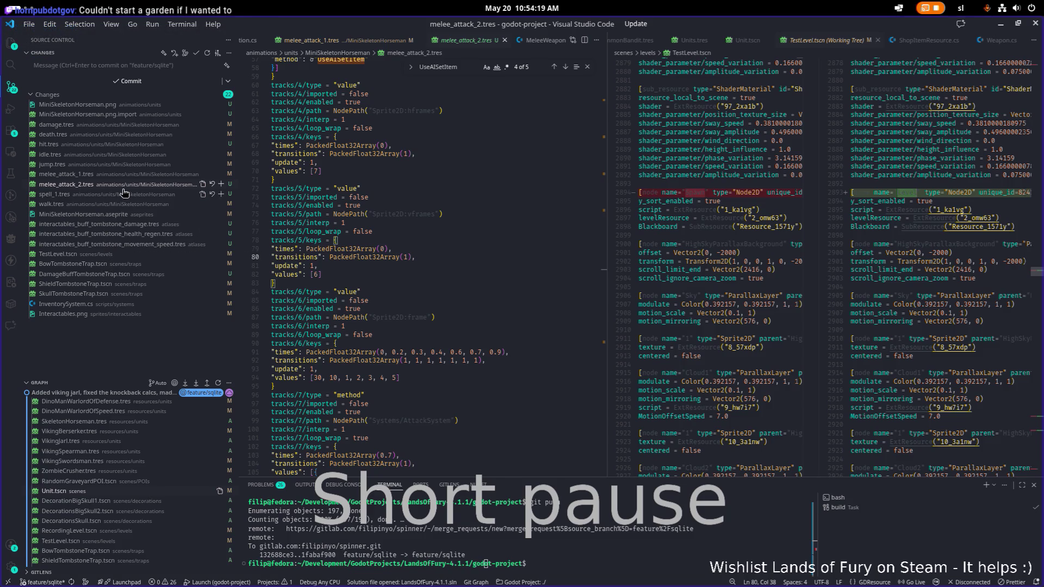
{"action": "left_click", "coordinate": [452, 200]}
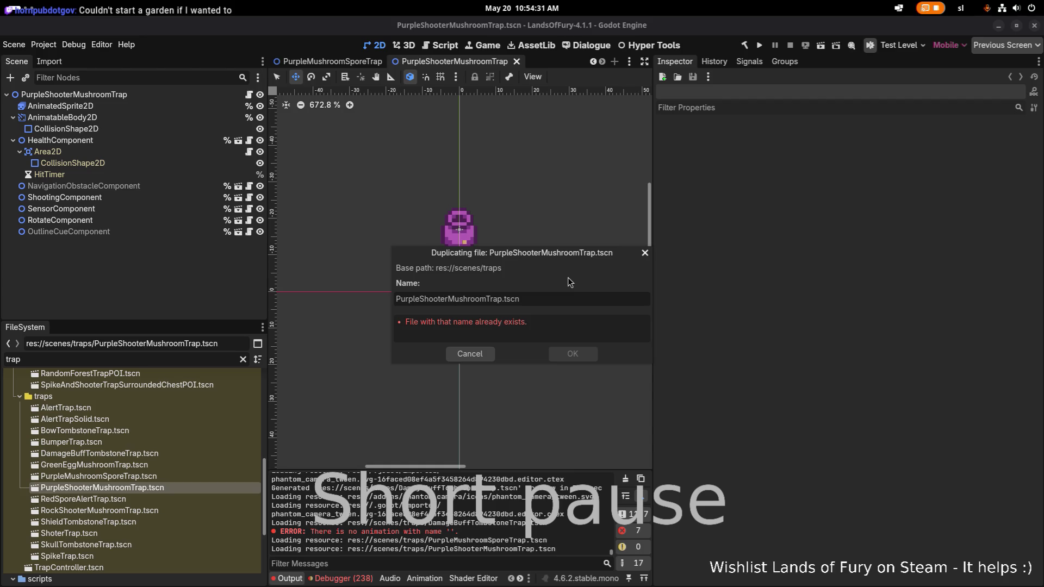
{"action": "left_click", "coordinate": [460, 297]}
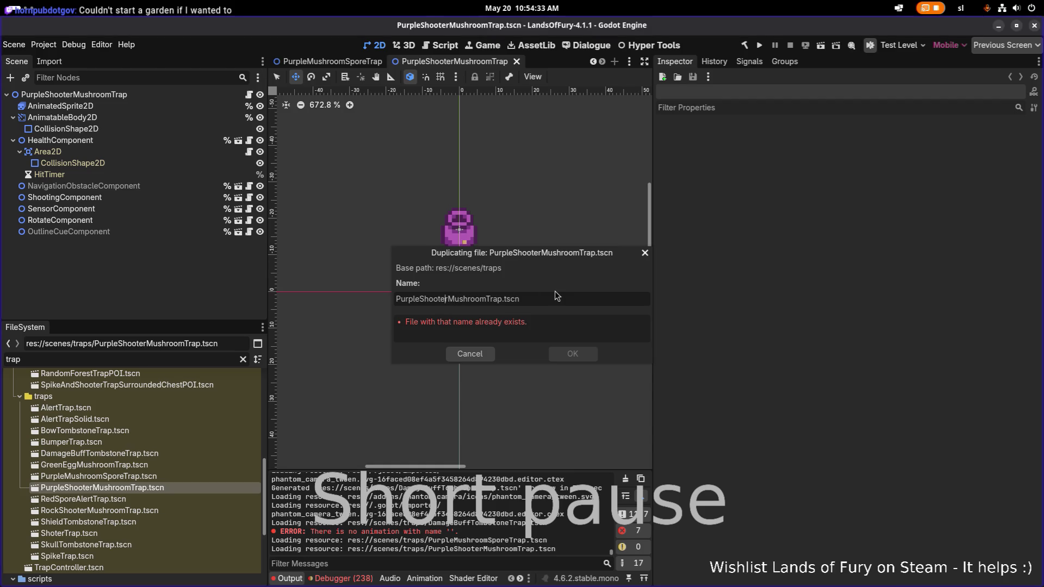
{"action": "key", "text": "shift+Home"}
{"action": "key", "text": "BackSpace"}
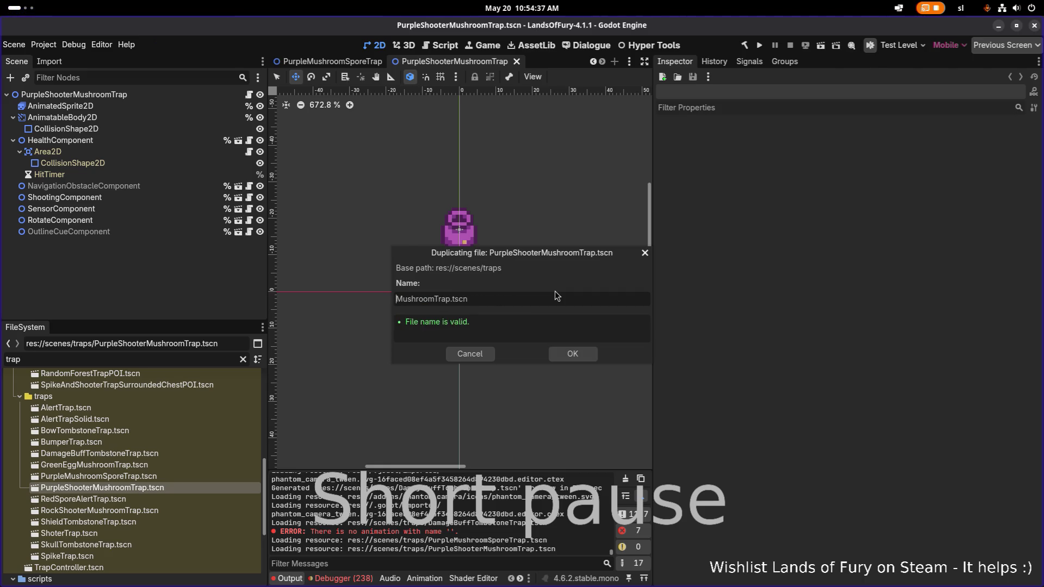
{"action": "type", "text": "Bug"}
{"action": "key", "text": "BackSpace"}
{"action": "type", "text": "fTombstone"}
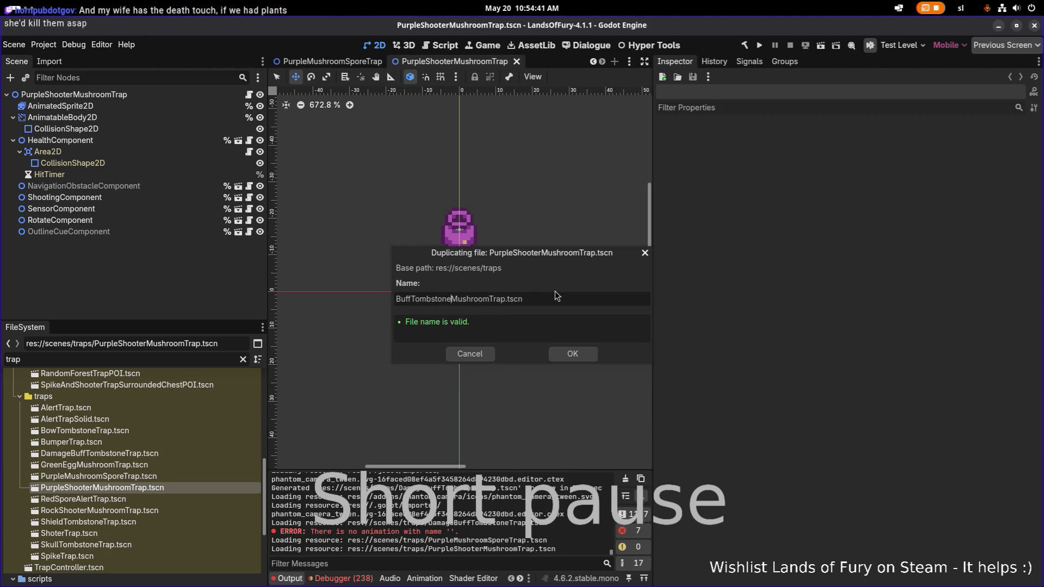
{"action": "type", "text": "S"}
{"action": "key", "text": "BackSpace"}
{"action": "type", "text": "Damage"}
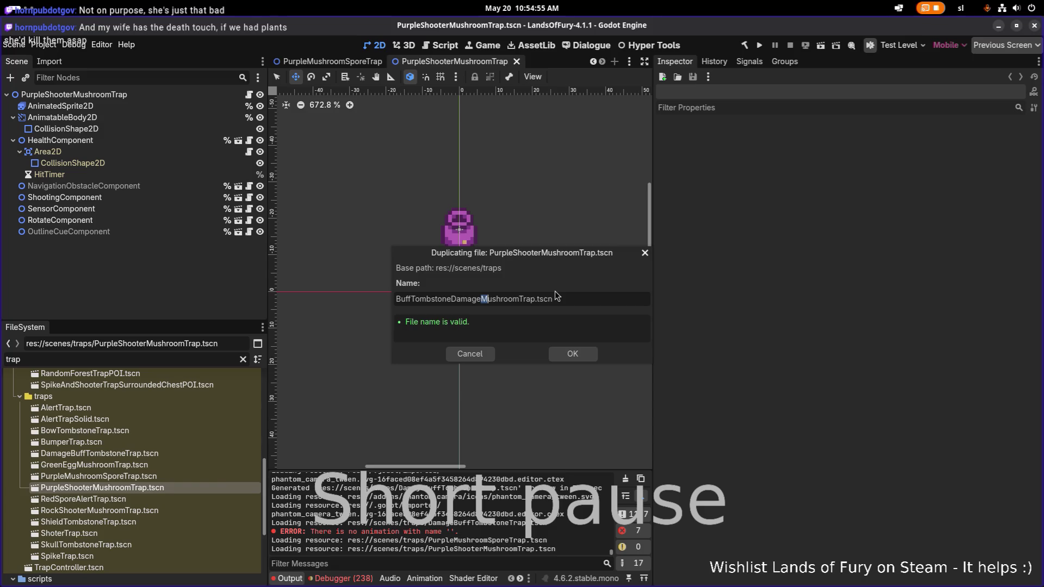
{"action": "key", "text": "ctrl+shift+Right"}
{"action": "key", "text": "Delete"}
{"action": "key", "text": "Return"}
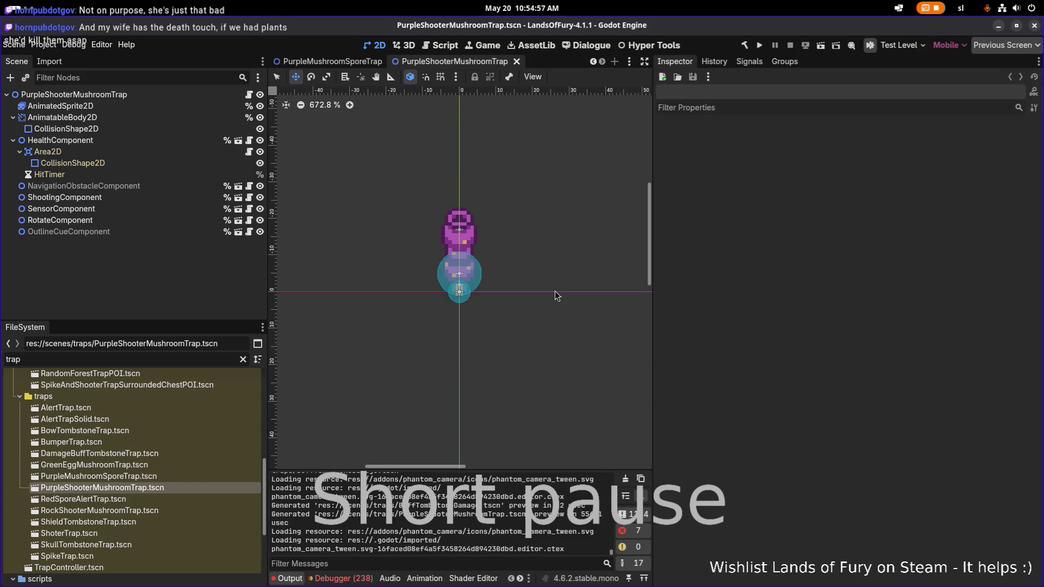
Filter FileSystem by 'bufftom' and delete the old DamageBuffTombstoneTrap.tscn file.
{"action": "left_click", "coordinate": [186, 357]}
{"action": "type", "text": "bufftom"}
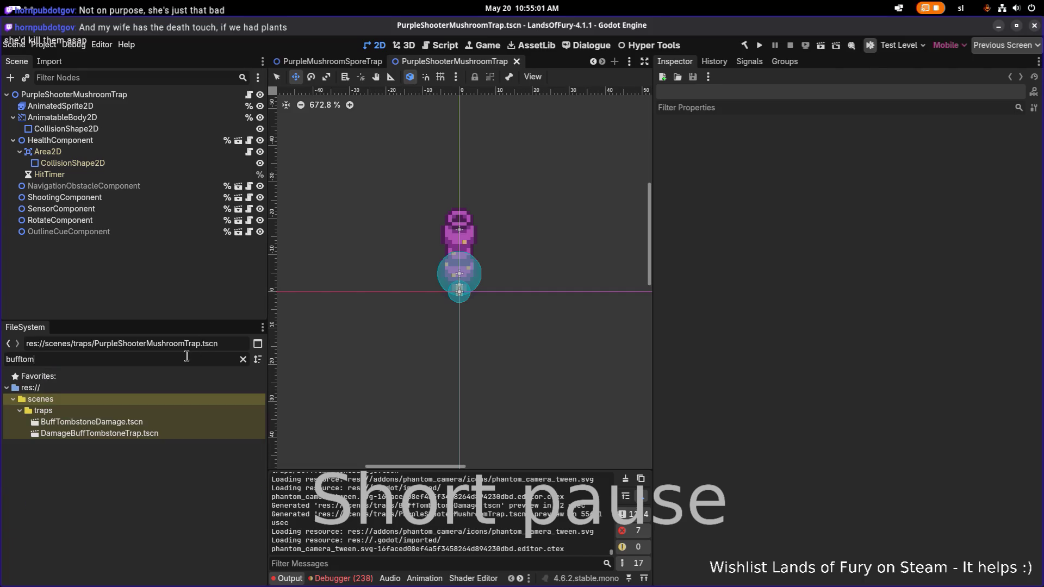
{"action": "left_click", "coordinate": [152, 420]}
{"action": "left_click", "coordinate": [165, 433]}
{"action": "double_click", "coordinate": [165, 424]}
{"action": "double_click", "coordinate": [156, 433]}
{"action": "double_click", "coordinate": [155, 419]}
{"action": "left_click", "coordinate": [151, 435]}
{"action": "key", "text": "Delete"}
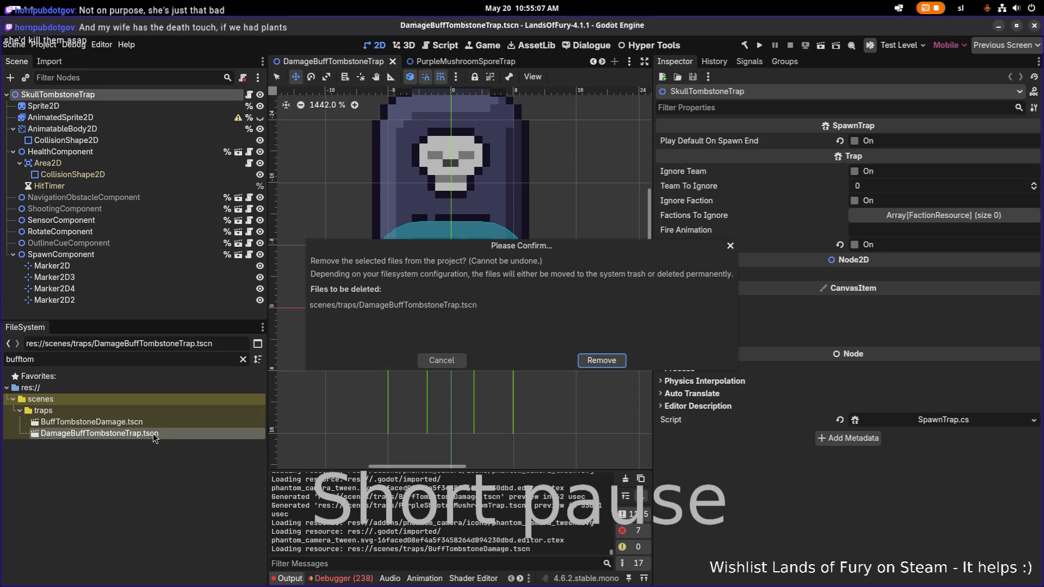
{"action": "key", "text": "Return"}
Open BuffTombstoneDamage.tscn and inspect its AnimatedSprite2D and root nodes.
{"action": "double_click", "coordinate": [168, 422]}
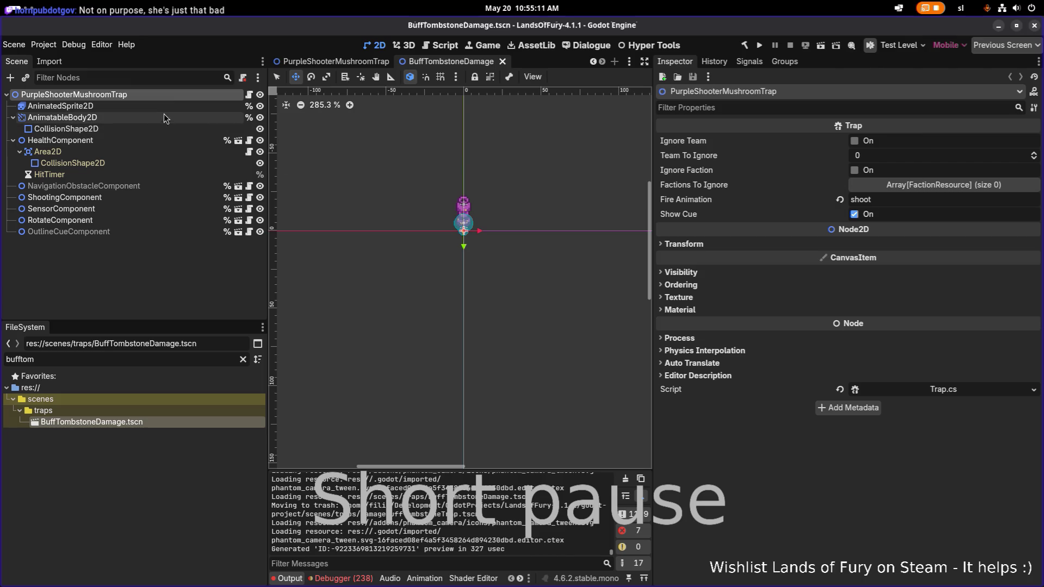
{"action": "left_click", "coordinate": [164, 107]}
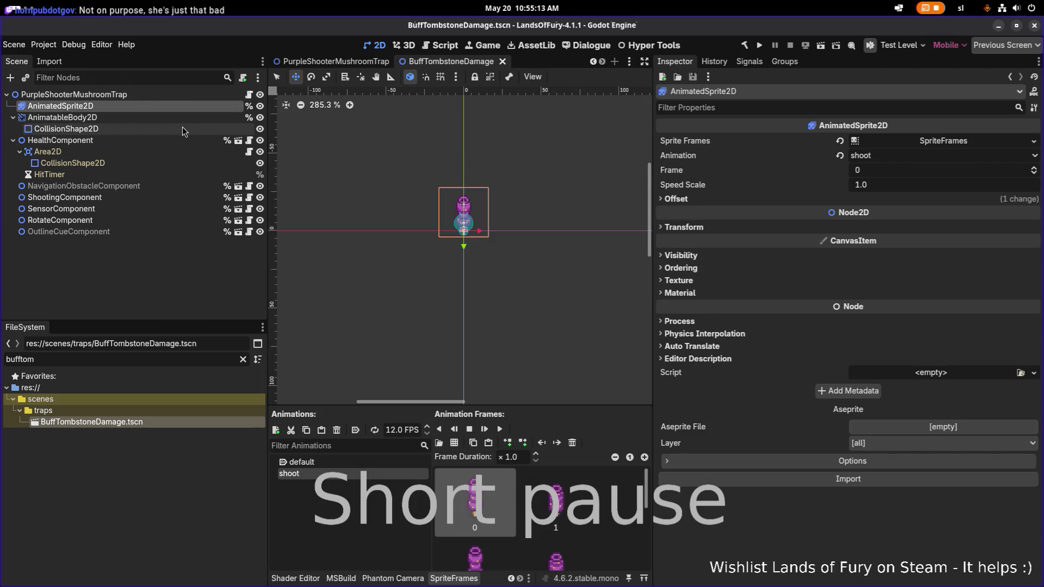
{"action": "left_click", "coordinate": [200, 97]}
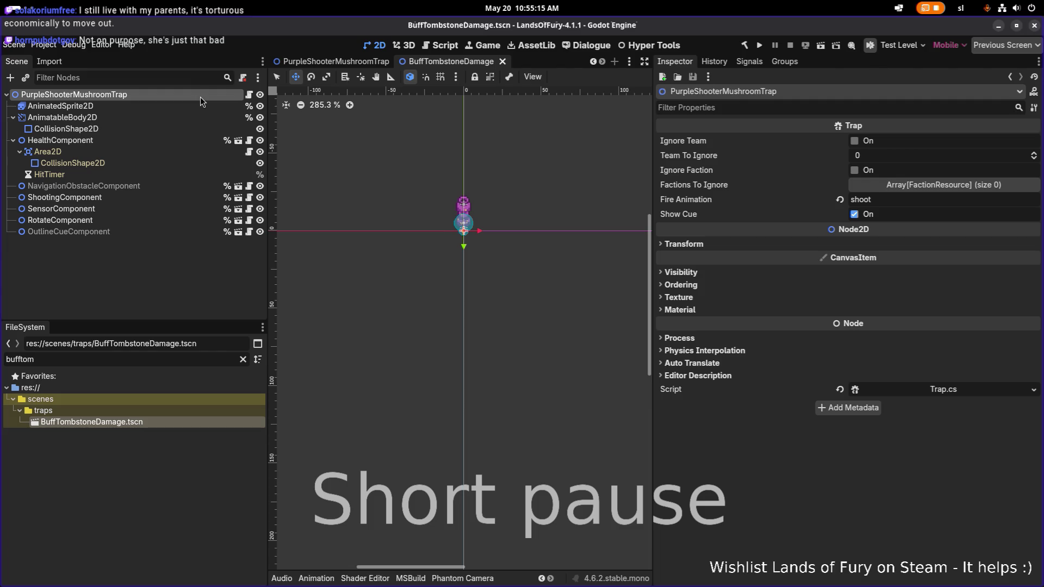
{"action": "left_click", "coordinate": [168, 106]}
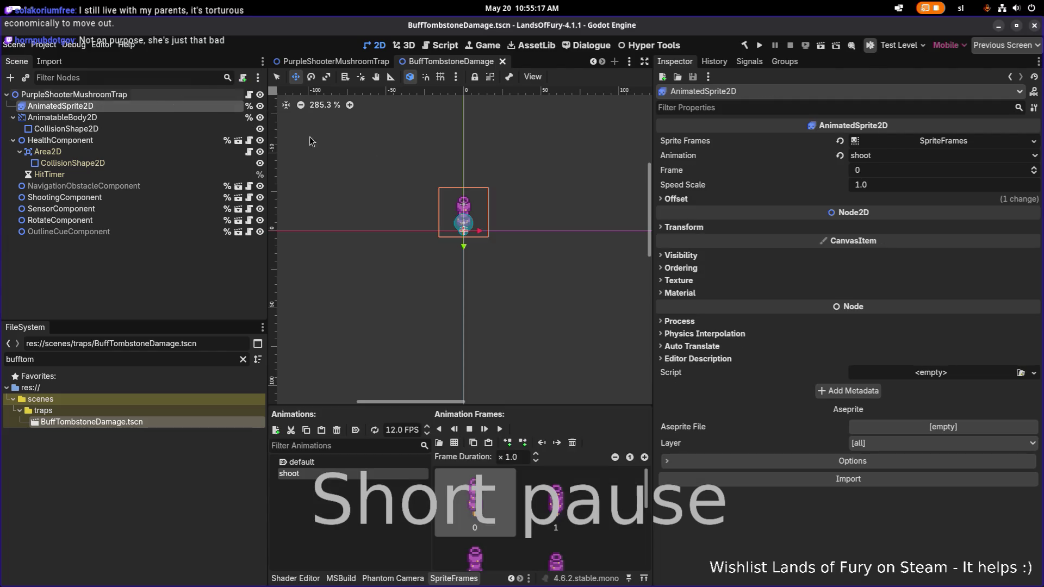
{"action": "scroll", "coordinate": [400, 168], "scroll_direction": "up", "scroll_amount": 9}
{"action": "left_click", "coordinate": [112, 94]}
{"action": "right_click", "coordinate": [118, 93]}
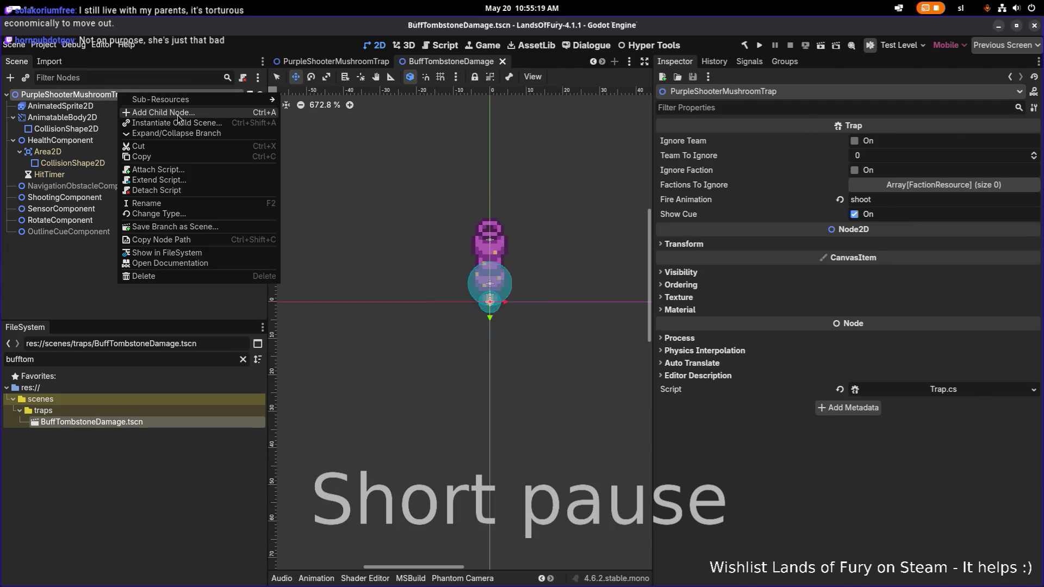
Add a Sprite2D child to the root, give it a unique name, and save the scene.
{"action": "left_click", "coordinate": [181, 116]}
{"action": "type", "text": "sprite"}
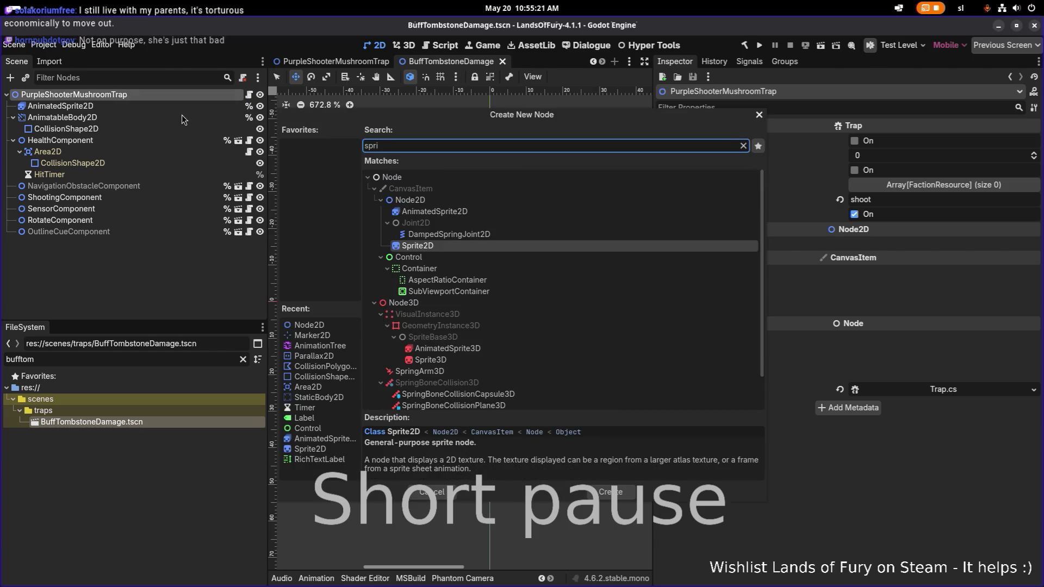
{"action": "key", "text": "Return"}
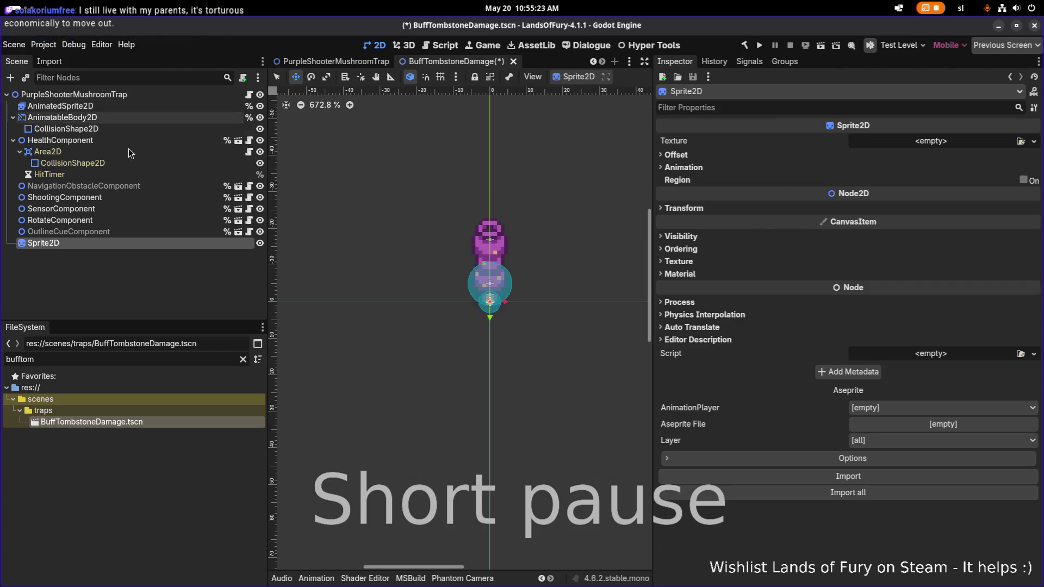
{"action": "mouse_move", "coordinate": [65, 243]}
{"action": "left_mouse_down"}
{"action": "mouse_move", "coordinate": [131, 90]}
{"action": "mouse_move", "coordinate": [133, 112]}
{"action": "left_mouse_up"}
{"action": "right_click", "coordinate": [132, 112]}
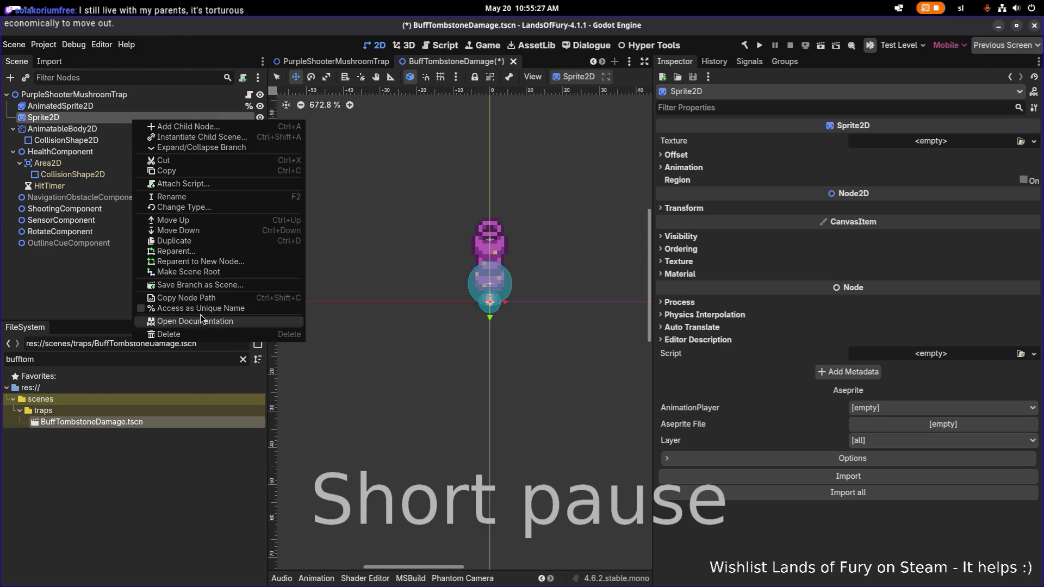
{"action": "left_click", "coordinate": [168, 308]}
{"action": "key", "text": "ctrl+s"}
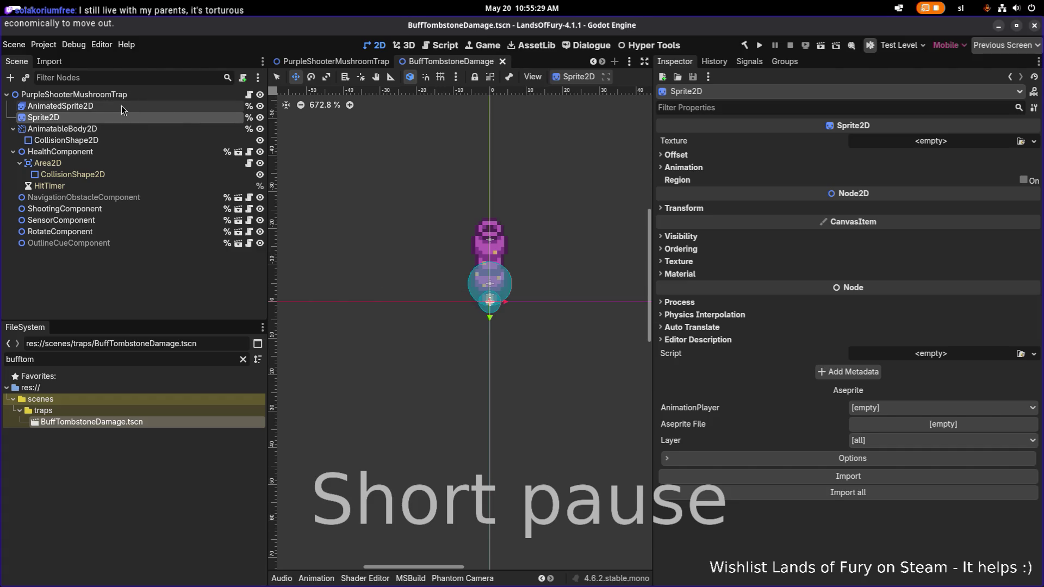
Set HealthComponent's Owner Sprite Path to Sprite2D and move Sprite2D above AnimatedSprite2D.
{"action": "left_click", "coordinate": [119, 105]}
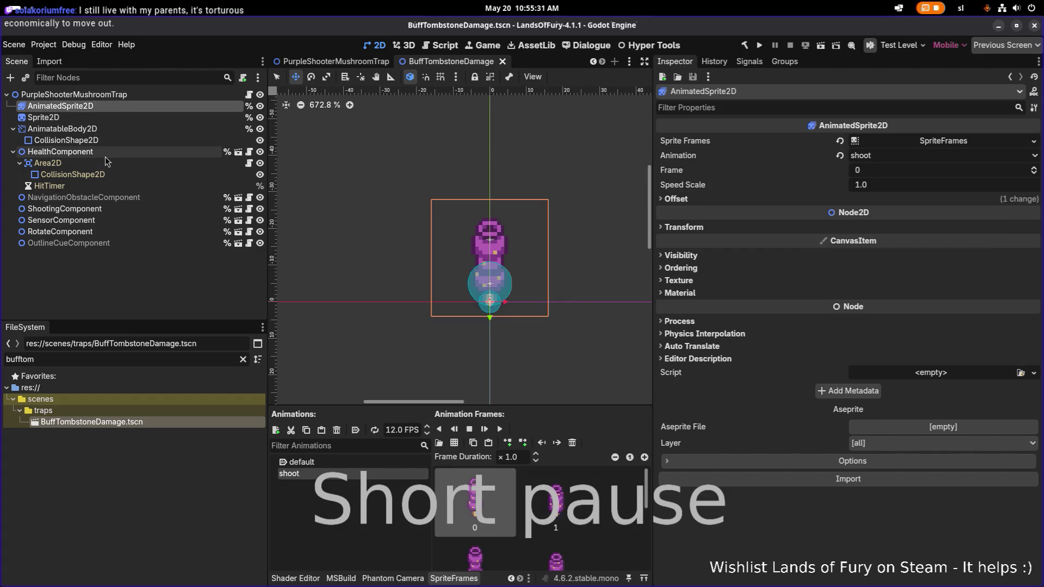
{"action": "left_click", "coordinate": [131, 151]}
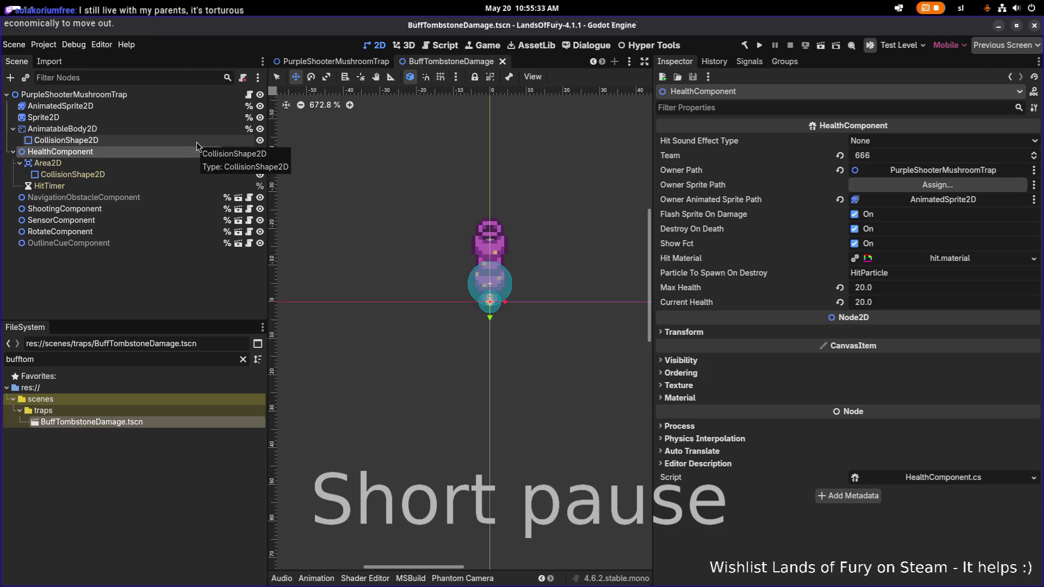
{"action": "mouse_move", "coordinate": [81, 118]}
{"action": "left_mouse_down"}
{"action": "mouse_move", "coordinate": [185, 118]}
{"action": "mouse_move", "coordinate": [912, 188]}
{"action": "left_mouse_up"}
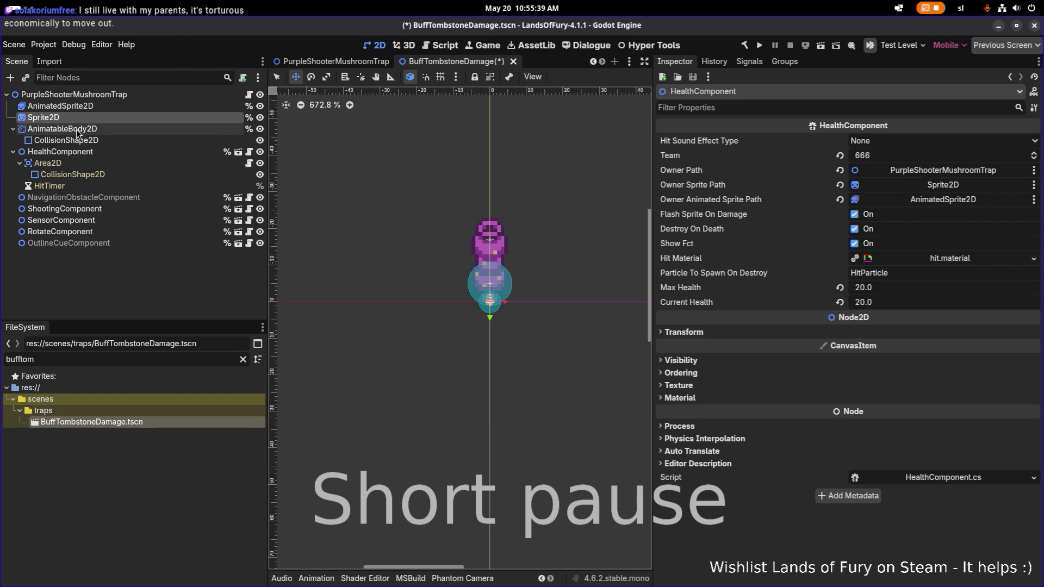
{"action": "left_click", "coordinate": [110, 94]}
{"action": "left_click", "coordinate": [103, 106]}
{"action": "left_click_drag", "start_coordinate": [103, 114], "coordinate": [109, 103]}
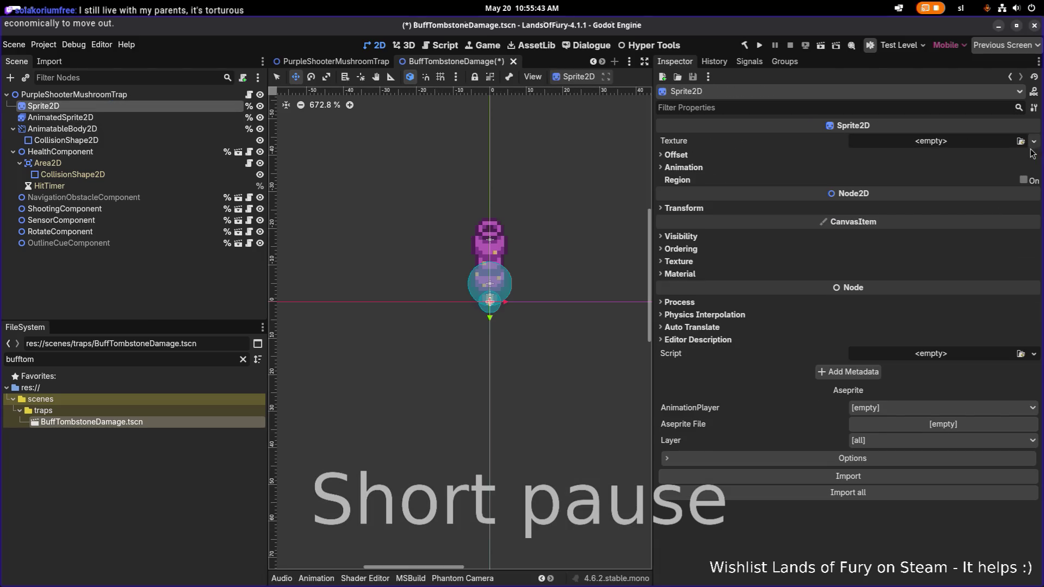
Give Sprite2D the interactables_buff_tombstone_damage texture.
{"action": "left_click", "coordinate": [1020, 141]}
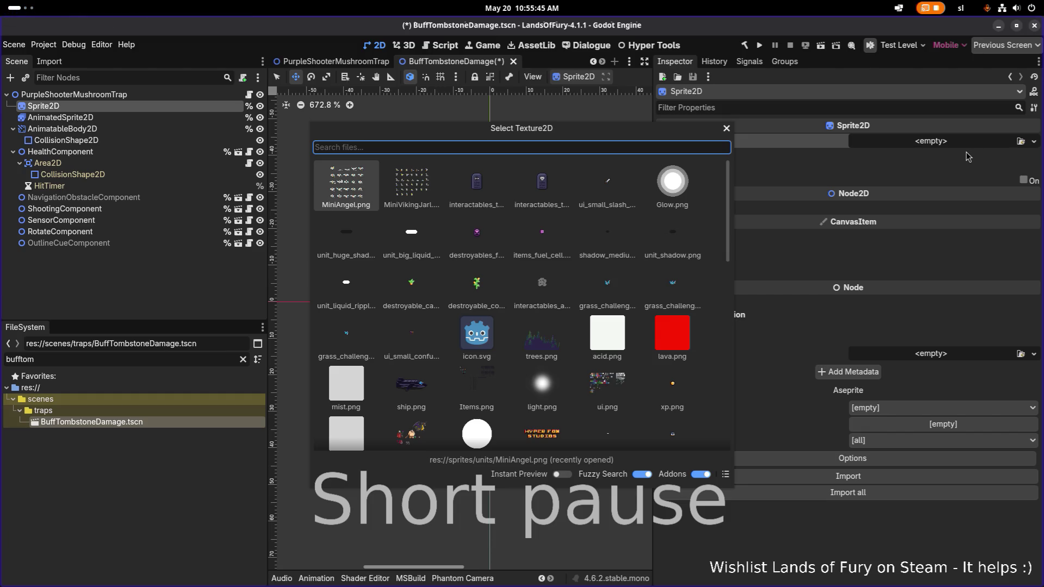
{"action": "type", "text": "buff"}
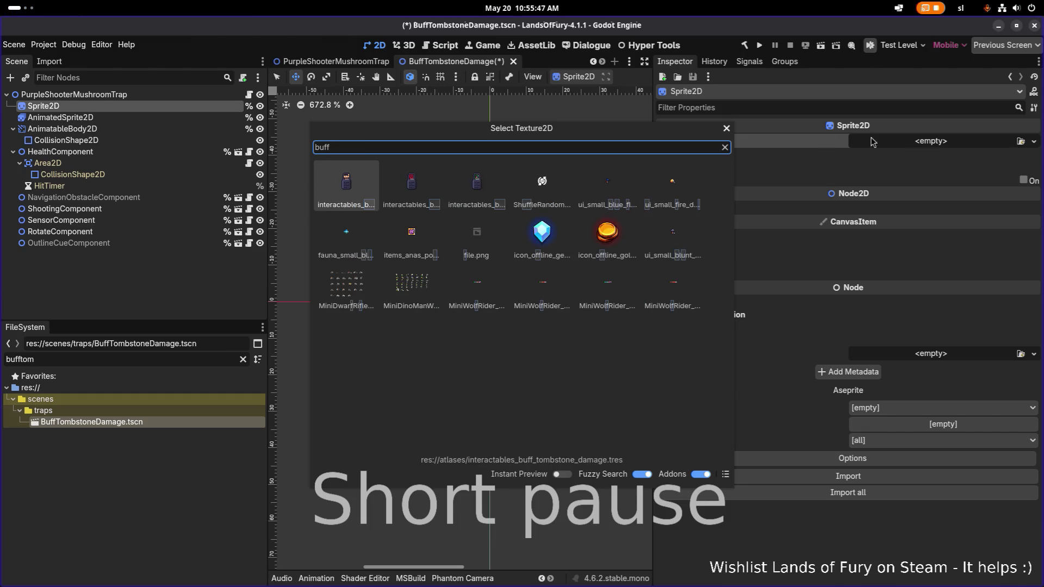
{"action": "double_click", "coordinate": [359, 184]}
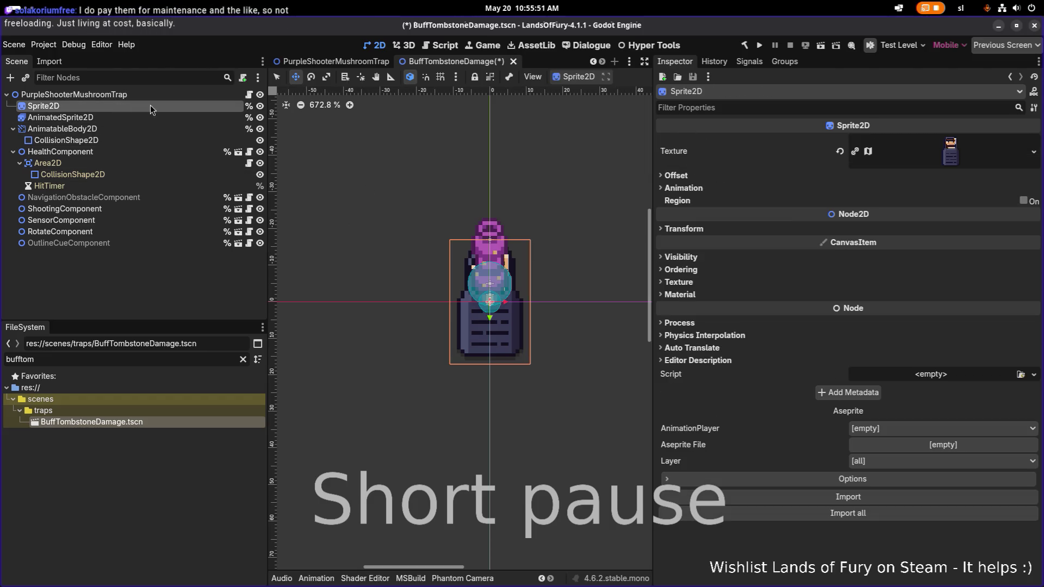
Set the Sprite2D's vertical offset to -12 px.
{"action": "left_click", "coordinate": [773, 177]}
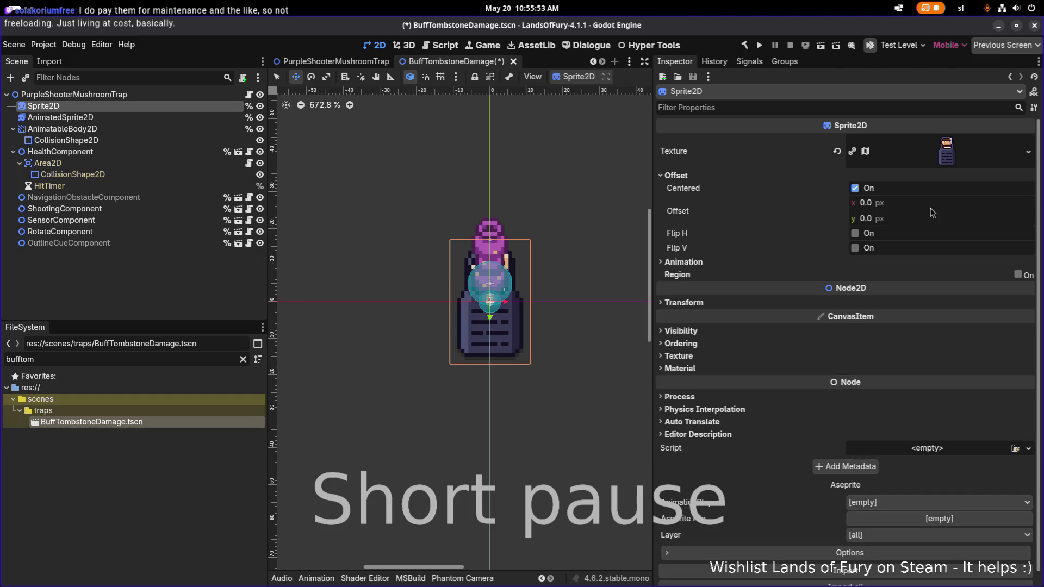
{"action": "left_click", "coordinate": [938, 222]}
{"action": "type", "text": "-10"}
{"action": "key", "text": "Return"}
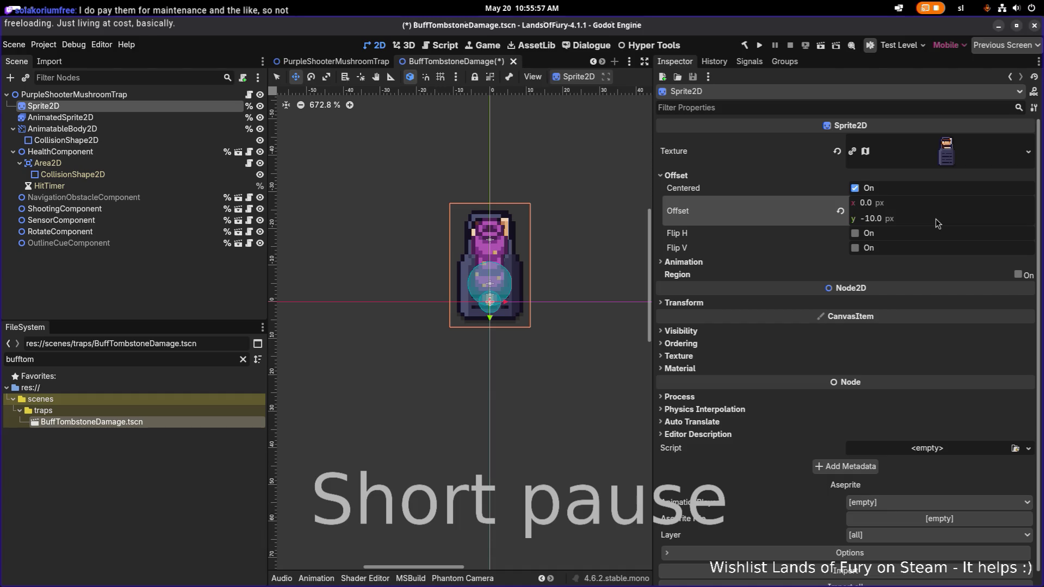
{"action": "left_click", "coordinate": [937, 223]}
{"action": "type", "text": "-"}
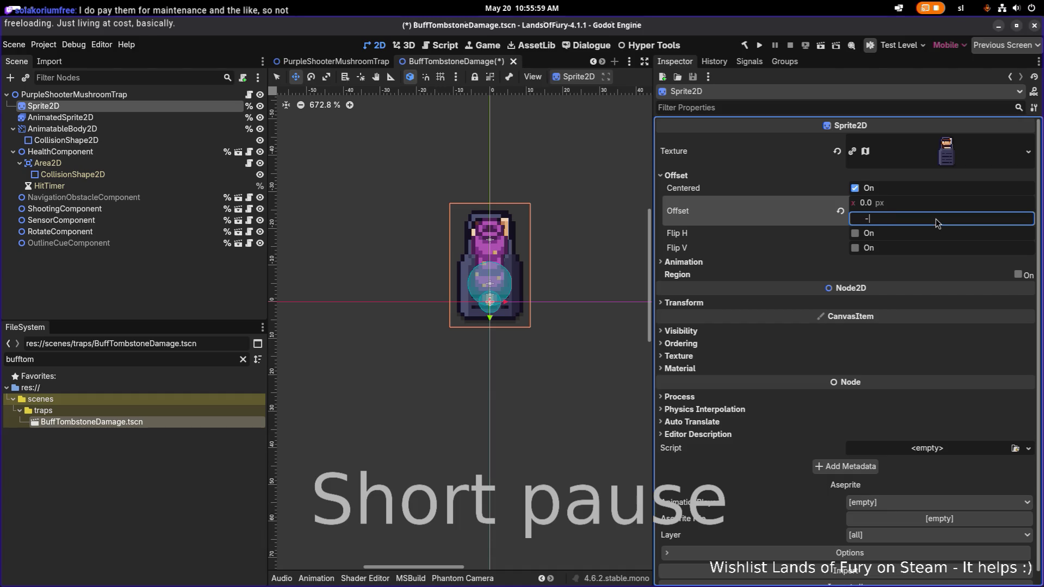
{"action": "key", "text": "Return"}
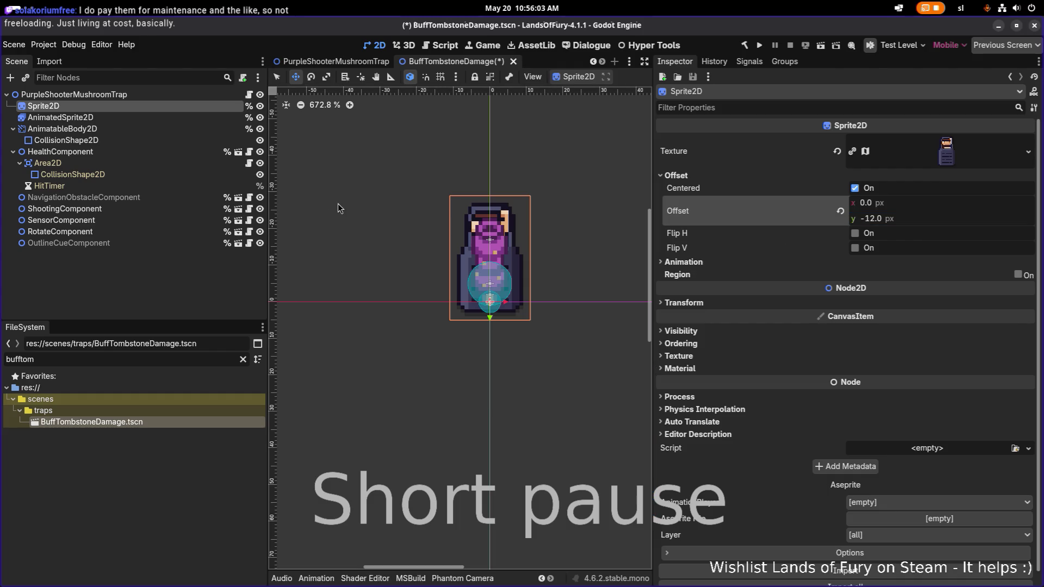
Select the AnimatableBody2D's collision shape.
{"action": "left_click", "coordinate": [118, 117]}
{"action": "left_click", "coordinate": [166, 94]}
{"action": "left_click", "coordinate": [144, 119]}
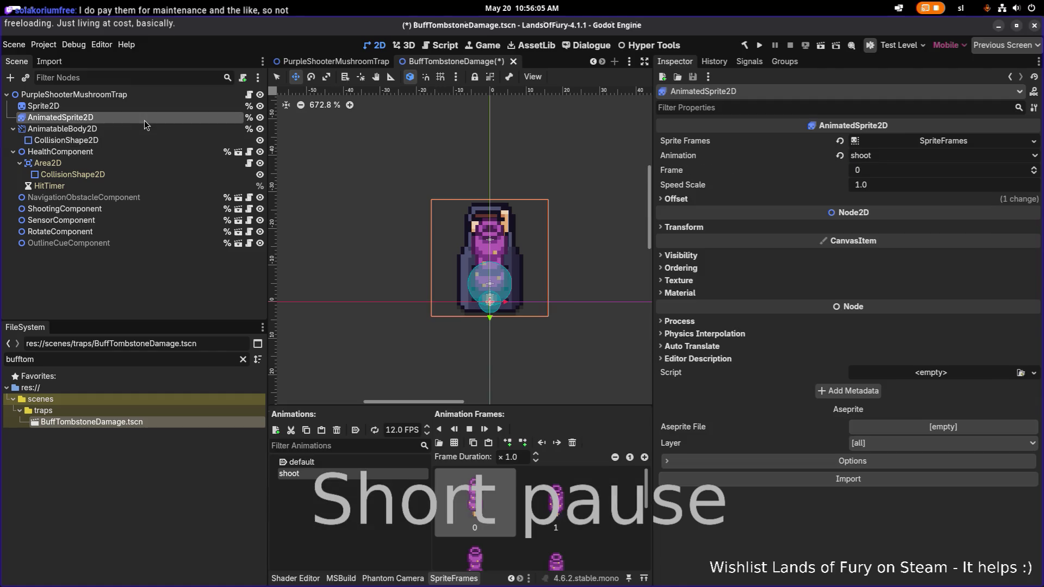
Make the body's collision a CapsuleShape2D rotated 90°, at y 0, shortened to the tombstone base.
{"action": "key", "text": "Down"}
{"action": "key", "text": "Down"}
{"action": "right_click", "coordinate": [913, 142]}
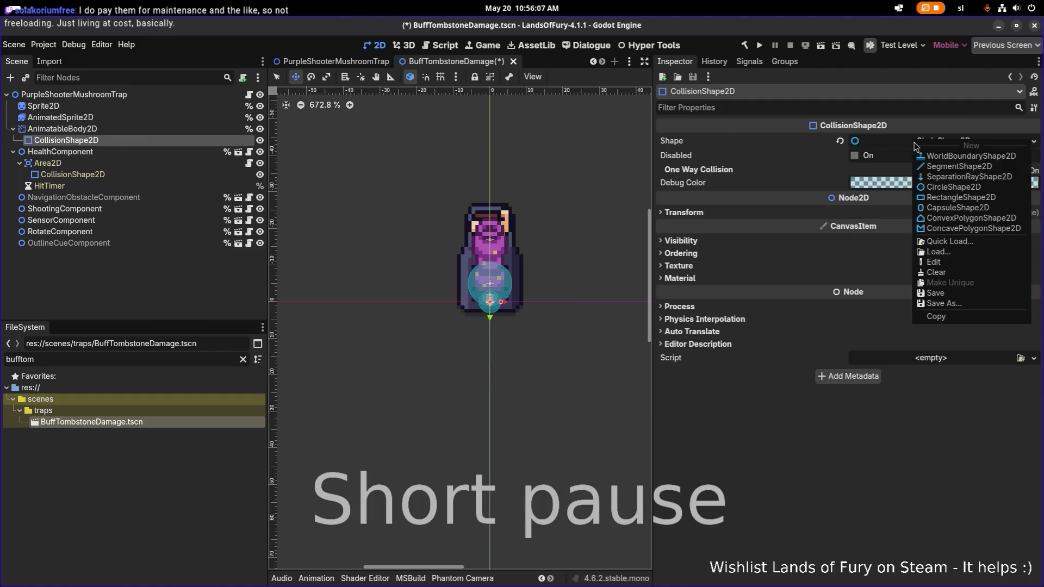
{"action": "left_click", "coordinate": [958, 208]}
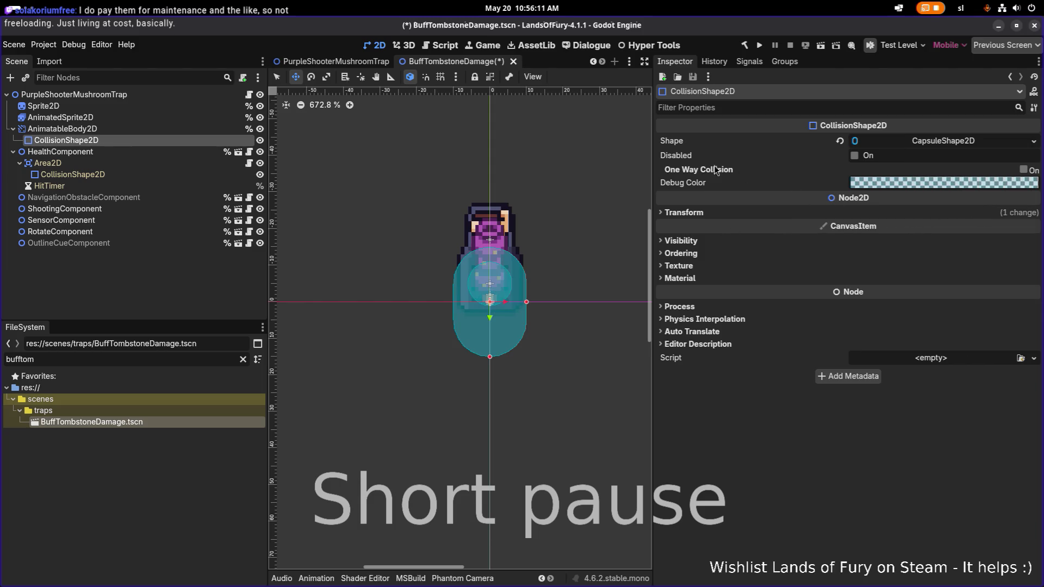
{"action": "left_click", "coordinate": [684, 212]}
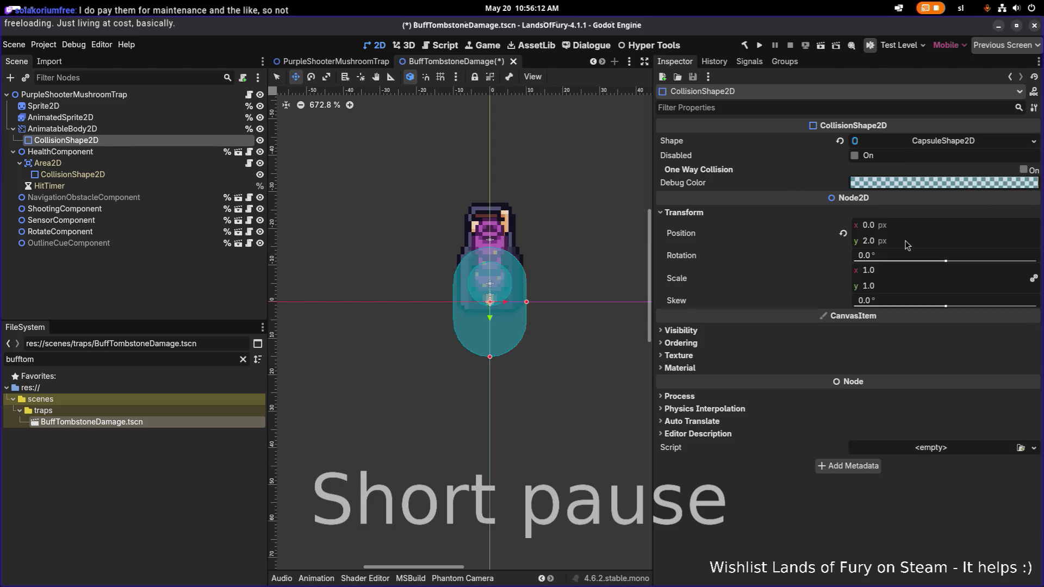
{"action": "left_click", "coordinate": [929, 258]}
{"action": "type", "text": "90"}
{"action": "key", "text": "Return"}
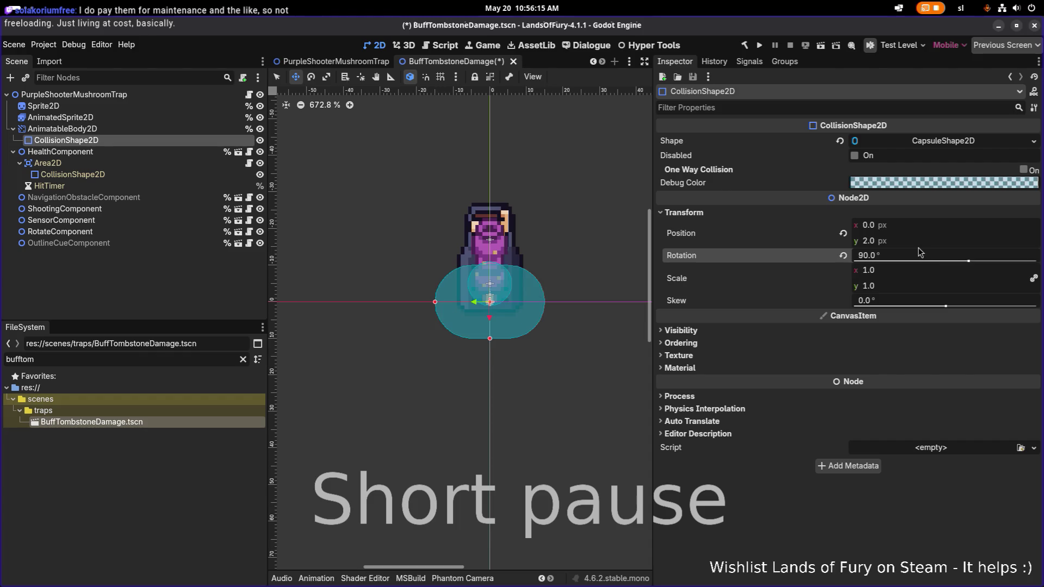
{"action": "left_click", "coordinate": [927, 245]}
{"action": "type", "text": "0"}
{"action": "key", "text": "Return"}
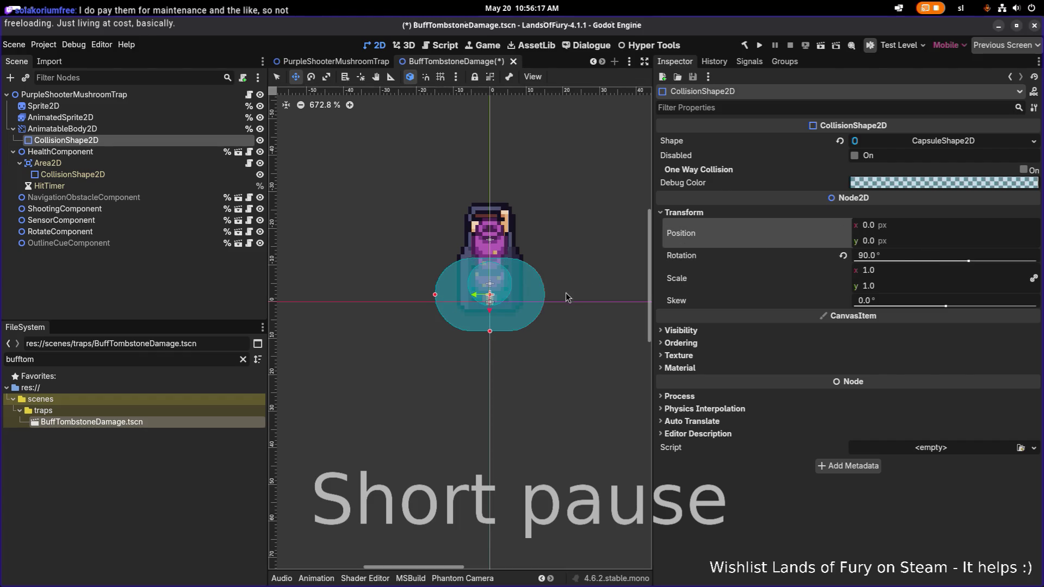
{"action": "mouse_move", "coordinate": [490, 328]}
{"action": "left_mouse_down"}
{"action": "mouse_move", "coordinate": [491, 309]}
{"action": "mouse_move", "coordinate": [457, 295]}
{"action": "left_mouse_up"}
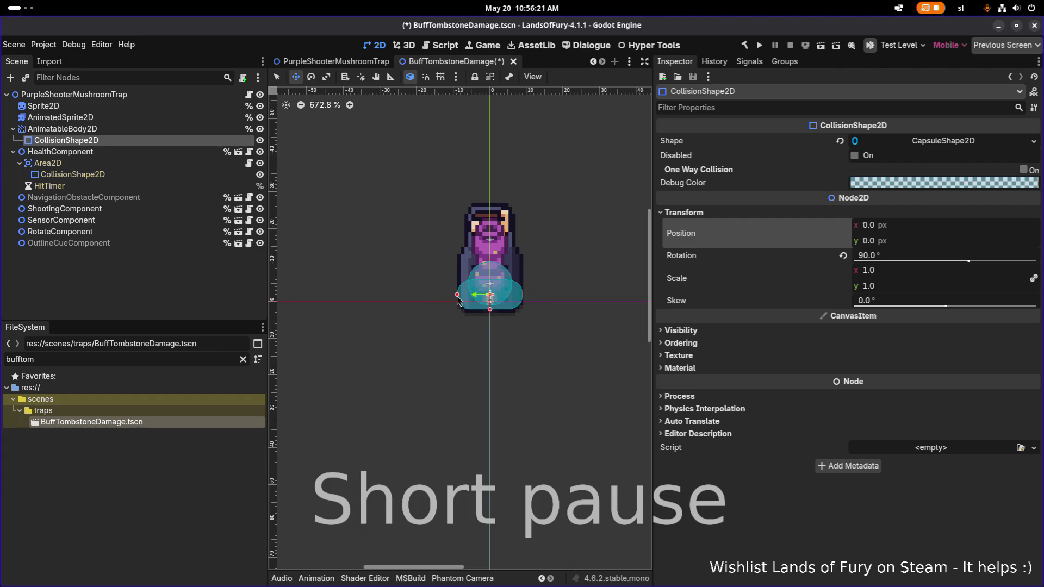
Give the Area2D hit area a new capsule shape narrowed to the tombstone's width.
{"action": "left_click", "coordinate": [87, 130]}
{"action": "left_click", "coordinate": [81, 175]}
{"action": "left_click", "coordinate": [943, 144]}
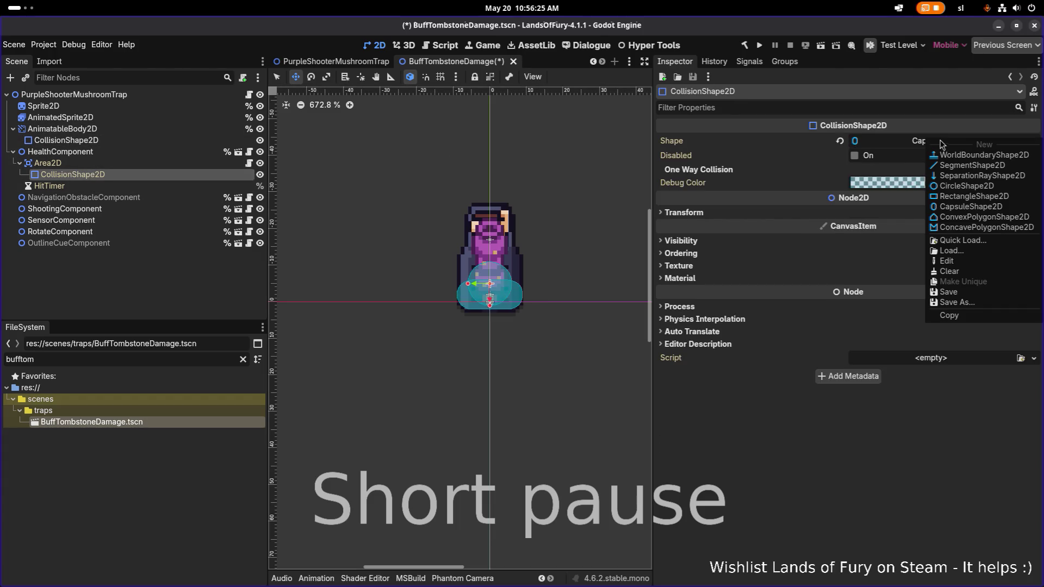
{"action": "left_click", "coordinate": [987, 208]}
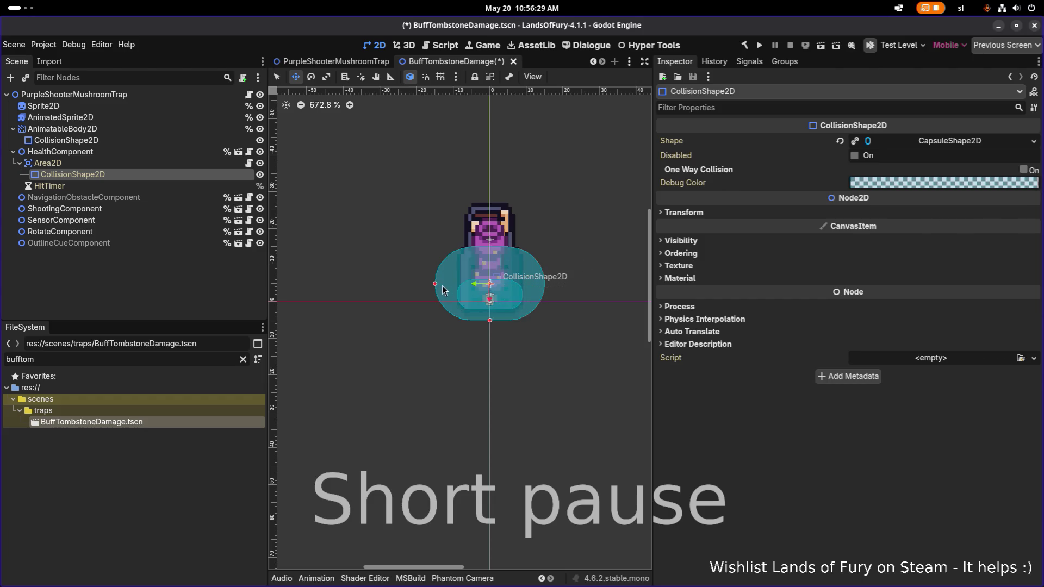
{"action": "left_click_drag", "start_coordinate": [436, 284], "coordinate": [458, 285]}
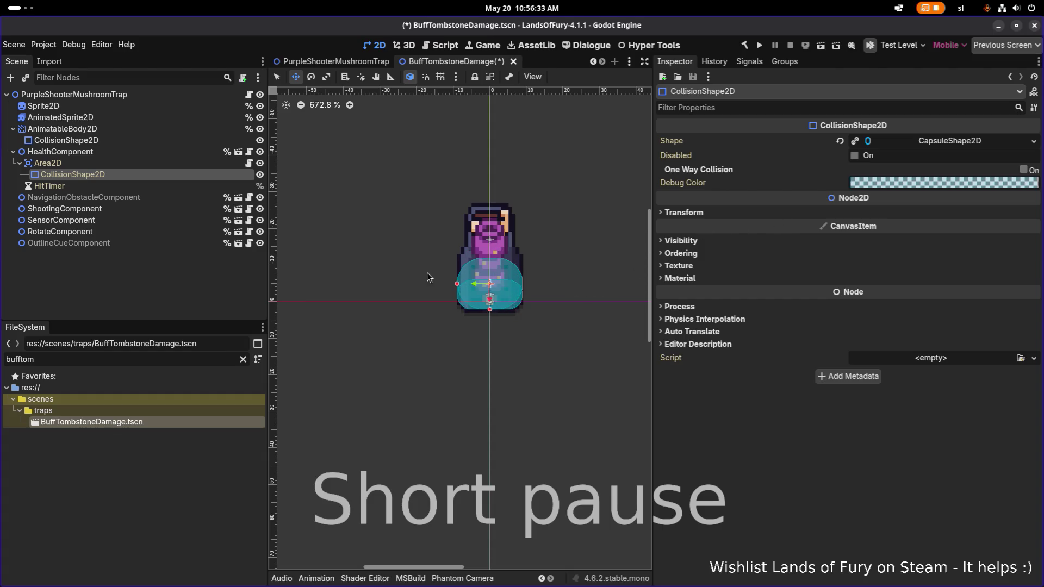
{"action": "left_click", "coordinate": [111, 212]}
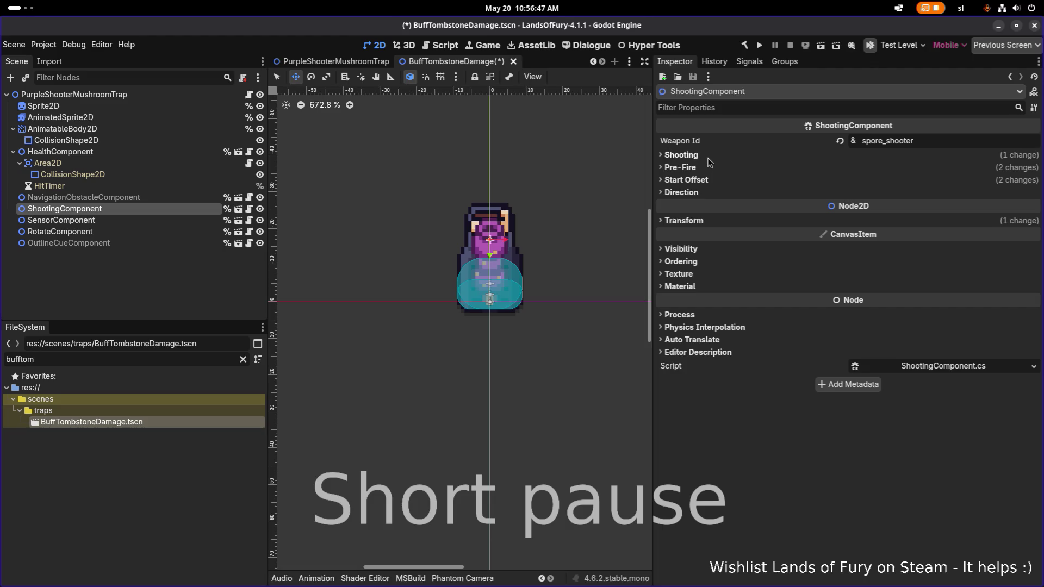
Look over the other open windows, then return to the Godot editor.
{"action": "left_click", "coordinate": [16, 8]}
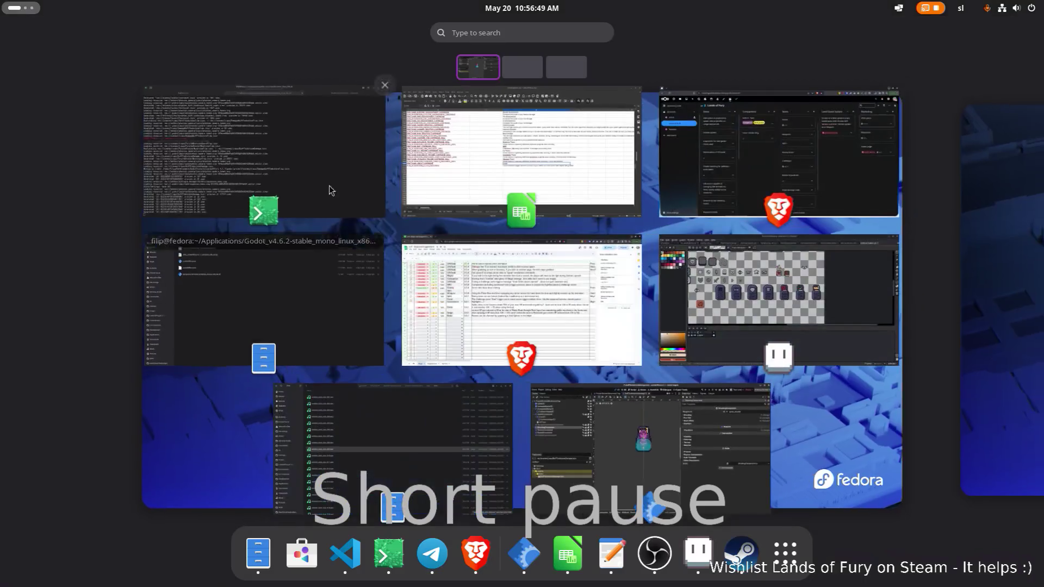
{"action": "left_click", "coordinate": [16, 7]}
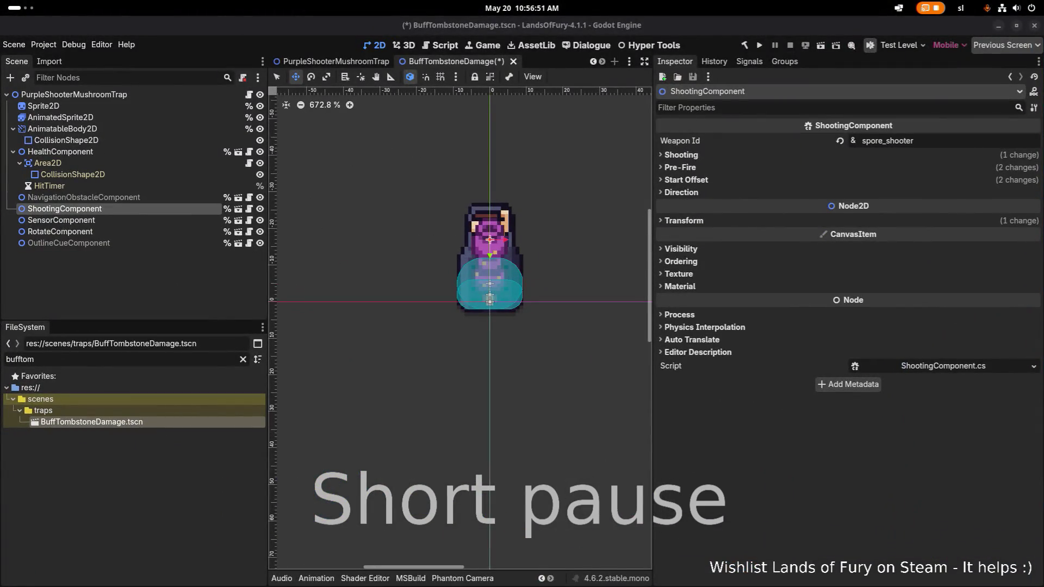